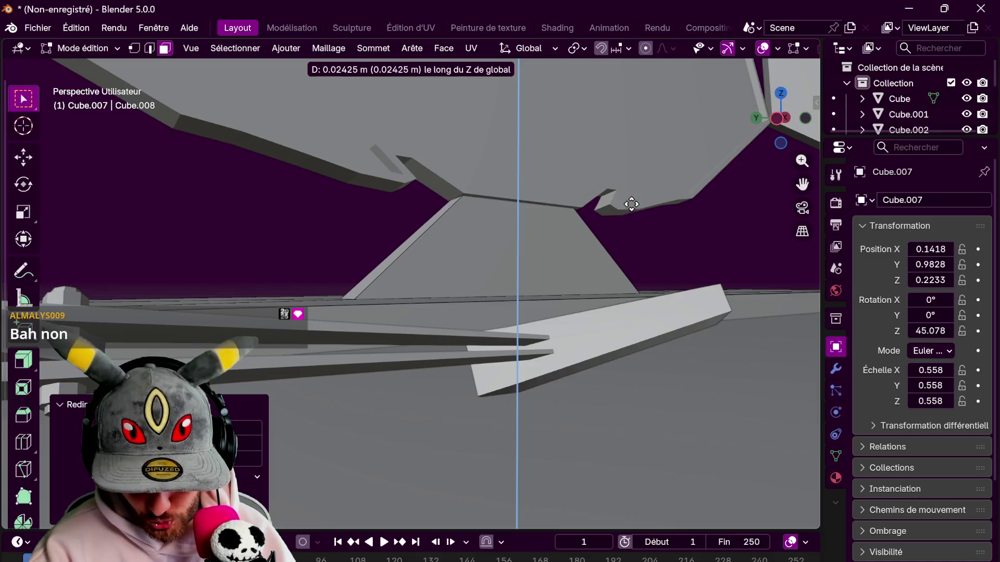
# - Finish the stand's small vertical move and nudge the foot slab slightly along its length
pyautogui.moveTo(638, 209)
pyautogui.mouseDown(button='middle')
pyautogui.moveTo(574, 212)
pyautogui.moveTo(571, 346)
pyautogui.moveTo(726, 308)
pyautogui.moveTo(548, 406)
pyautogui.mouseUp(button='middle')
pyautogui.press('Tab')
pyautogui.press('g')
pyautogui.press('y')
pyautogui.press('y')
pyautogui.click(572, 341)
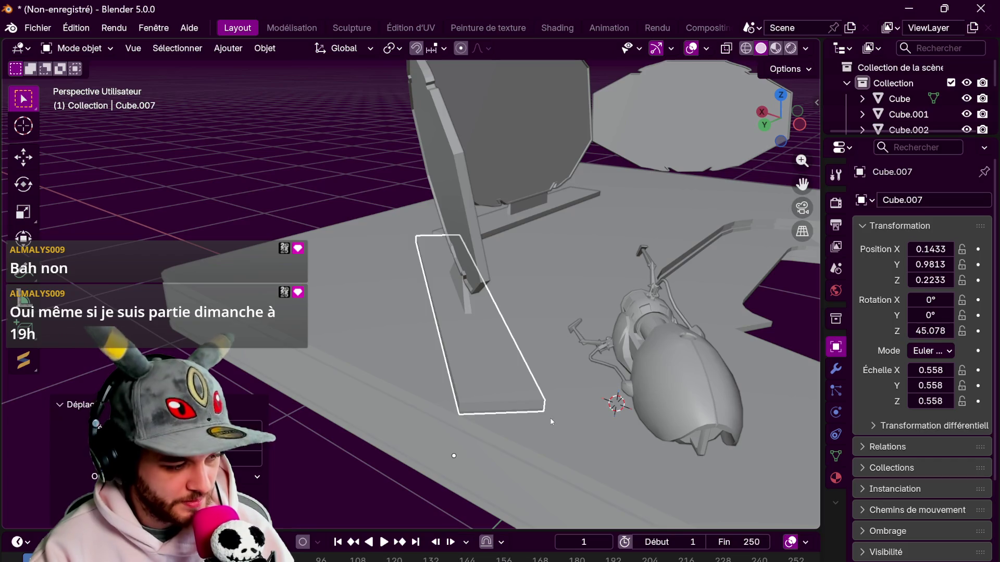
# - In Edit Mode, shrink the foot slab's faces along its local Y axis
pyautogui.press('Tab')
pyautogui.moveTo(528, 400)
pyautogui.mouseDown(button='middle')
pyautogui.moveTo(632, 404)
pyautogui.moveTo(542, 366)
pyautogui.moveTo(436, 373)
pyautogui.mouseUp(button='middle')
pyautogui.moveTo(544, 353)
pyautogui.mouseDown(button='middle')
pyautogui.moveTo(661, 364)
pyautogui.moveTo(627, 395)
pyautogui.moveTo(645, 361)
pyautogui.moveTo(692, 354)
pyautogui.mouseUp(button='middle')
pyautogui.press('s')
pyautogui.press('x')
pyautogui.press('y')
pyautogui.press('y')
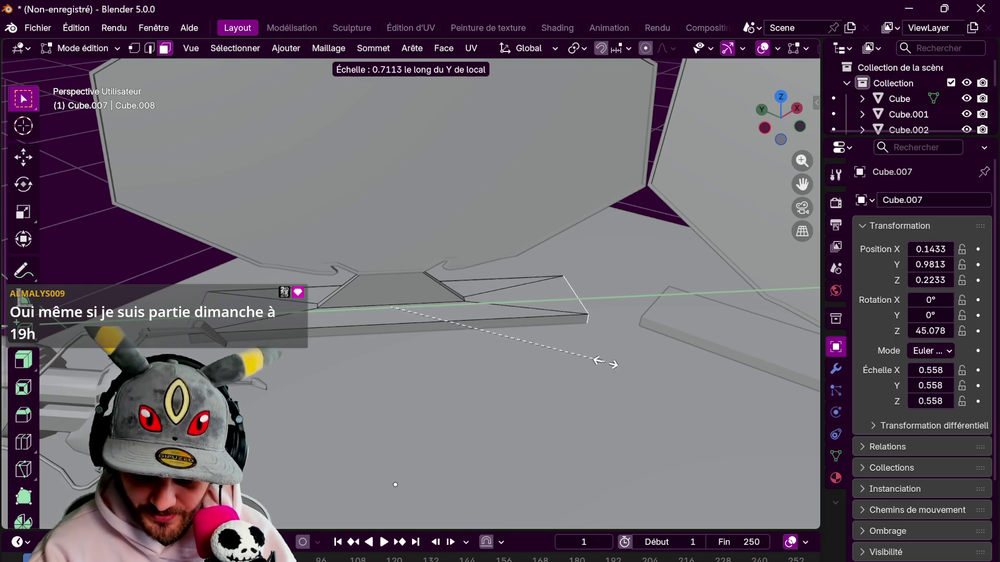
pyautogui.click(586, 359)
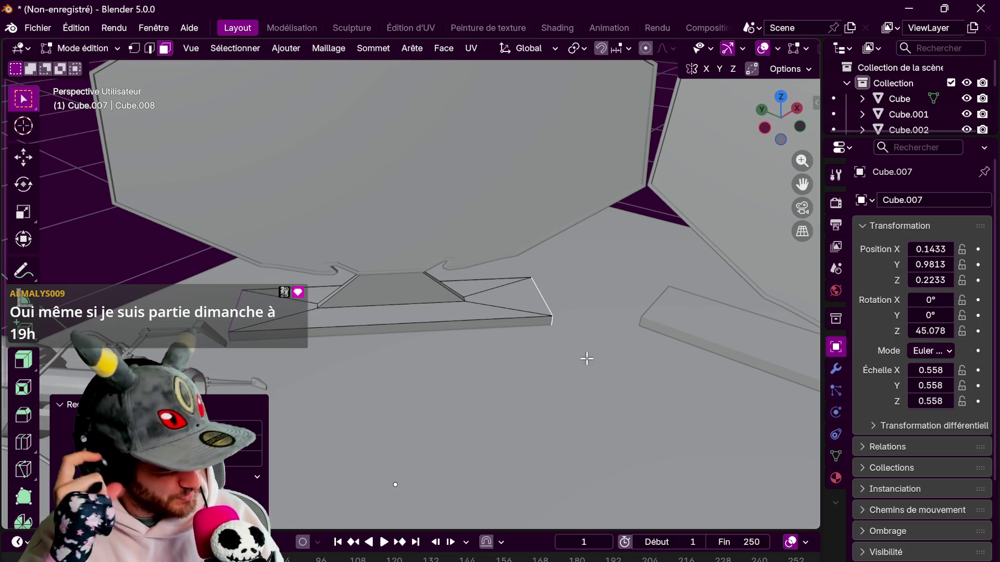
# - Return to Object Mode and switch to a top-down view of the scene
pyautogui.scroll(-5, 646, 328)
pyautogui.moveTo(652, 313); pyautogui.dragTo(489, 292, button='middle')
pyautogui.press('Tab')
pyautogui.moveTo(781, 118); pyautogui.dragTo(770, 130)
pyautogui.click(780, 99)
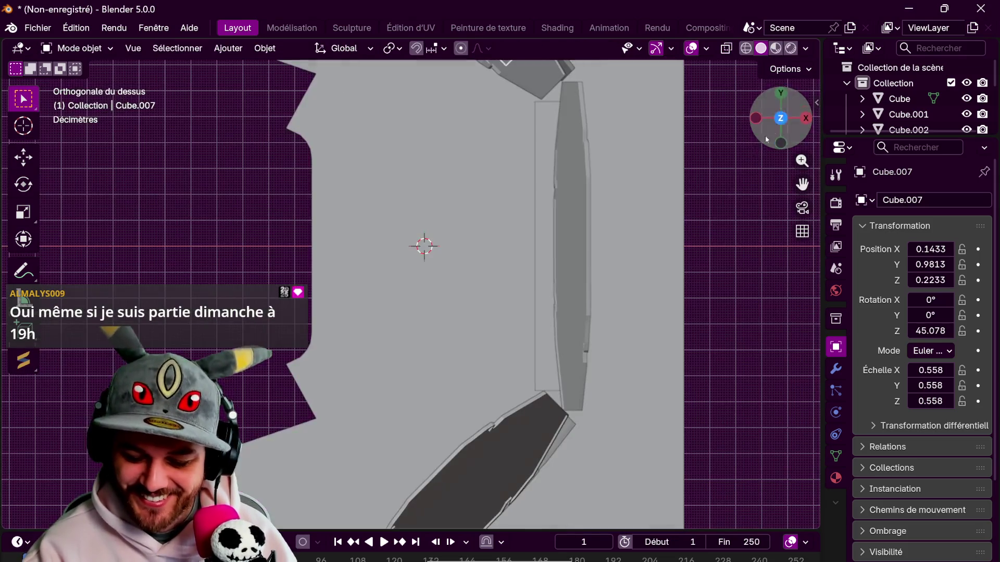
# - Turn on X-ray and duplicate the foot slab, placing a rotated copy on the opposite side
pyautogui.hotkey('alt', 'z')
pyautogui.scroll(-4, 674, 199)
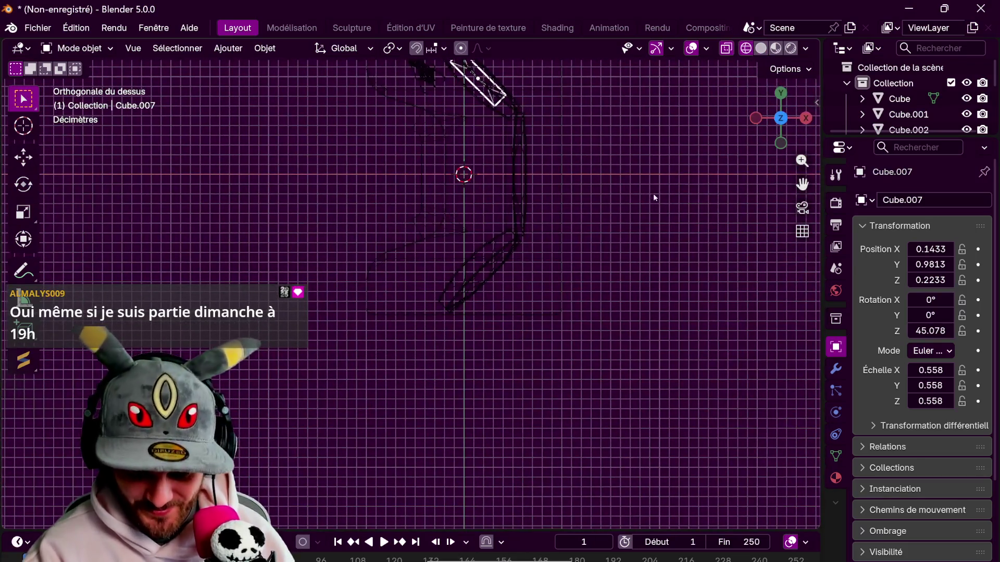
pyautogui.hotkey('shift', 'd')
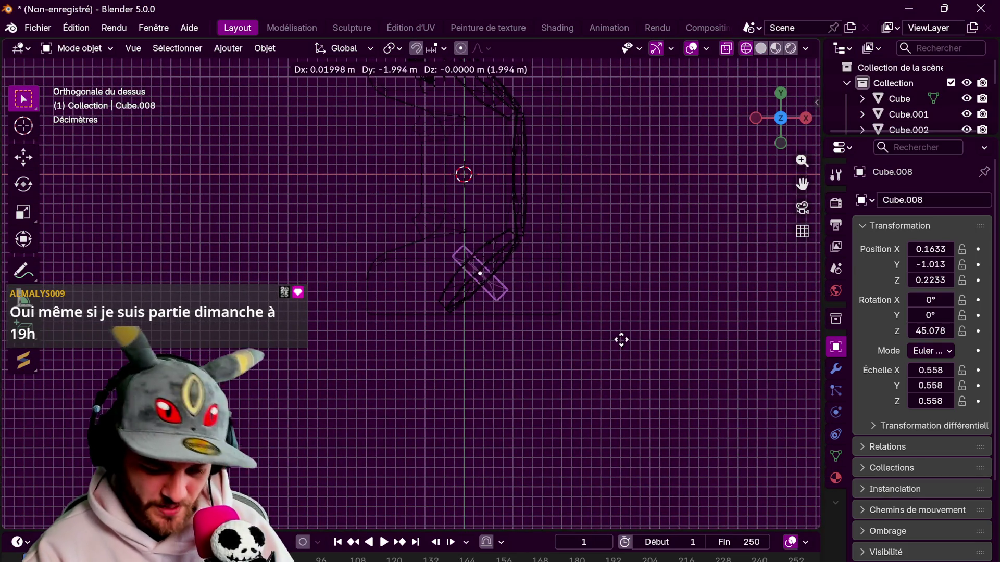
pyautogui.click(619, 341)
pyautogui.scroll(4, 598, 406)
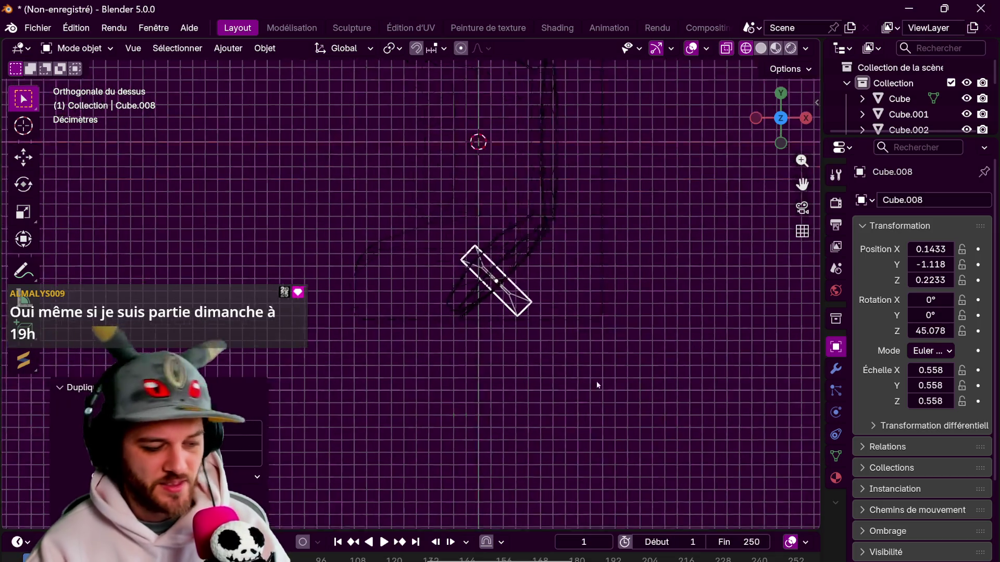
pyautogui.press('r')
pyautogui.click(479, 413)
pyautogui.press('g')
pyautogui.click(689, 342)
# - Fine-tune the copy's rotation to about -45.5° and nudge it, then return to solid shading
pyautogui.scroll(5, 629, 349)
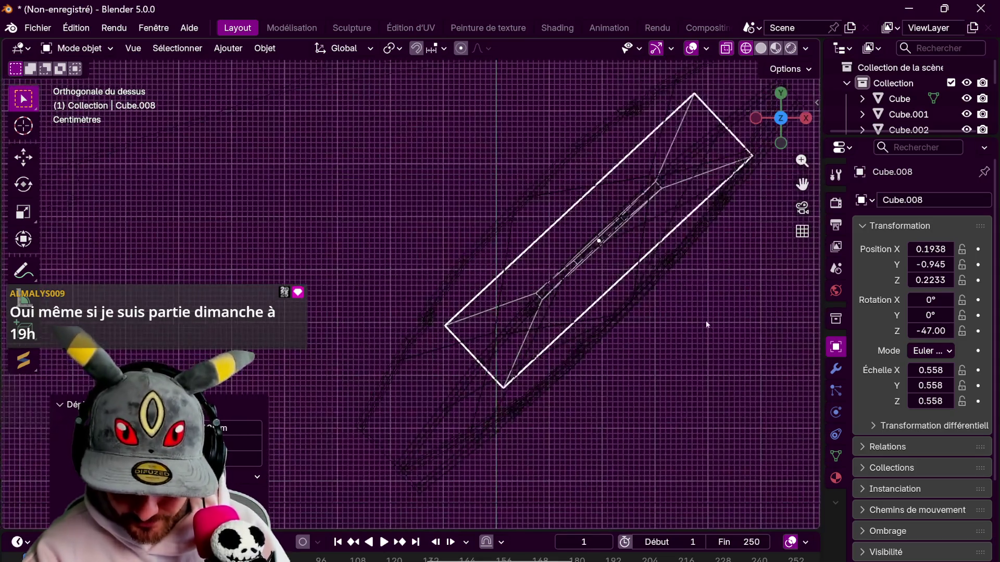
pyautogui.press('r')
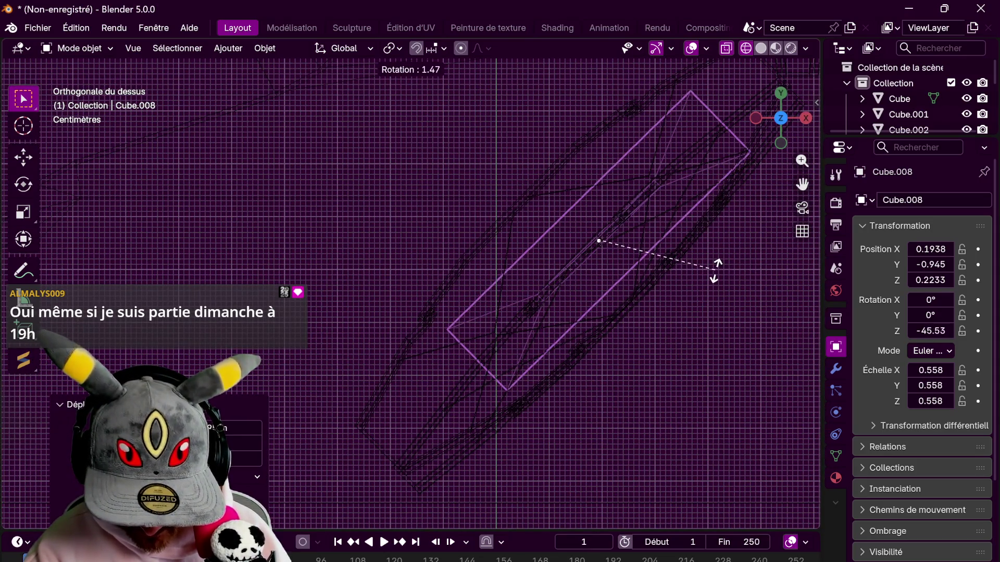
pyautogui.click(716, 270)
pyautogui.press('g')
pyautogui.click(693, 270)
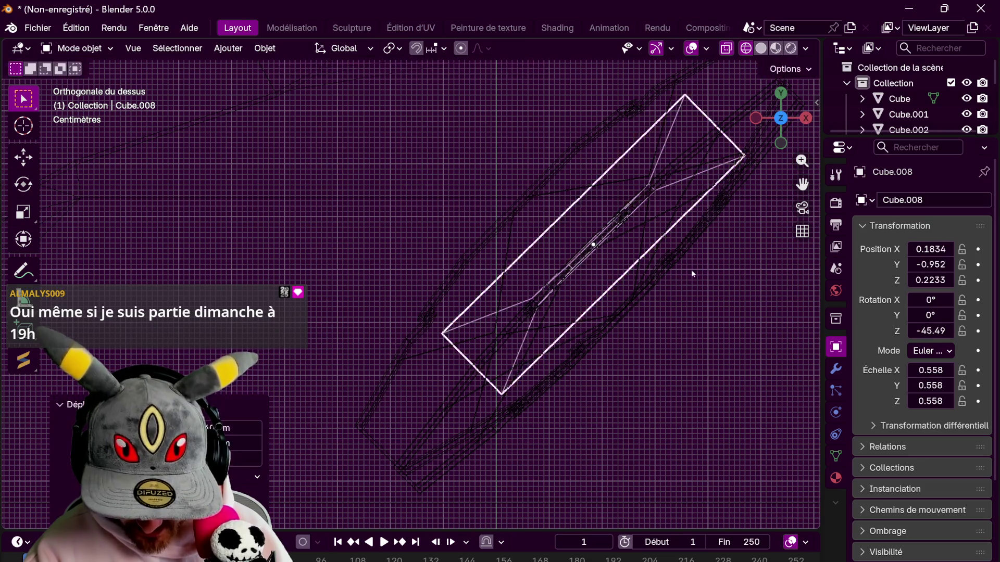
pyautogui.moveTo(692, 270); pyautogui.dragTo(849, 228, button='middle')
pyautogui.hotkey('shift', 'z')
pyautogui.moveTo(729, 89)
pyautogui.mouseDown(button='middle')
pyautogui.moveTo(588, 229)
pyautogui.moveTo(632, 292)
pyautogui.moveTo(661, 239)
pyautogui.mouseUp(button='middle')
# - Slide the copied slab along its length axis in two small moves until it sits under the pillar
pyautogui.press('g')
pyautogui.press('y')
pyautogui.press('y')
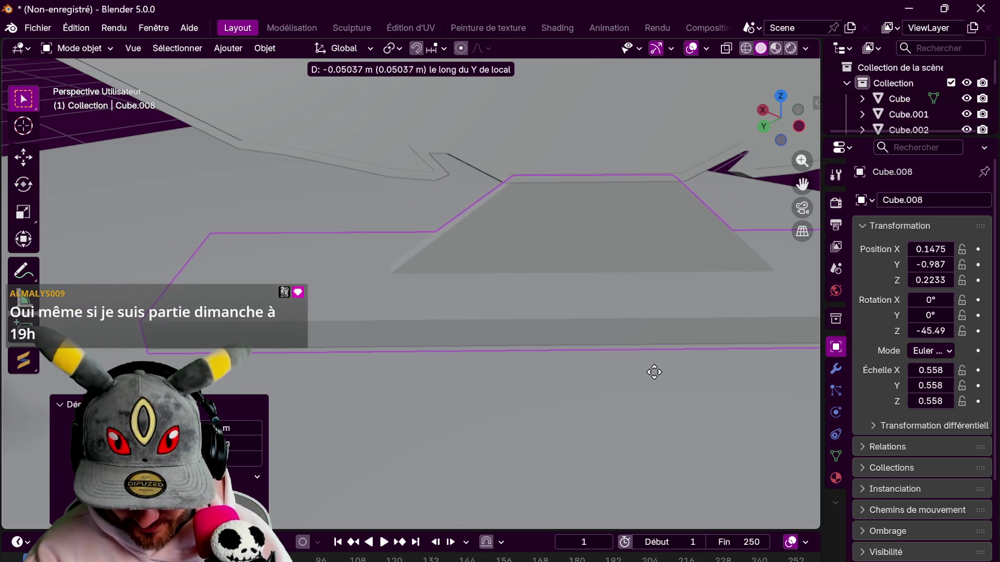
pyautogui.click(665, 382)
pyautogui.moveTo(666, 284)
pyautogui.mouseDown(button='middle')
pyautogui.moveTo(682, 302)
pyautogui.moveTo(646, 285)
pyautogui.moveTo(655, 302)
pyautogui.moveTo(704, 328)
pyautogui.moveTo(555, 311)
pyautogui.moveTo(629, 302)
pyautogui.moveTo(678, 258)
pyautogui.moveTo(694, 313)
pyautogui.moveTo(773, 310)
pyautogui.moveTo(638, 317)
pyautogui.moveTo(690, 333)
pyautogui.moveTo(664, 374)
pyautogui.moveTo(677, 361)
pyautogui.moveTo(720, 355)
pyautogui.moveTo(706, 355)
pyautogui.mouseUp(button='middle')
pyautogui.press('g')
pyautogui.press('y')
pyautogui.press('y')
pyautogui.click(697, 328)
pyautogui.scroll(-5, 694, 312)
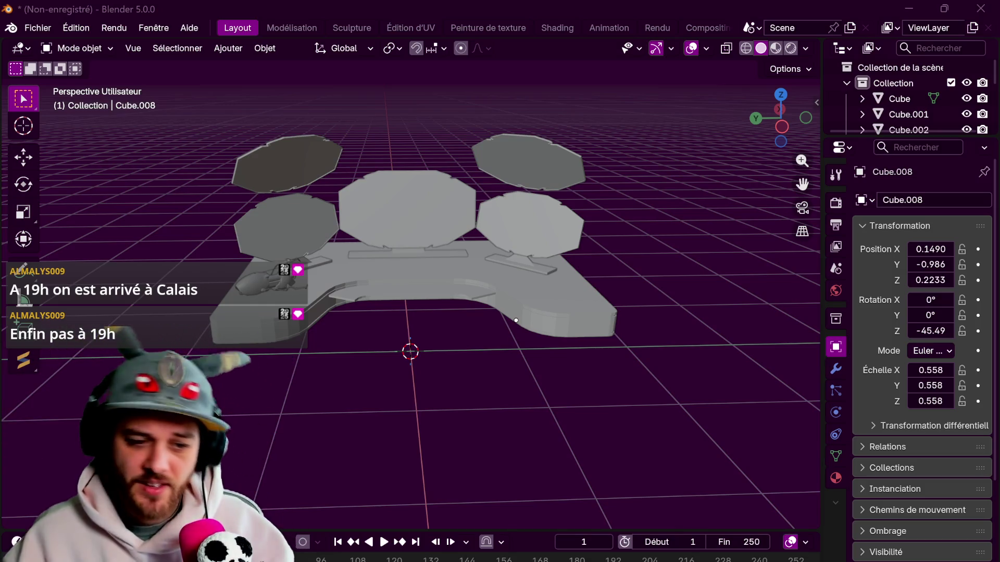
# - Select the slanted pillar Cube.003 and enter Edit Mode, viewing its top face
pyautogui.moveTo(656, 280)
pyautogui.mouseDown(button='middle')
pyautogui.moveTo(640, 283)
pyautogui.moveTo(545, 399)
pyautogui.mouseUp(button='middle')
pyautogui.scroll(4, 632, 282)
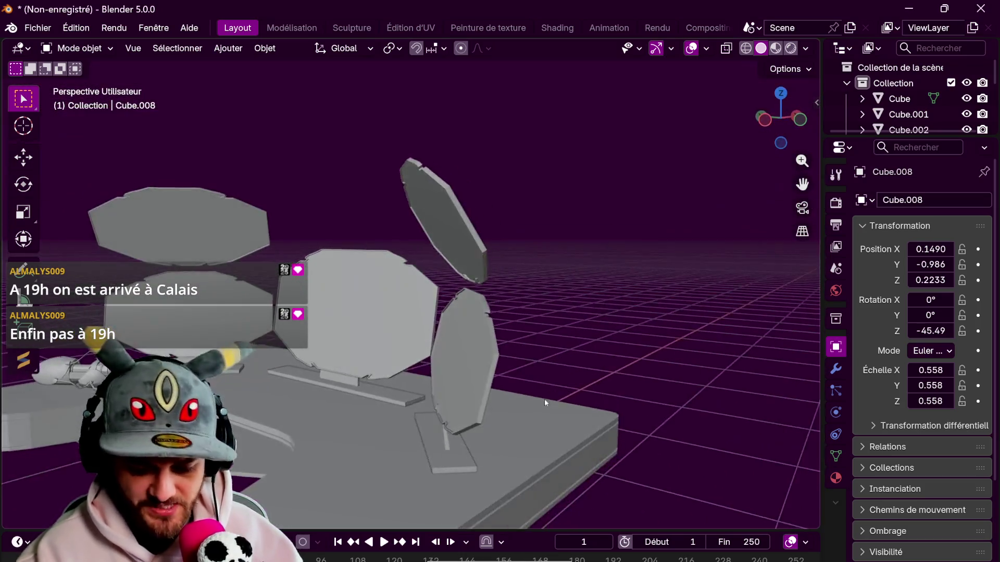
pyautogui.scroll(6, 545, 399)
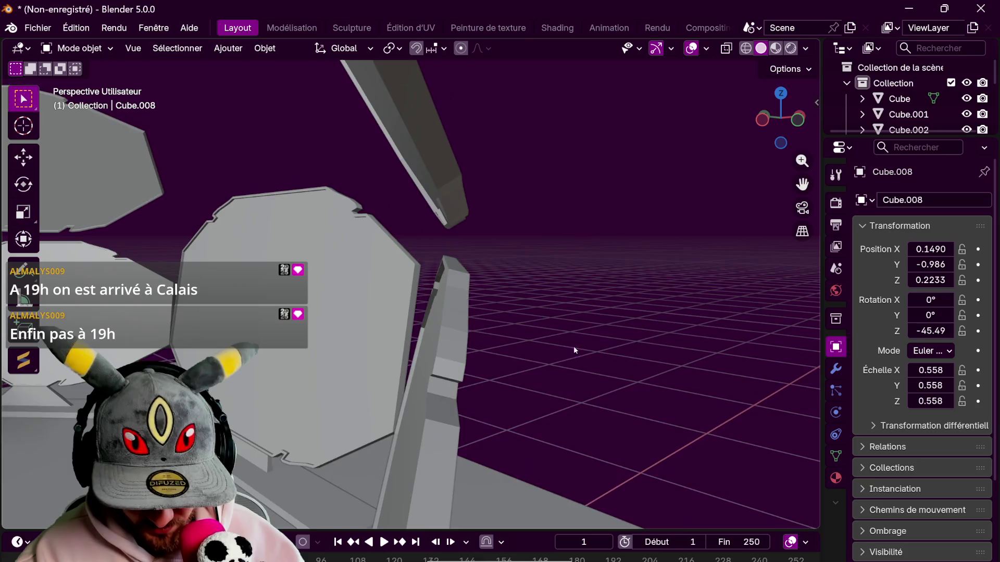
pyautogui.scroll(3, 573, 344)
pyautogui.moveTo(573, 345); pyautogui.dragTo(567, 333, button='middle')
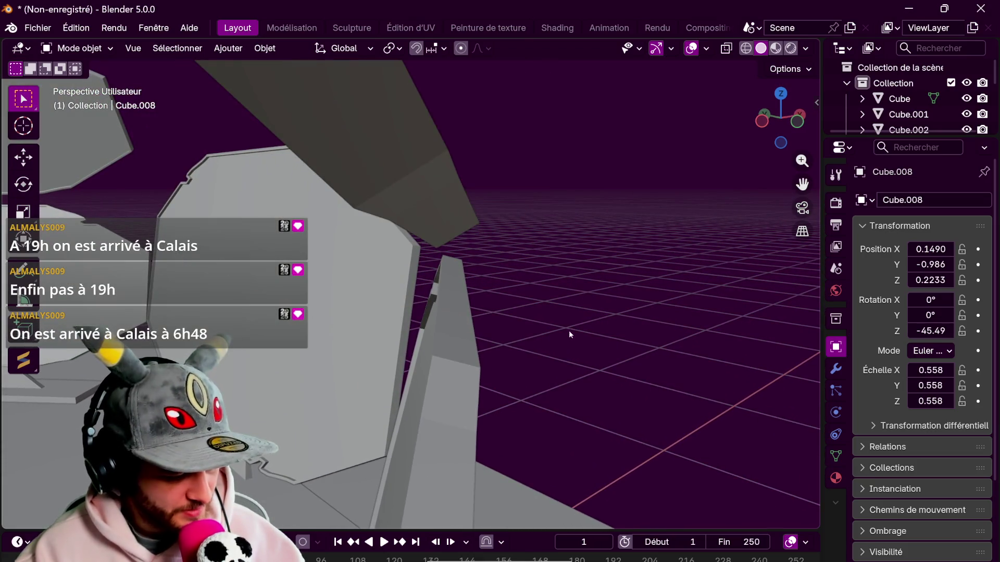
pyautogui.scroll(2, 569, 330)
pyautogui.click(516, 308)
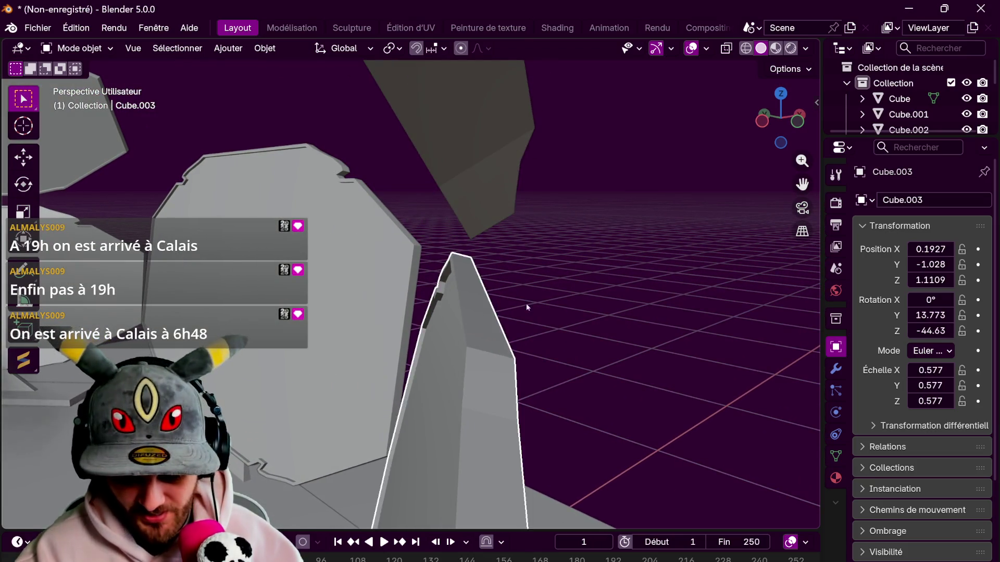
pyautogui.press('Tab')
pyautogui.scroll(3, 576, 346)
pyautogui.scroll(-5, 578, 352)
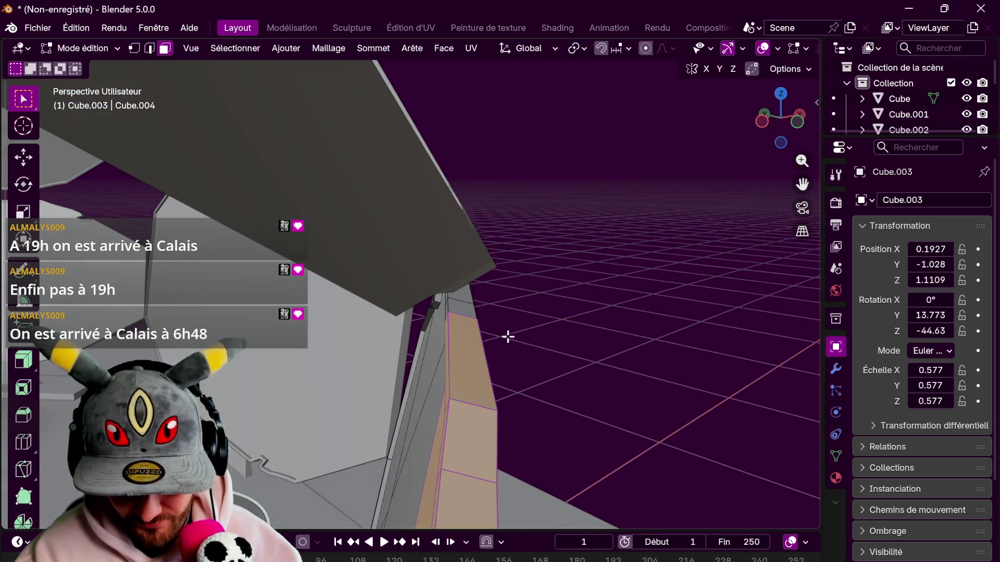
pyautogui.moveTo(508, 336)
pyautogui.mouseDown(button='middle')
pyautogui.moveTo(529, 315)
pyautogui.moveTo(556, 309)
pyautogui.mouseUp(button='middle')
# - Inset the pillar's top face and extrude it straight up twice to form a thin post
pyautogui.press('i')
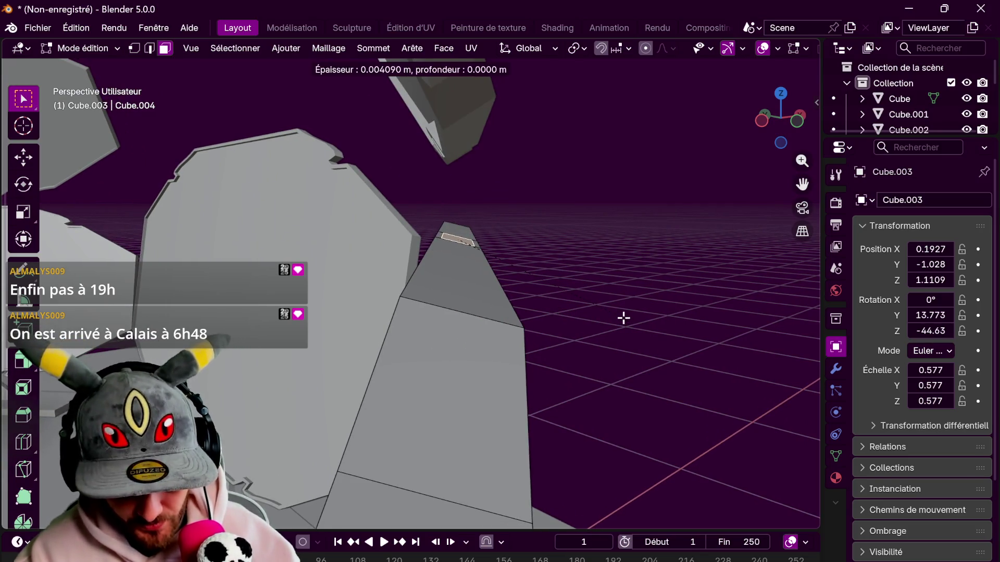
pyautogui.click(622, 318)
pyautogui.press('e')
pyautogui.press('z')
pyautogui.press('z')
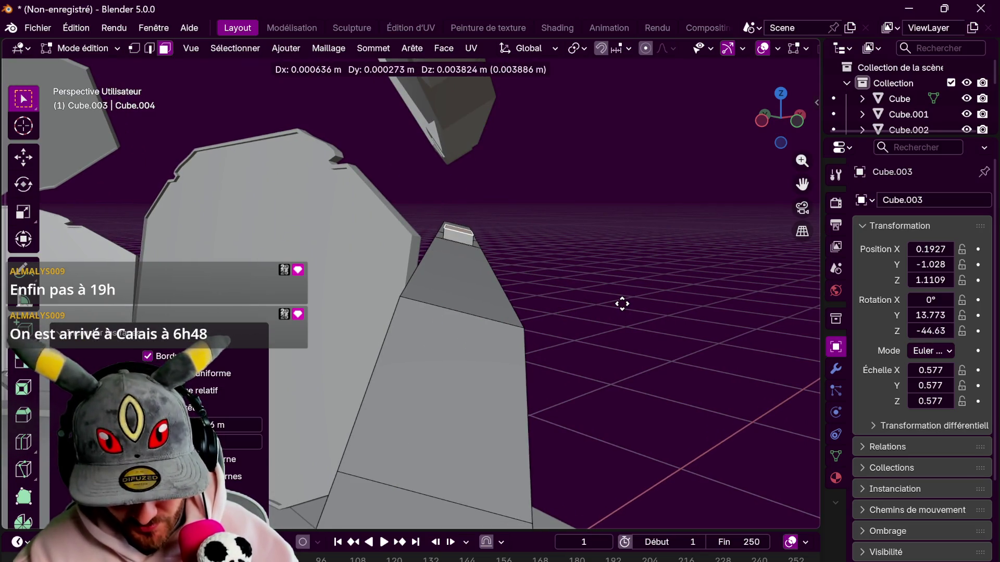
pyautogui.click(624, 260)
pyautogui.press('e')
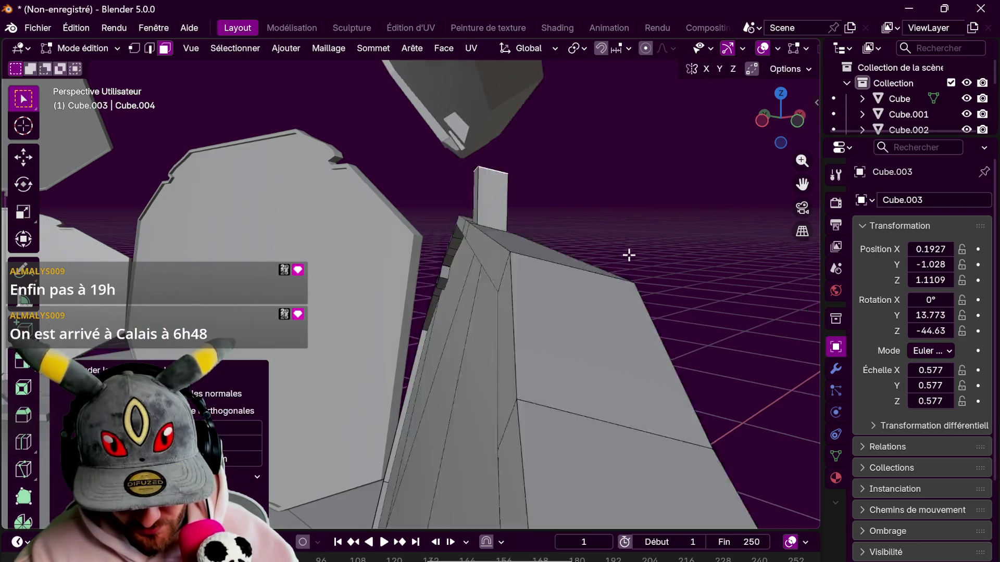
pyautogui.press('z')
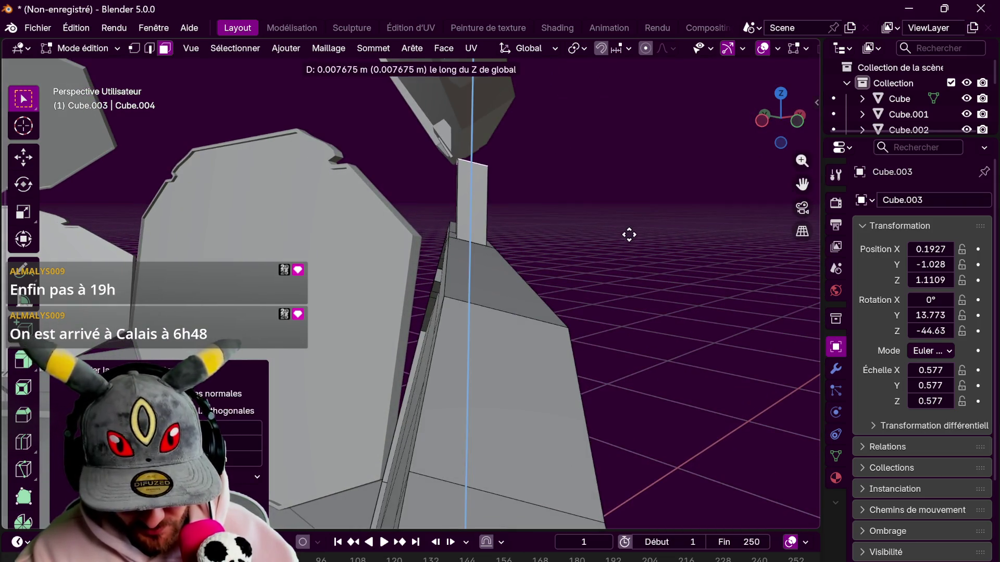
pyautogui.click(632, 218)
pyautogui.moveTo(631, 217); pyautogui.dragTo(470, 193, button='middle')
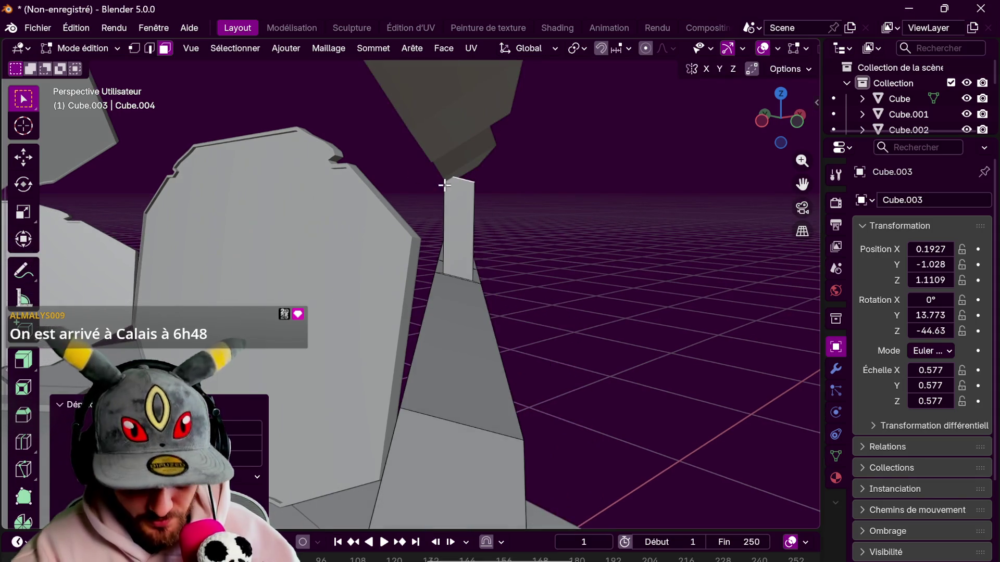
# - Raise the post's top edge vertically to meet the panel, then return to Object Mode
pyautogui.click(153, 48)
pyautogui.moveTo(529, 152)
pyautogui.mouseDown(button='middle')
pyautogui.moveTo(533, 190)
pyautogui.moveTo(393, 235)
pyautogui.mouseUp(button='middle')
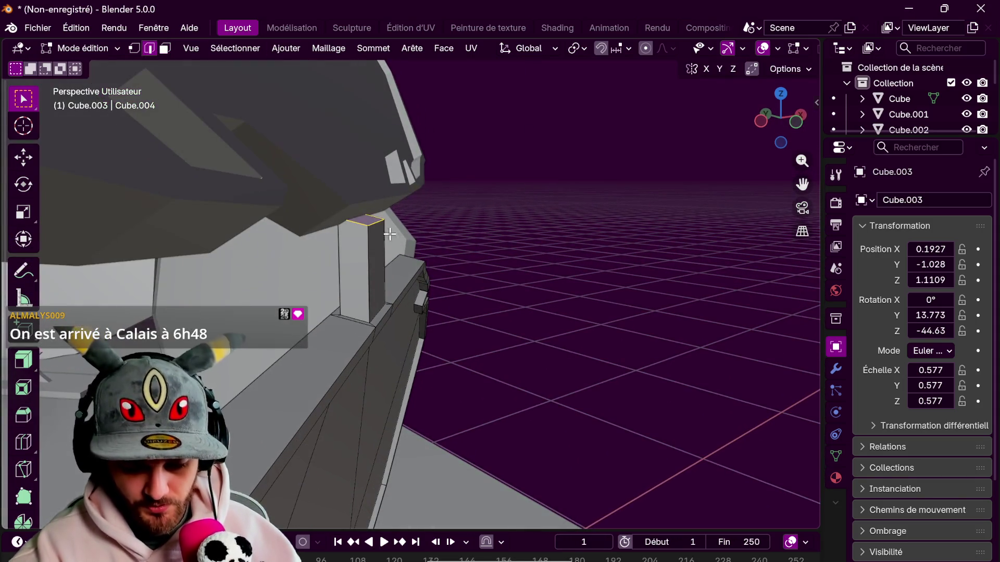
pyautogui.press('g')
pyautogui.press('z')
pyautogui.click(539, 226)
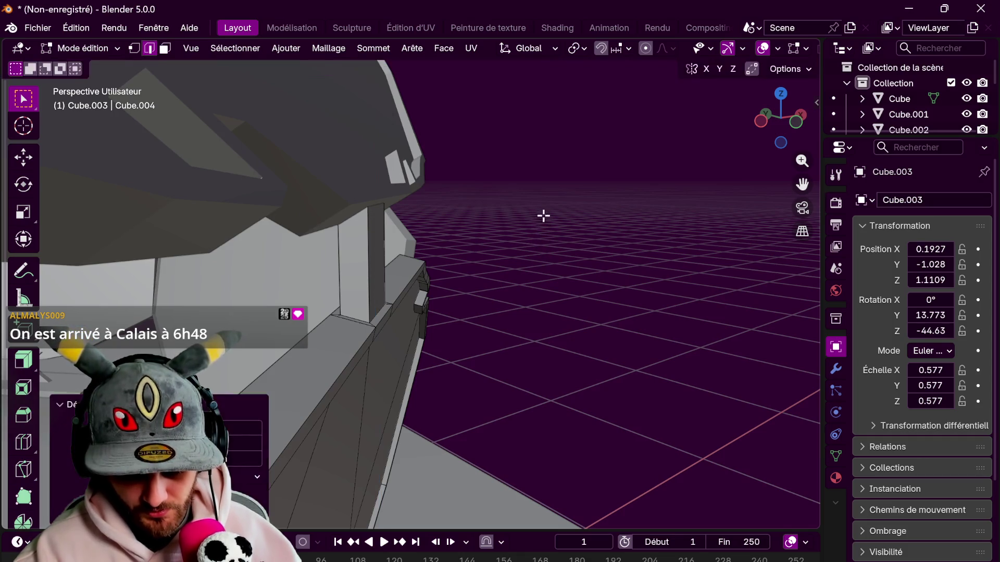
pyautogui.press('Tab')
pyautogui.moveTo(553, 227); pyautogui.dragTo(585, 224, button='middle')
pyautogui.scroll(-3, 663, 302)
pyautogui.moveTo(664, 302)
pyautogui.mouseDown(button='middle')
pyautogui.moveTo(620, 296)
pyautogui.moveTo(750, 271)
pyautogui.mouseUp(button='middle')
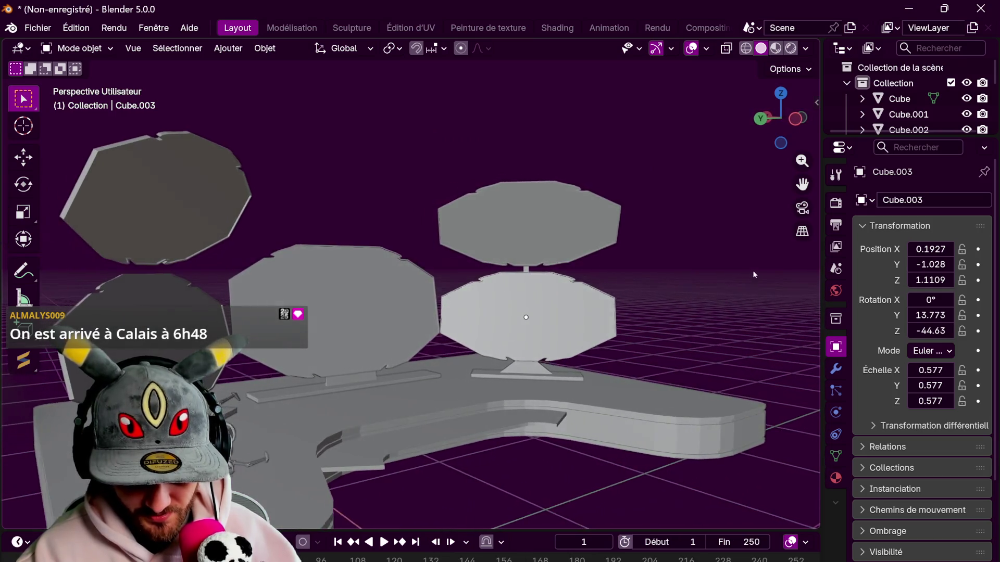
pyautogui.moveTo(651, 284)
pyautogui.mouseDown(button='middle')
pyautogui.moveTo(737, 205)
pyautogui.moveTo(600, 267)
pyautogui.moveTo(494, 258)
pyautogui.moveTo(695, 231)
pyautogui.moveTo(714, 239)
pyautogui.moveTo(609, 366)
pyautogui.moveTo(664, 181)
pyautogui.moveTo(630, 280)
pyautogui.moveTo(577, 244)
pyautogui.mouseUp(button='middle')
# - On another panel's pillar, inset the top and extrude the inset part upward
pyautogui.click(630, 281)
pyautogui.press('Tab')
pyautogui.click(517, 164)
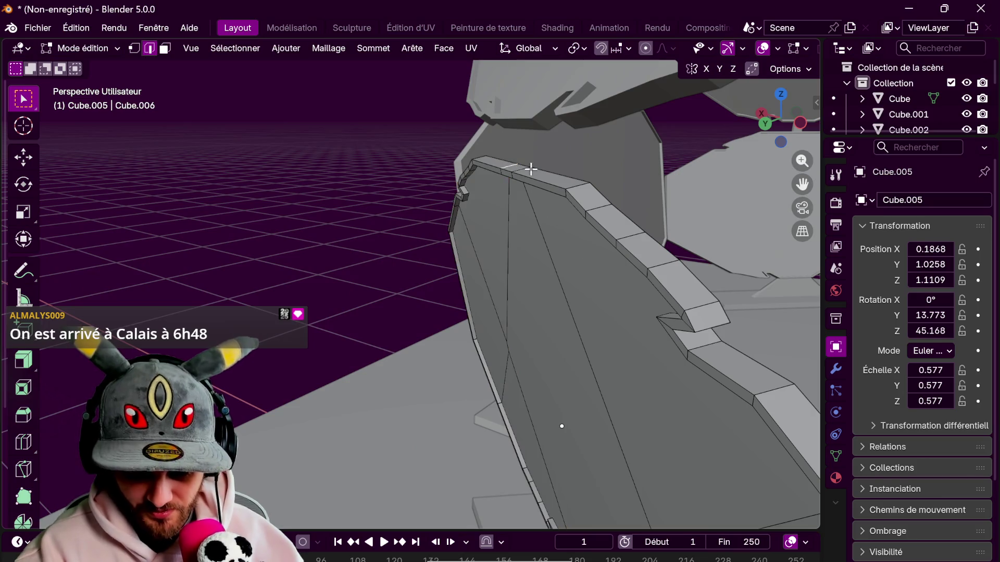
pyautogui.moveTo(523, 166); pyautogui.dragTo(546, 208, button='middle')
pyautogui.moveTo(601, 292)
pyautogui.mouseDown(button='middle')
pyautogui.moveTo(689, 290)
pyautogui.moveTo(681, 279)
pyautogui.mouseUp(button='middle')
pyautogui.press('i')
pyautogui.click(687, 285)
pyautogui.press('e')
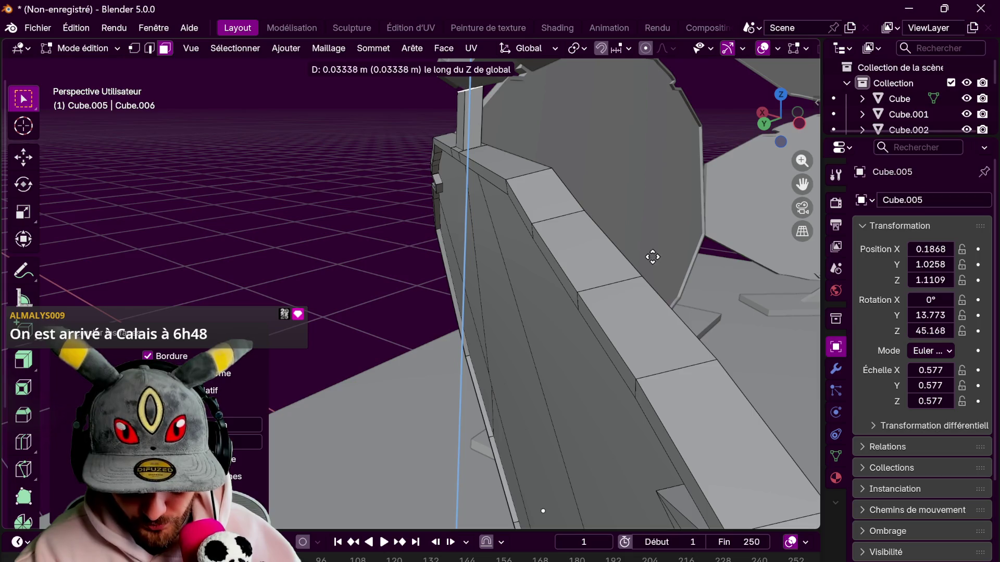
pyautogui.click(653, 233)
pyautogui.moveTo(653, 234)
pyautogui.mouseDown(button='middle')
pyautogui.moveTo(625, 225)
pyautogui.moveTo(665, 243)
pyautogui.moveTo(654, 265)
pyautogui.moveTo(673, 271)
pyautogui.mouseUp(button='middle')
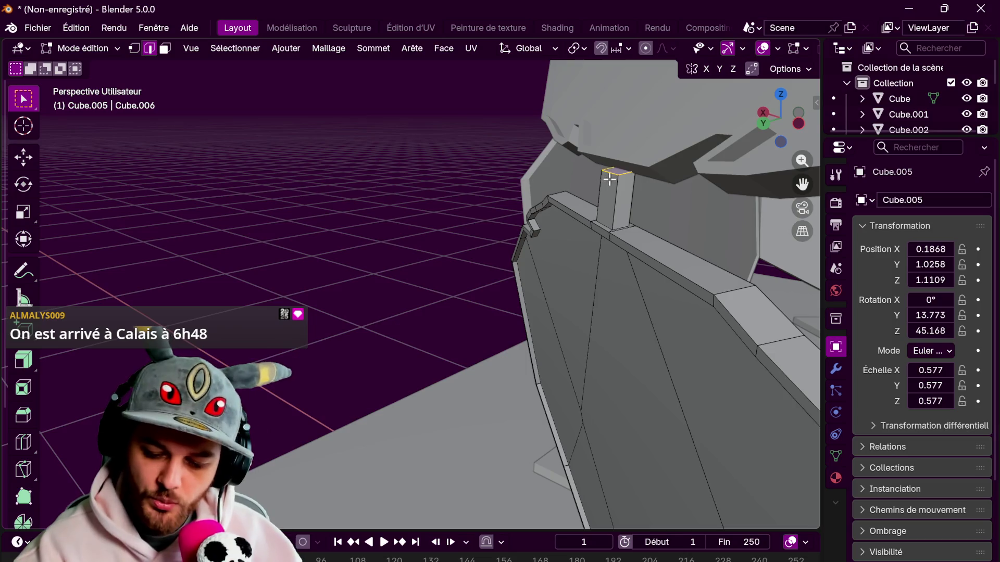
# - Extrude the panel's edge tab upward, then view the whole model in Object Mode
pyautogui.press('e')
pyautogui.click(657, 206)
pyautogui.press('Tab')
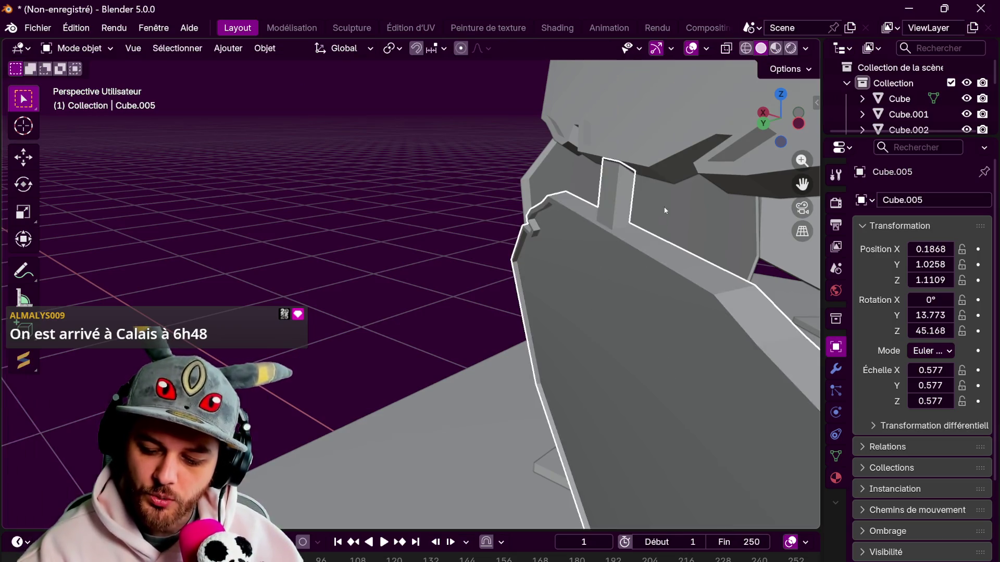
pyautogui.scroll(-8, 667, 214)
pyautogui.moveTo(677, 223)
pyautogui.mouseDown(button='middle')
pyautogui.moveTo(663, 311)
pyautogui.moveTo(561, 286)
pyautogui.moveTo(598, 263)
pyautogui.moveTo(583, 300)
pyautogui.moveTo(658, 304)
pyautogui.moveTo(589, 297)
pyautogui.moveTo(651, 270)
pyautogui.moveTo(670, 278)
pyautogui.moveTo(660, 314)
pyautogui.mouseUp(button='middle')
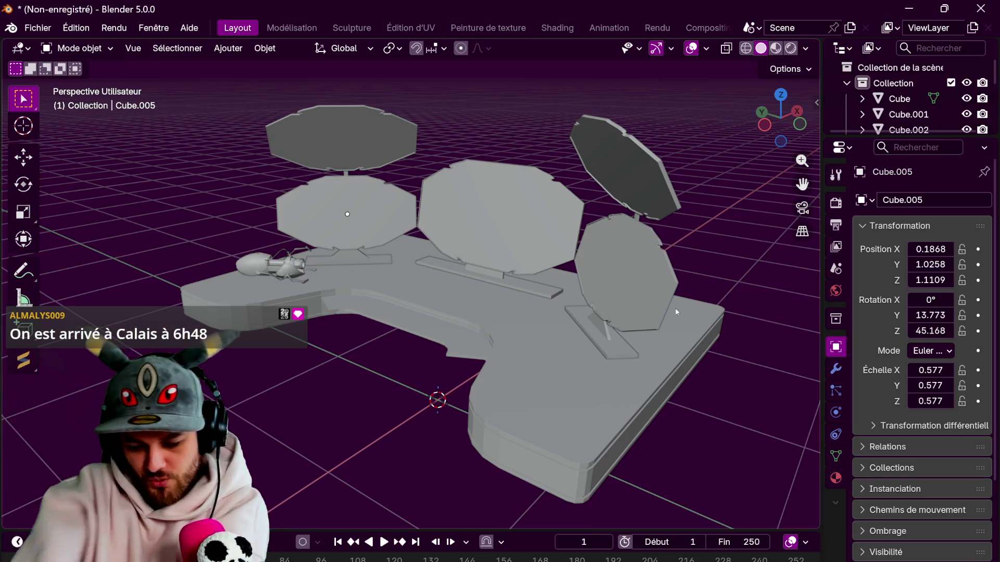
# - Select and frame the middle octagonal panel, then pick its upper-left border edge in Edit Mode
pyautogui.click(575, 280)
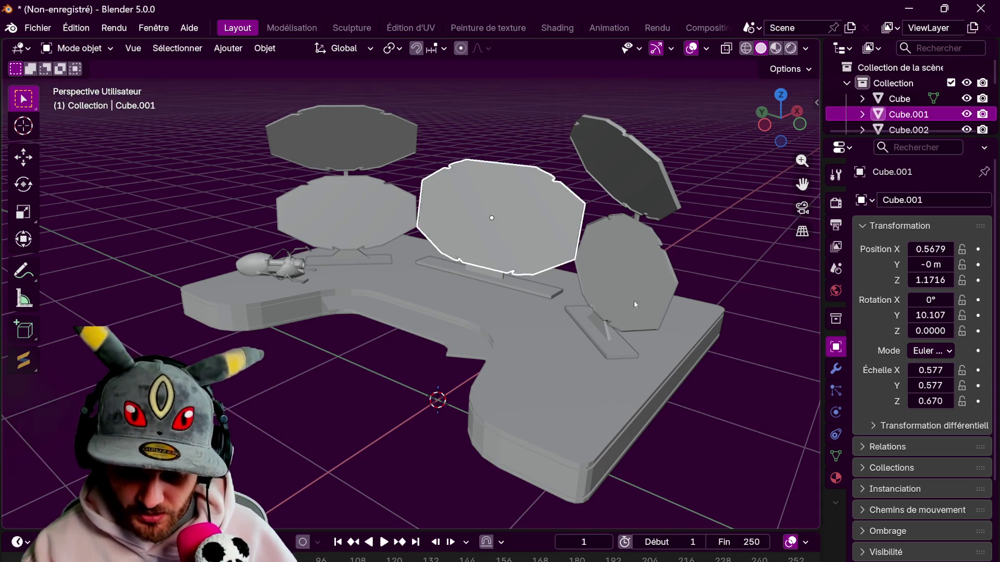
pyautogui.press('KP_Decimal')
pyautogui.press('Tab')
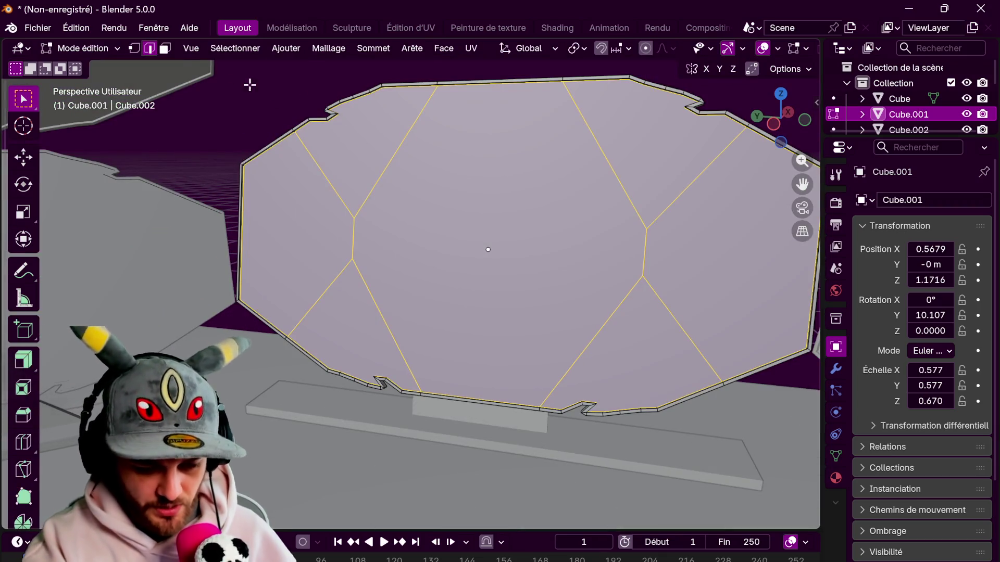
pyautogui.moveTo(535, 158); pyautogui.dragTo(457, 173, button='middle')
pyautogui.click(468, 172)
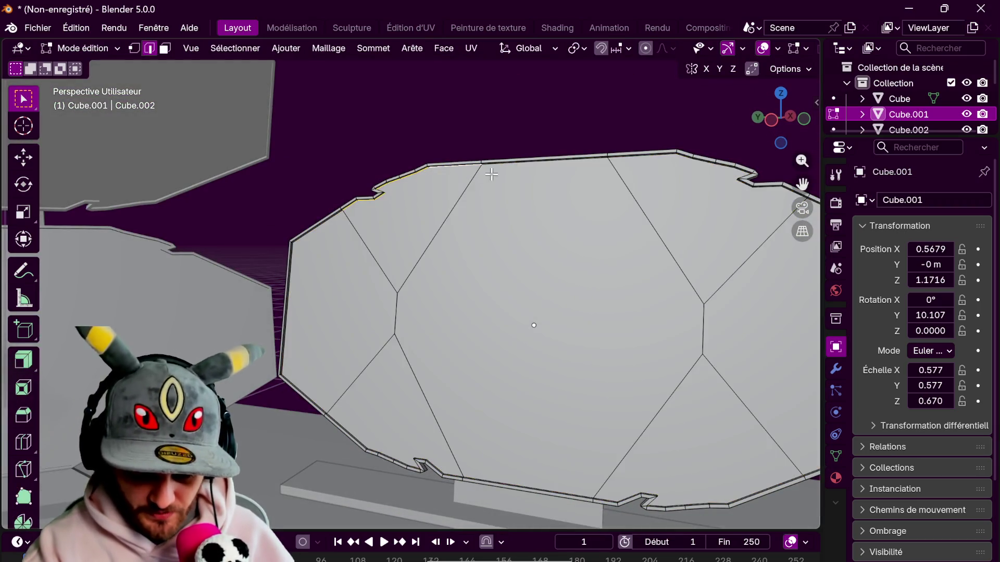
# - Mark the selected border edges of the middle panel as seams
pyautogui.moveTo(745, 277)
pyautogui.keyDown('shift'); pyautogui.mouseDown(button='middle')
pyautogui.moveTo(660, 250)
pyautogui.moveTo(678, 159)
pyautogui.mouseUp(button='middle'); pyautogui.keyUp('shift')
pyautogui.moveTo(700, 247)
pyautogui.mouseDown(button='middle')
pyautogui.moveTo(770, 282)
pyautogui.moveTo(683, 382)
pyautogui.mouseUp(button='middle')
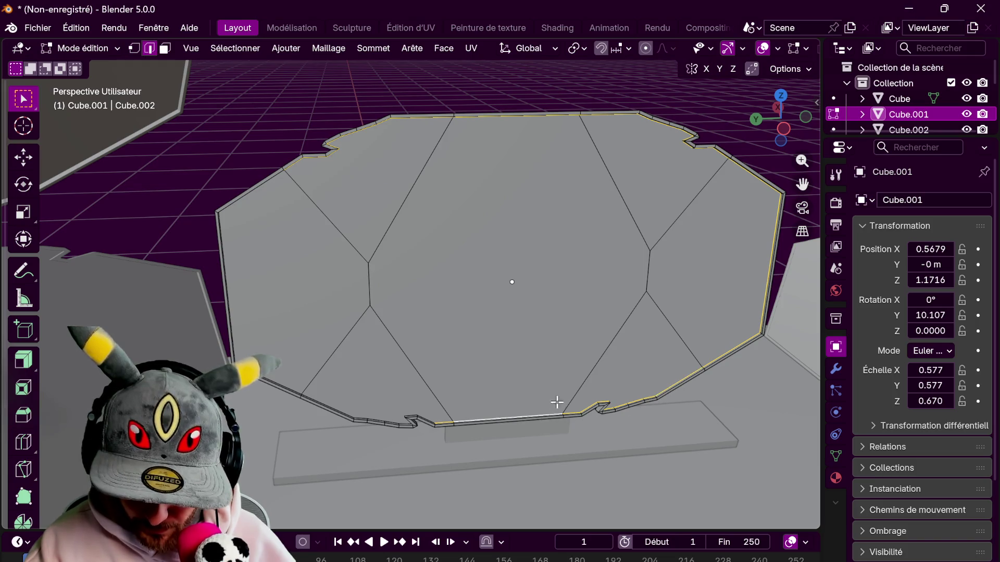
pyautogui.moveTo(720, 332)
pyautogui.mouseDown(button='middle')
pyautogui.moveTo(599, 384)
pyautogui.moveTo(568, 366)
pyautogui.mouseUp(button='middle')
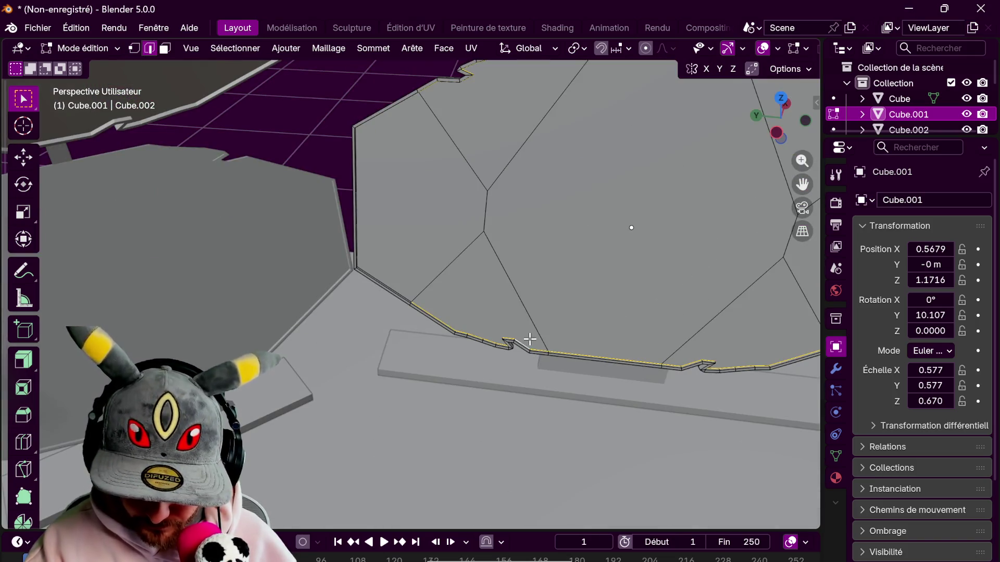
pyautogui.hotkey('ctrl', 'e')
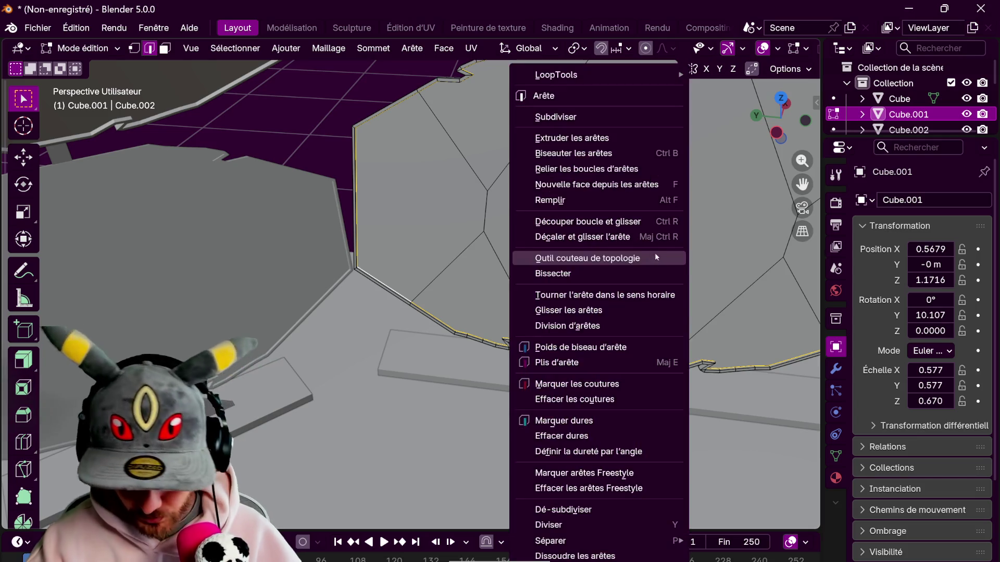
pyautogui.click(630, 385)
pyautogui.moveTo(632, 378)
pyautogui.mouseDown(button='middle')
pyautogui.moveTo(518, 339)
pyautogui.moveTo(632, 306)
pyautogui.moveTo(439, 225)
pyautogui.mouseUp(button='middle')
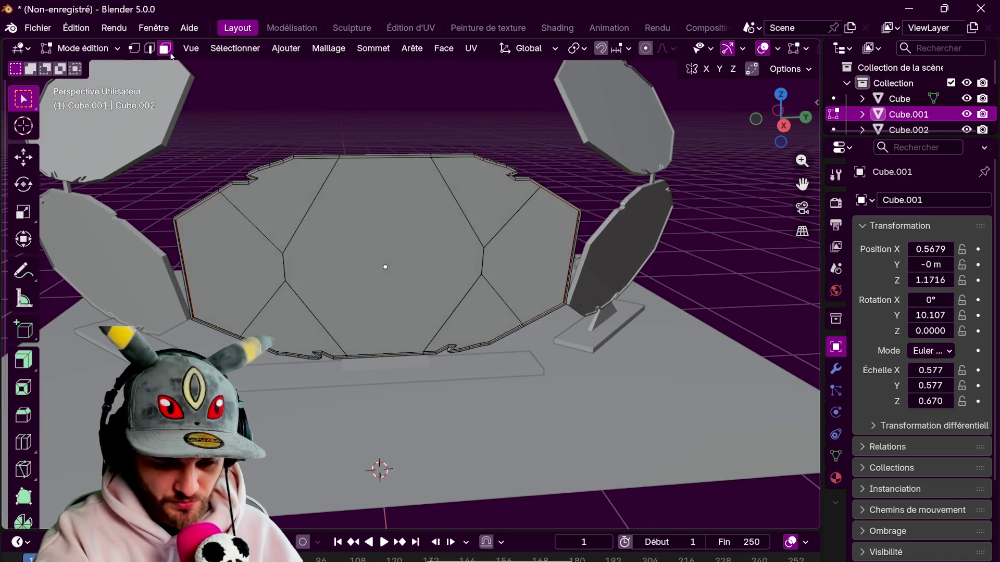
# - Select three octagon faces and the bottom-right triangle face for deletion, then exit to Object Mode
pyautogui.click(261, 229)
pyautogui.keyDown('shift'); pyautogui.click(319, 286); pyautogui.keyUp('shift')
pyautogui.keyDown('shift'); pyautogui.click(486, 196); pyautogui.keyUp('shift')
pyautogui.keyDown('shift'); pyautogui.click(498, 300); pyautogui.keyUp('shift')
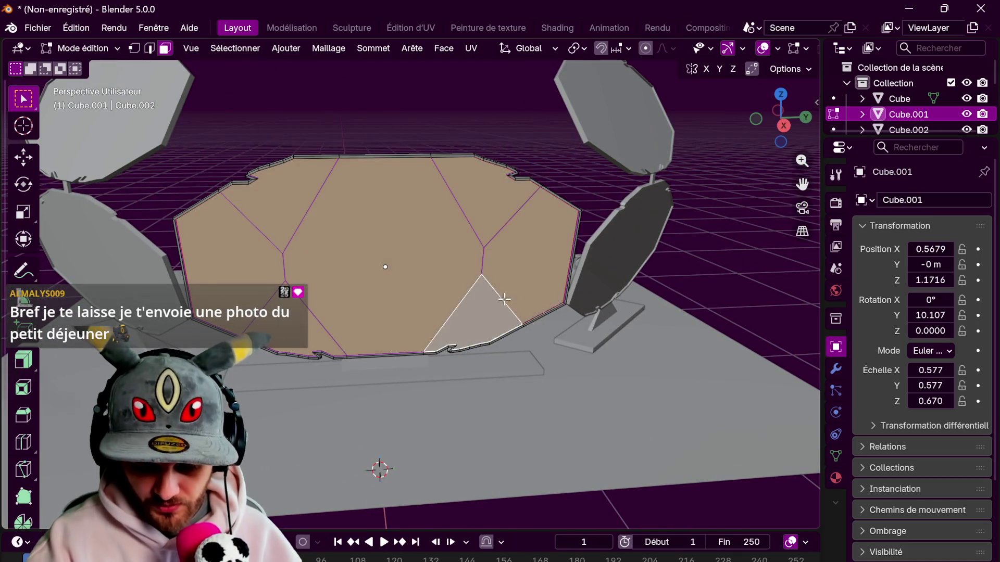
pyautogui.press('x')
pyautogui.moveTo(584, 277)
pyautogui.mouseDown(button='middle')
pyautogui.moveTo(608, 299)
pyautogui.moveTo(708, 315)
pyautogui.mouseUp(button='middle')
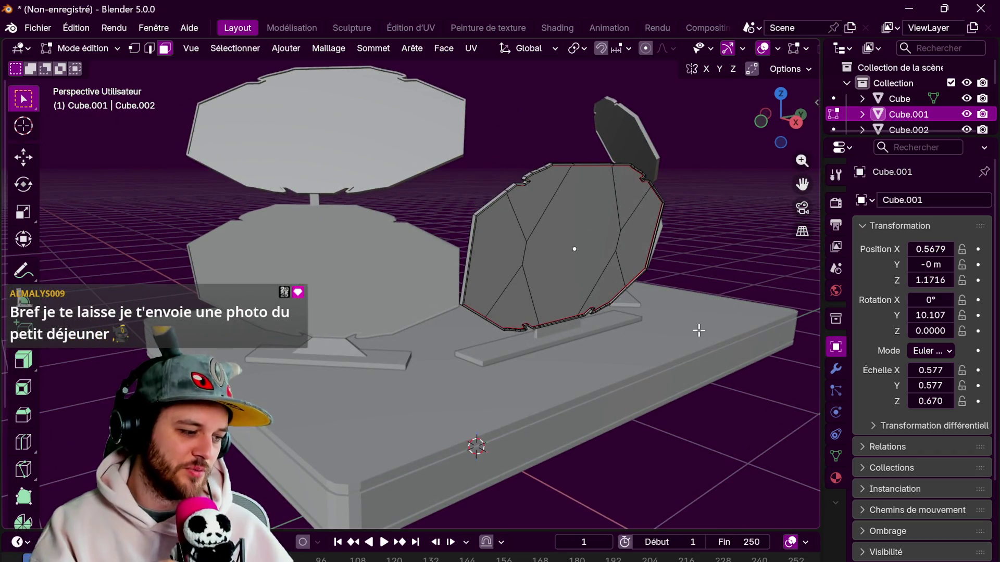
pyautogui.press('Tab')
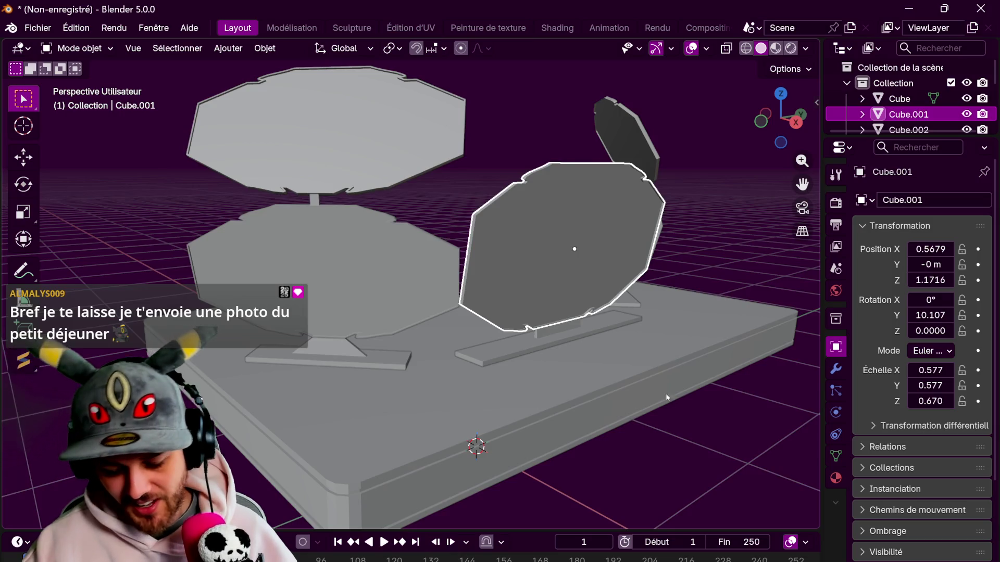
pyautogui.scroll(5, 498, 317)
pyautogui.moveTo(637, 348)
pyautogui.mouseDown(button='middle')
pyautogui.moveTo(495, 317)
pyautogui.moveTo(561, 376)
pyautogui.moveTo(676, 186)
pyautogui.moveTo(582, 308)
pyautogui.moveTo(592, 310)
pyautogui.moveTo(609, 277)
pyautogui.moveTo(576, 399)
pyautogui.moveTo(587, 383)
pyautogui.mouseUp(button='middle')
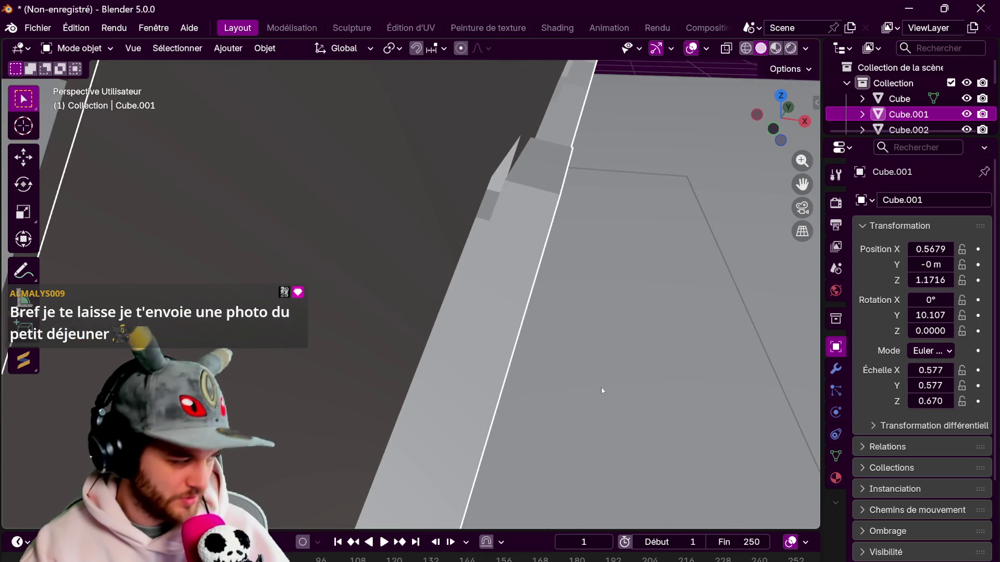
# - Back in Edit Mode, select the panel's boundary edge loop plus the long diagonal edge
pyautogui.press('Tab')
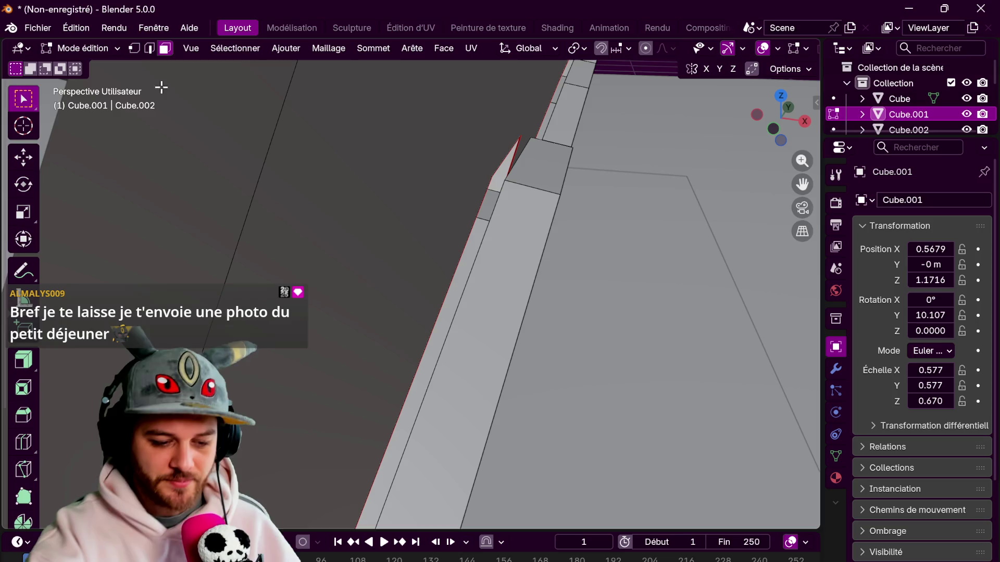
pyautogui.press('2')
pyautogui.keyDown('alt'); pyautogui.click(522, 174); pyautogui.keyUp('alt')
pyautogui.moveTo(710, 167)
pyautogui.mouseDown(button='middle')
pyautogui.moveTo(636, 276)
pyautogui.moveTo(587, 288)
pyautogui.moveTo(603, 298)
pyautogui.moveTo(613, 391)
pyautogui.moveTo(616, 335)
pyautogui.moveTo(623, 429)
pyautogui.moveTo(651, 290)
pyautogui.mouseUp(button='middle')
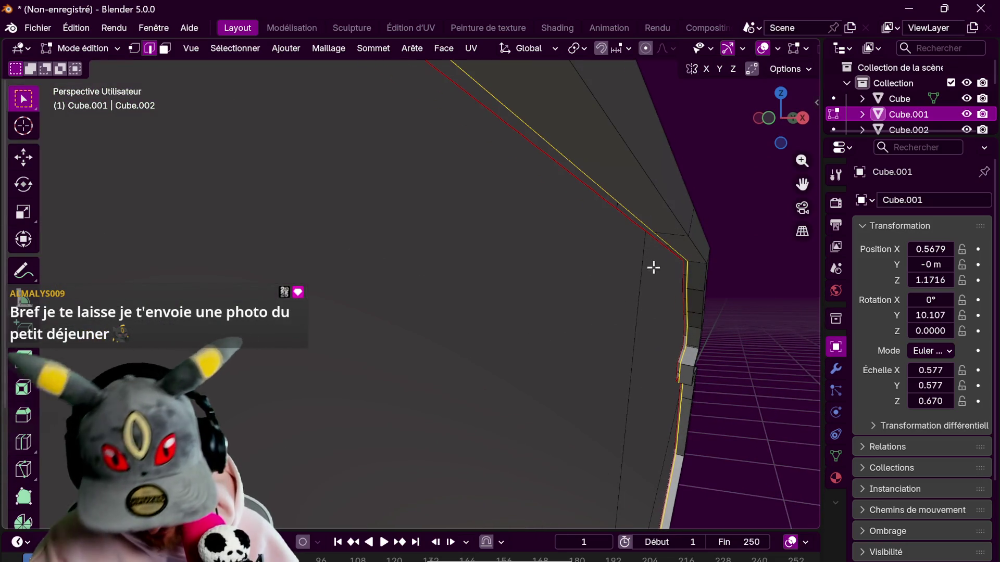
pyautogui.keyDown('shift'); pyautogui.click(633, 230); pyautogui.keyUp('shift')
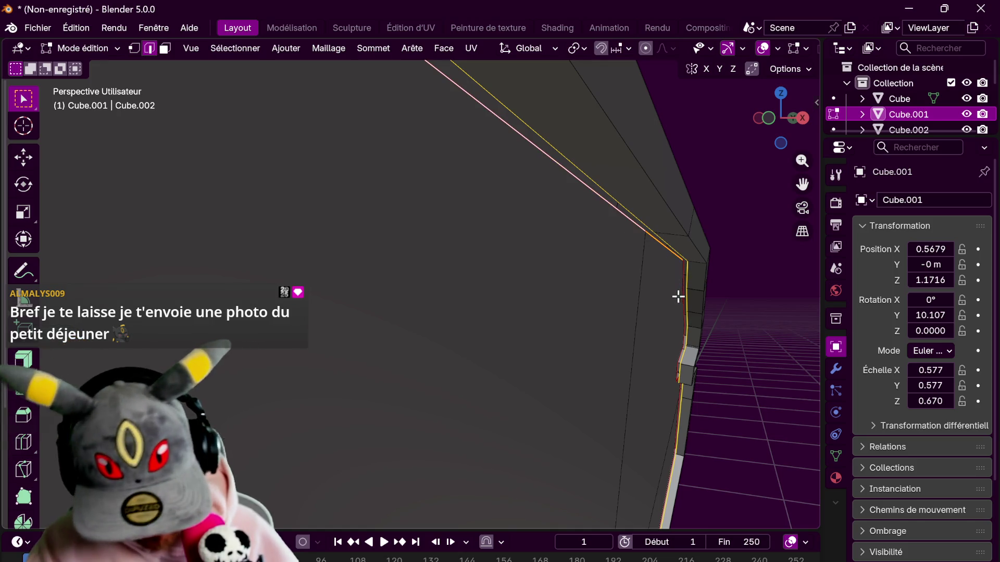
pyautogui.hotkey('alt', 'z')
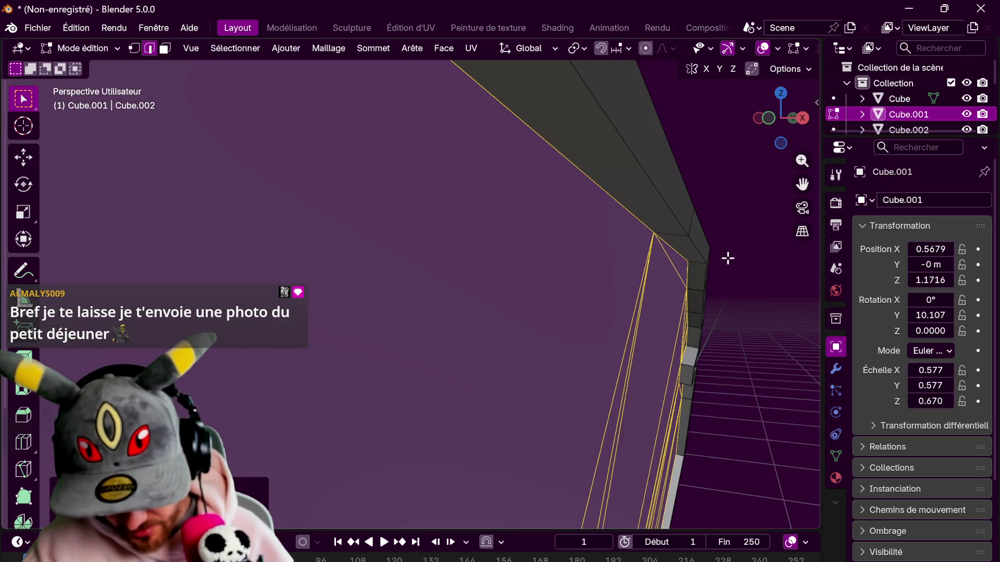
pyautogui.scroll(-3, 727, 259)
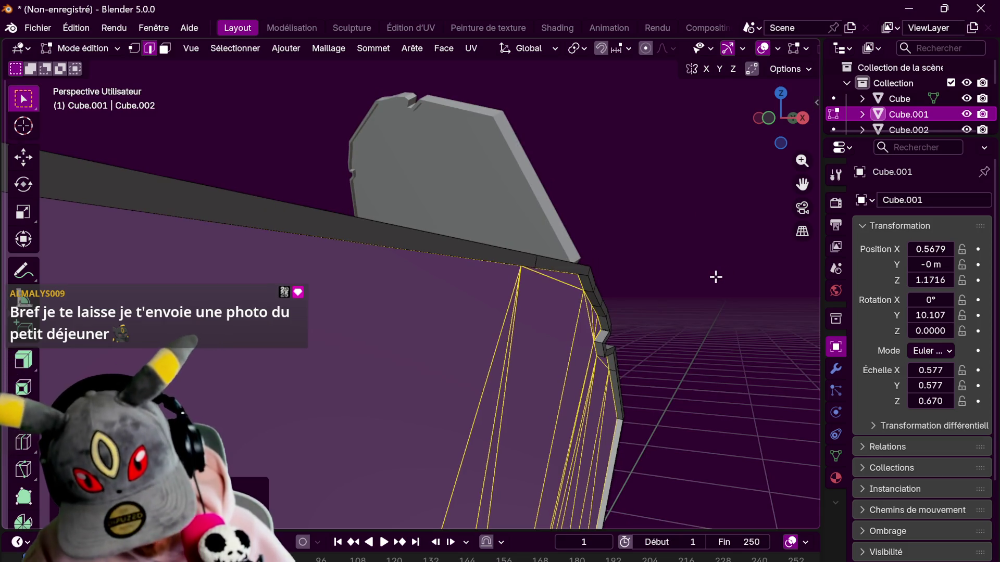
pyautogui.hotkey('alt', 'z')
pyautogui.moveTo(714, 279)
pyautogui.mouseDown(button='middle')
pyautogui.moveTo(713, 261)
pyautogui.moveTo(697, 284)
pyautogui.moveTo(557, 213)
pyautogui.mouseUp(button='middle')
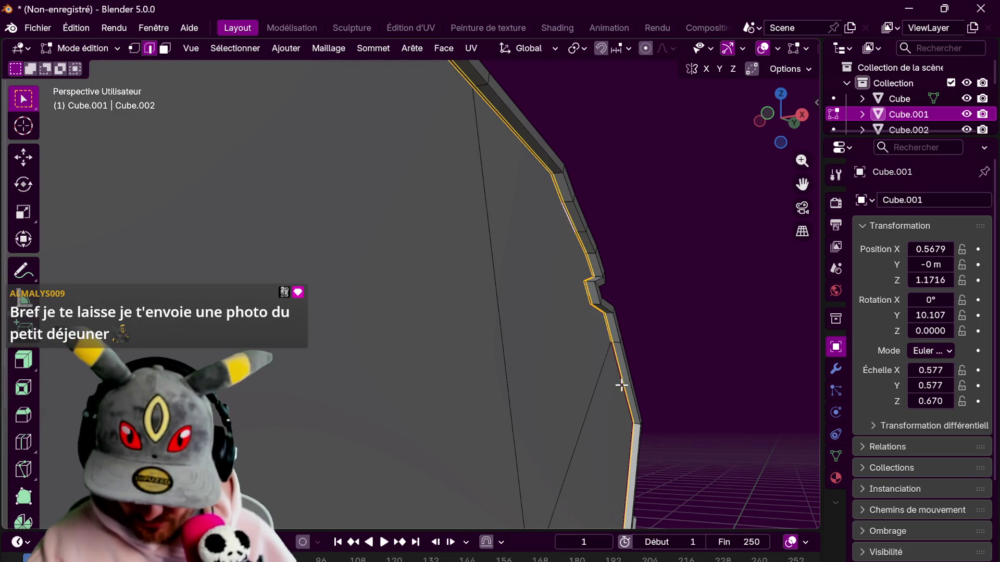
pyautogui.moveTo(684, 321)
pyautogui.mouseDown(button='middle')
pyautogui.moveTo(668, 337)
pyautogui.moveTo(723, 224)
pyautogui.moveTo(640, 354)
pyautogui.moveTo(600, 339)
pyautogui.mouseUp(button='middle')
pyautogui.moveTo(585, 389)
pyautogui.mouseDown(button='middle')
pyautogui.moveTo(576, 396)
pyautogui.moveTo(578, 380)
pyautogui.moveTo(502, 346)
pyautogui.moveTo(631, 364)
pyautogui.moveTo(402, 349)
pyautogui.mouseUp(button='middle')
pyautogui.moveTo(524, 277)
pyautogui.mouseDown(button='middle')
pyautogui.moveTo(569, 364)
pyautogui.moveTo(541, 307)
pyautogui.mouseUp(button='middle')
pyautogui.moveTo(390, 161); pyautogui.dragTo(604, 276, button='middle')
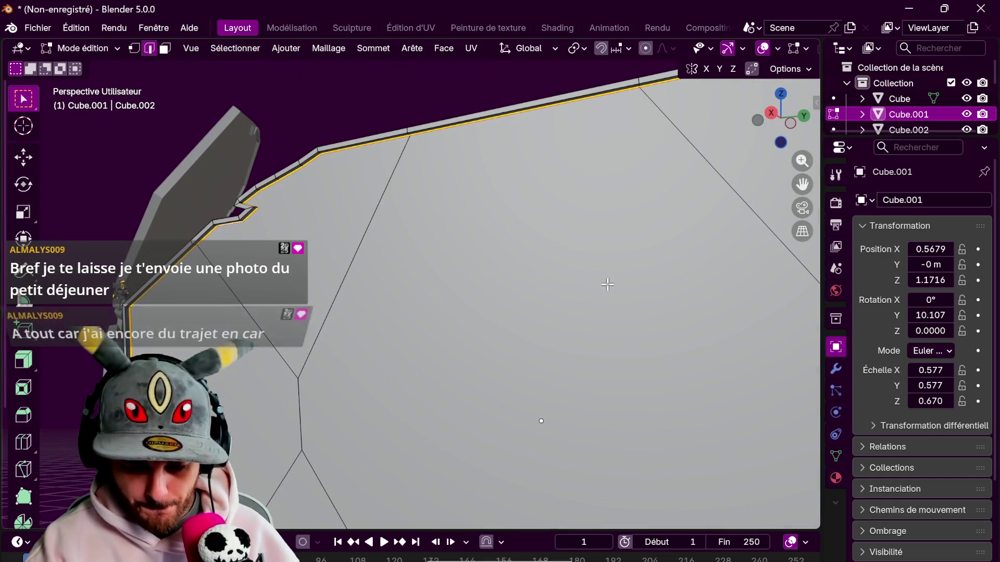
# - Clear the selection and pick a shorter wall border edge and the upper wall edge
pyautogui.press('a')
pyautogui.moveTo(640, 306)
pyautogui.mouseDown(button='middle')
pyautogui.moveTo(603, 288)
pyautogui.moveTo(651, 223)
pyautogui.moveTo(733, 308)
pyautogui.moveTo(642, 301)
pyautogui.moveTo(713, 318)
pyautogui.mouseUp(button='middle')
pyautogui.hotkey('alt', 'a')
pyautogui.scroll(-4, 712, 317)
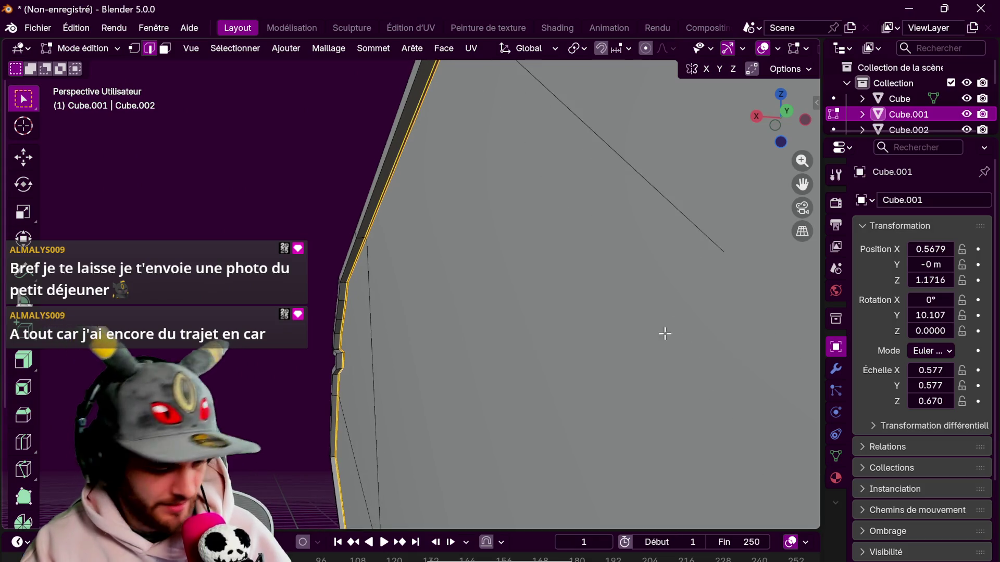
pyautogui.moveTo(669, 355); pyautogui.dragTo(607, 359, button='middle')
pyautogui.click(420, 174)
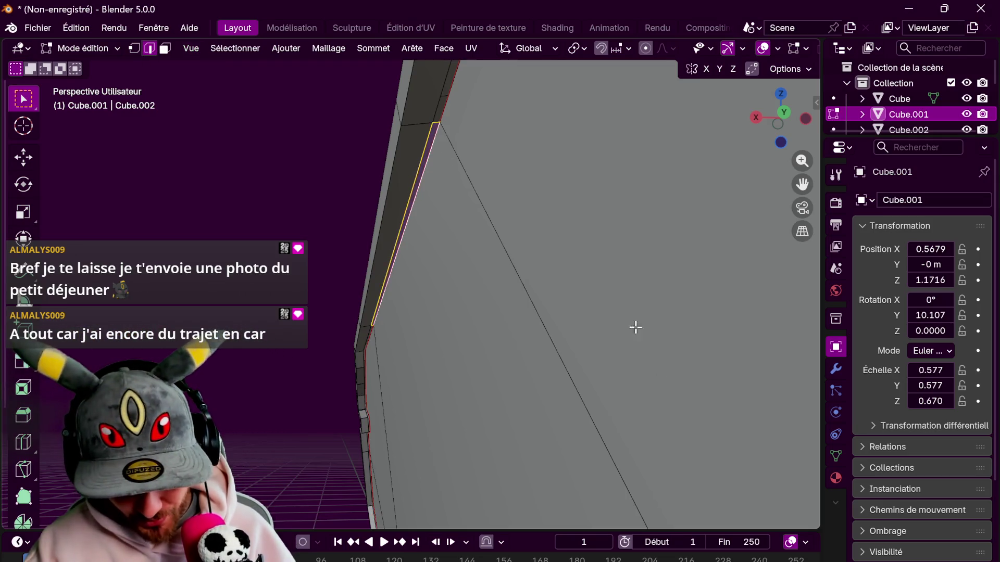
pyautogui.scroll(-1, 504, 184)
pyautogui.keyDown('alt'); pyautogui.click(503, 148); pyautogui.keyUp('alt')
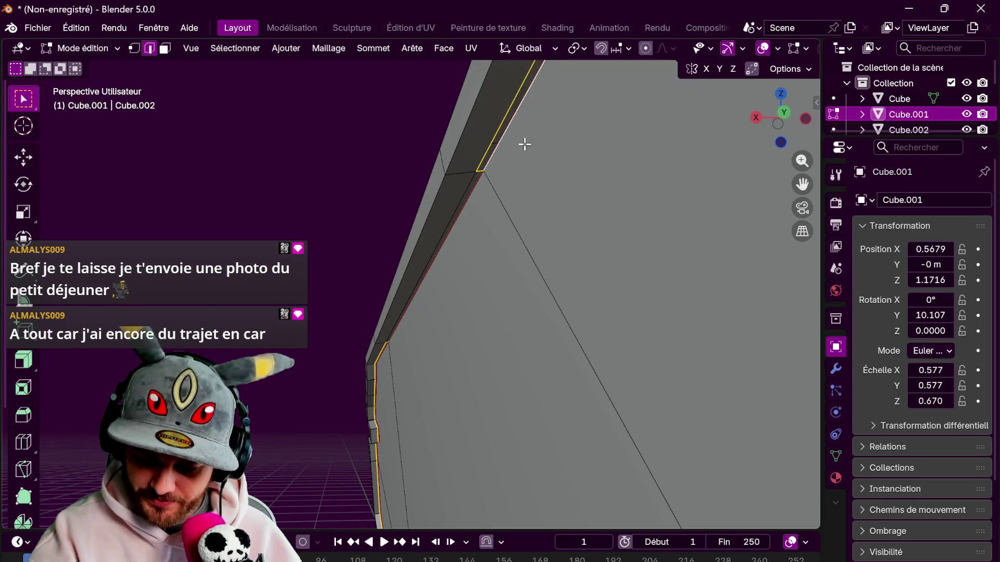
# - Inspect the panel wall from several angles, then return to Object Mode and deselect the panel
pyautogui.moveTo(598, 180)
pyautogui.mouseDown(button='middle')
pyautogui.moveTo(627, 221)
pyautogui.moveTo(719, 260)
pyautogui.moveTo(611, 261)
pyautogui.moveTo(563, 197)
pyautogui.mouseUp(button='middle')
pyautogui.moveTo(512, 105)
pyautogui.mouseDown(button='middle')
pyautogui.moveTo(482, 256)
pyautogui.moveTo(386, 199)
pyautogui.moveTo(504, 167)
pyautogui.moveTo(585, 296)
pyautogui.mouseUp(button='middle')
pyautogui.scroll(-5, 585, 296)
pyautogui.moveTo(531, 330)
pyautogui.keyDown('shift'); pyautogui.mouseDown(button='middle')
pyautogui.moveTo(520, 264)
pyautogui.moveTo(566, 301)
pyautogui.moveTo(707, 339)
pyautogui.moveTo(590, 325)
pyautogui.mouseUp(button='middle'); pyautogui.keyUp('shift')
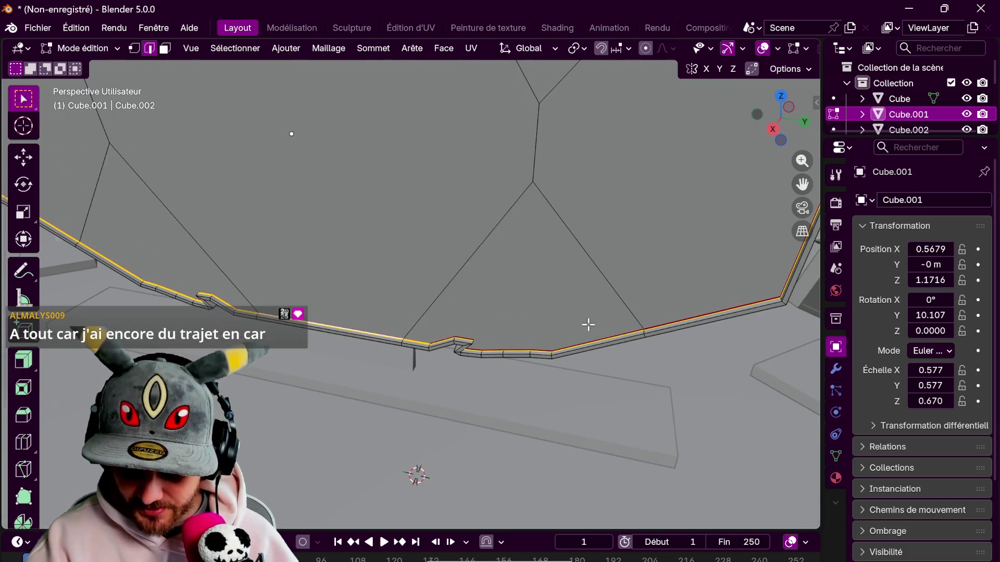
pyautogui.moveTo(748, 311)
pyautogui.mouseDown(button='middle')
pyautogui.moveTo(659, 364)
pyautogui.moveTo(728, 263)
pyautogui.moveTo(670, 352)
pyautogui.moveTo(615, 187)
pyautogui.mouseUp(button='middle')
pyautogui.moveTo(676, 270)
pyautogui.mouseDown(button='middle')
pyautogui.moveTo(720, 259)
pyautogui.moveTo(682, 380)
pyautogui.moveTo(689, 348)
pyautogui.moveTo(623, 297)
pyautogui.moveTo(639, 339)
pyautogui.moveTo(543, 409)
pyautogui.mouseUp(button='middle')
pyautogui.press('Tab')
pyautogui.click(693, 323)
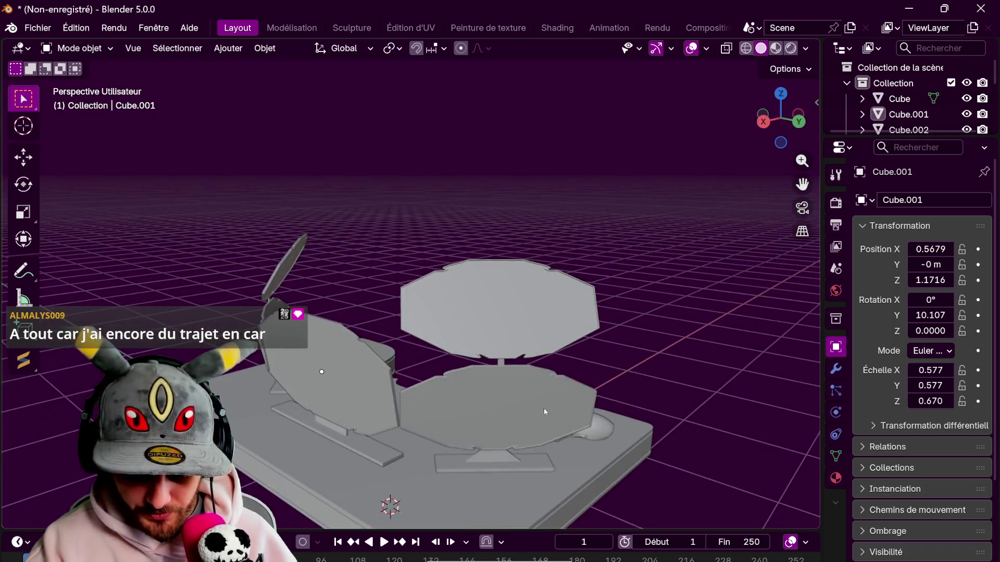
# - Delete six selected faces from the lower disc panel and return to Object Mode
pyautogui.click(543, 409)
pyautogui.press('Tab')
pyautogui.scroll(5, 667, 368)
pyautogui.moveTo(667, 369); pyautogui.dragTo(548, 384, button='middle')
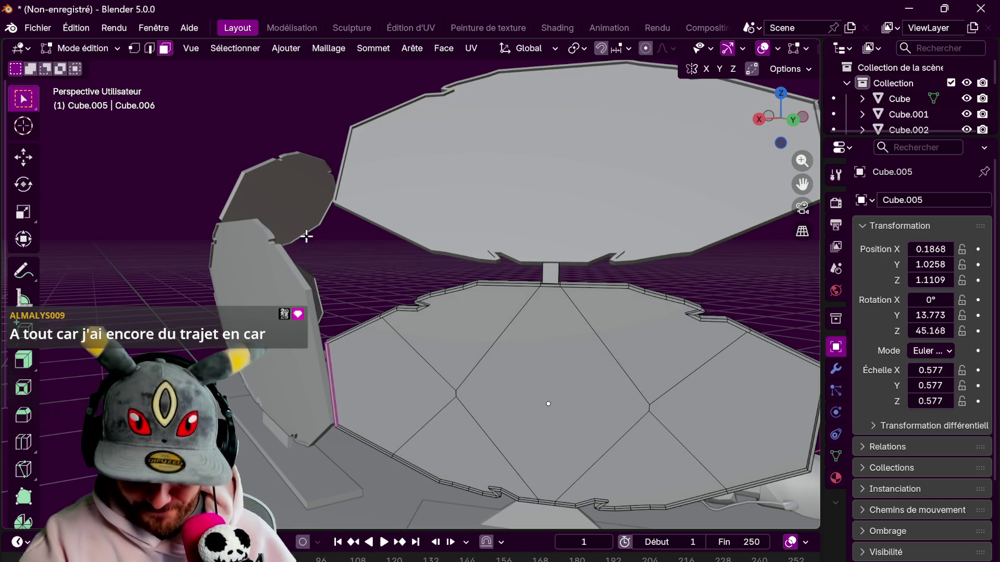
pyautogui.keyDown('shift'); pyautogui.click(396, 407); pyautogui.keyUp('shift')
pyautogui.keyDown('shift'); pyautogui.click(535, 336); pyautogui.keyUp('shift')
pyautogui.keyDown('shift'); pyautogui.click(475, 463); pyautogui.keyUp('shift')
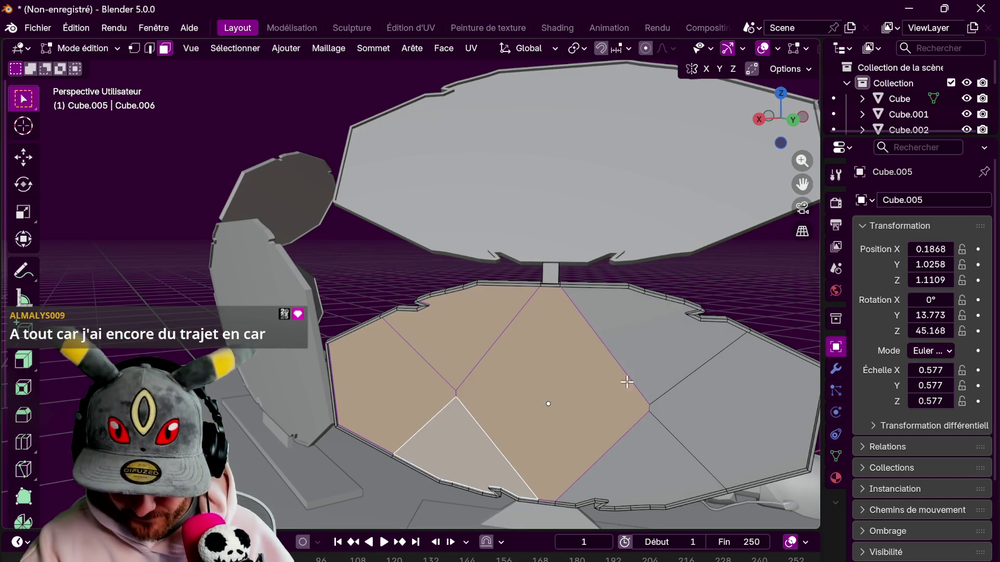
pyautogui.keyDown('shift'); pyautogui.click(651, 344); pyautogui.keyUp('shift')
pyautogui.keyDown('shift'); pyautogui.click(692, 435); pyautogui.keyUp('shift')
pyautogui.keyDown('shift'); pyautogui.click(703, 411); pyautogui.keyUp('shift')
pyautogui.press('x')
pyautogui.click(708, 385)
pyautogui.moveTo(620, 328); pyautogui.dragTo(632, 335, button='middle')
pyautogui.press('Tab')
# - Select the upper-left and lower discs together and enter Edit Mode on both
pyautogui.click(591, 252)
pyautogui.moveTo(591, 251)
pyautogui.mouseDown(button='middle')
pyautogui.moveTo(469, 271)
pyautogui.moveTo(333, 260)
pyautogui.mouseUp(button='middle')
pyautogui.click(317, 229)
pyautogui.keyDown('shift'); pyautogui.click(327, 305); pyautogui.keyUp('shift')
pyautogui.press('Tab')
pyautogui.moveTo(327, 304)
pyautogui.mouseDown(button='middle')
pyautogui.moveTo(535, 271)
pyautogui.moveTo(649, 321)
pyautogui.moveTo(561, 323)
pyautogui.mouseUp(button='middle')
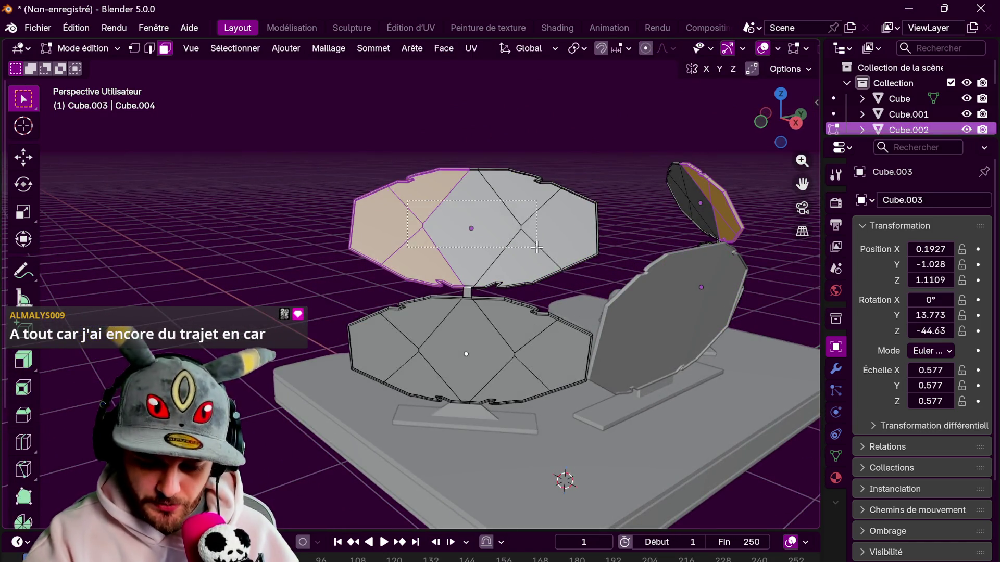
# - Select all connected faces of the upper disc, delete them, and return to Object Mode
pyautogui.moveTo(537, 247); pyautogui.dragTo(539, 250)
pyautogui.moveTo(616, 314)
pyautogui.mouseDown(button='middle')
pyautogui.moveTo(557, 362)
pyautogui.moveTo(563, 324)
pyautogui.mouseUp(button='middle')
pyautogui.press('l')
pyautogui.moveTo(640, 291)
pyautogui.mouseDown(button='middle')
pyautogui.moveTo(658, 294)
pyautogui.moveTo(585, 330)
pyautogui.moveTo(421, 254)
pyautogui.mouseUp(button='middle')
pyautogui.press('l')
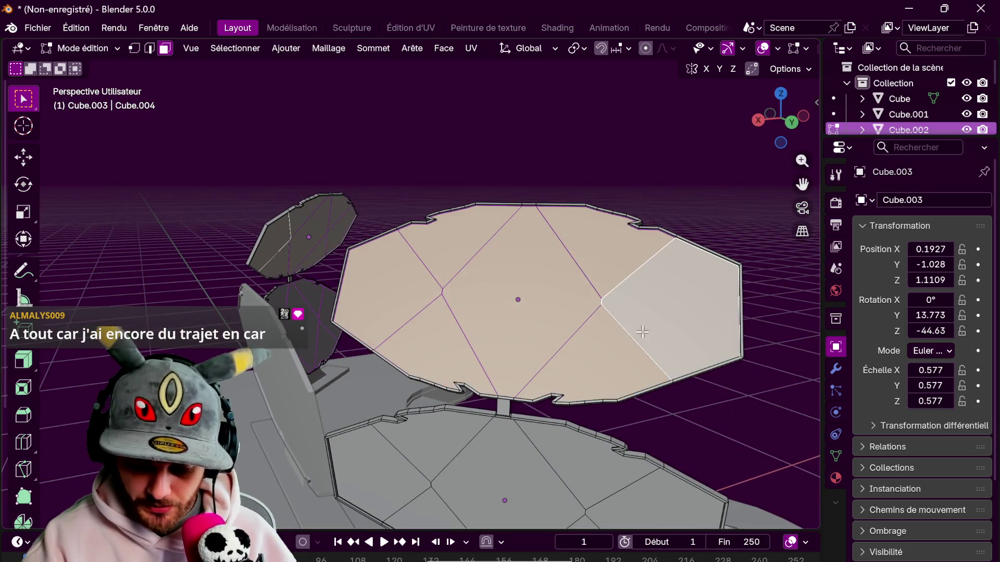
pyautogui.press('x')
pyautogui.click(664, 336)
pyautogui.press('Tab')
pyautogui.moveTo(663, 332)
pyautogui.mouseDown(button='middle')
pyautogui.moveTo(623, 342)
pyautogui.moveTo(687, 231)
pyautogui.moveTo(649, 247)
pyautogui.mouseUp(button='middle')
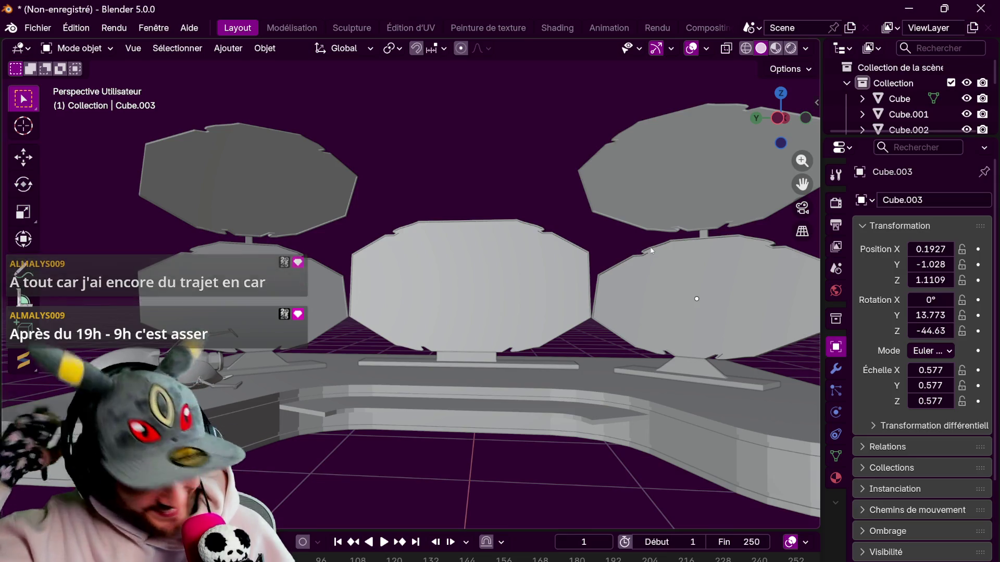
# - On Cube.004, switch to edge select and mark the wall's bottom edge loop as a seam
pyautogui.moveTo(566, 257)
pyautogui.mouseDown(button='middle')
pyautogui.moveTo(719, 258)
pyautogui.moveTo(702, 474)
pyautogui.moveTo(674, 360)
pyautogui.mouseUp(button='middle')
pyautogui.click(722, 255)
pyautogui.press('Tab')
pyautogui.scroll(3, 649, 375)
pyautogui.click(535, 307)
pyautogui.press('2')
pyautogui.keyDown('alt'); pyautogui.click(518, 248); pyautogui.keyUp('alt')
pyautogui.hotkey('ctrl', 'e')
pyautogui.click(596, 346)
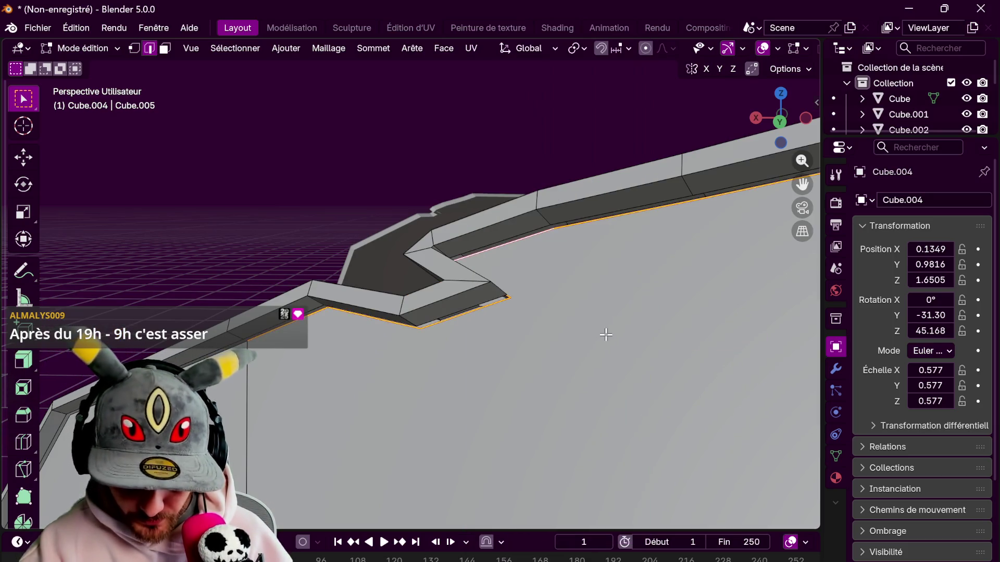
# - Select the wall's top edge loop, inspect it, and leave Edit Mode without marking it
pyautogui.scroll(-4, 677, 263)
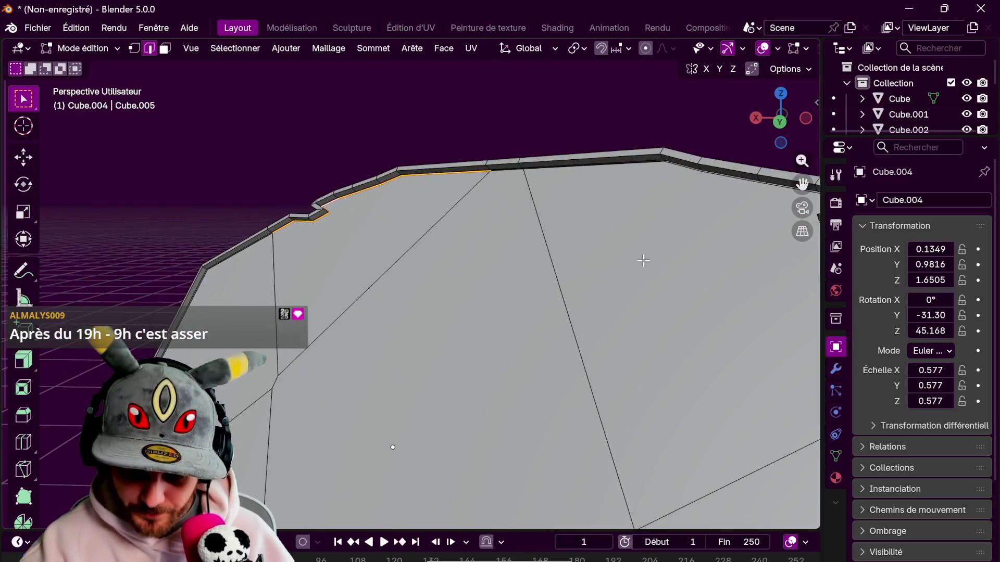
pyautogui.keyDown('alt'); pyautogui.click(515, 176); pyautogui.keyUp('alt')
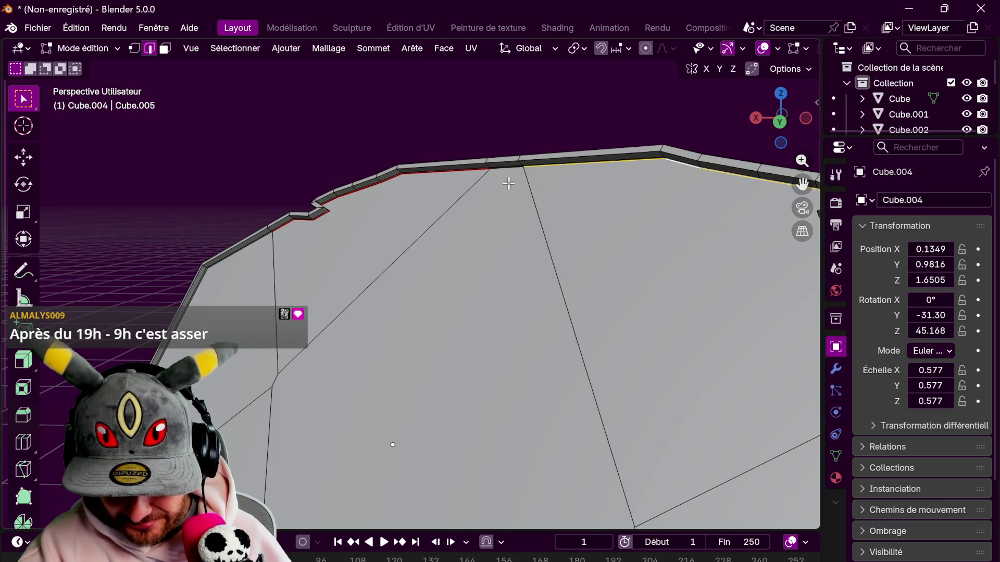
pyautogui.scroll(3, 630, 230)
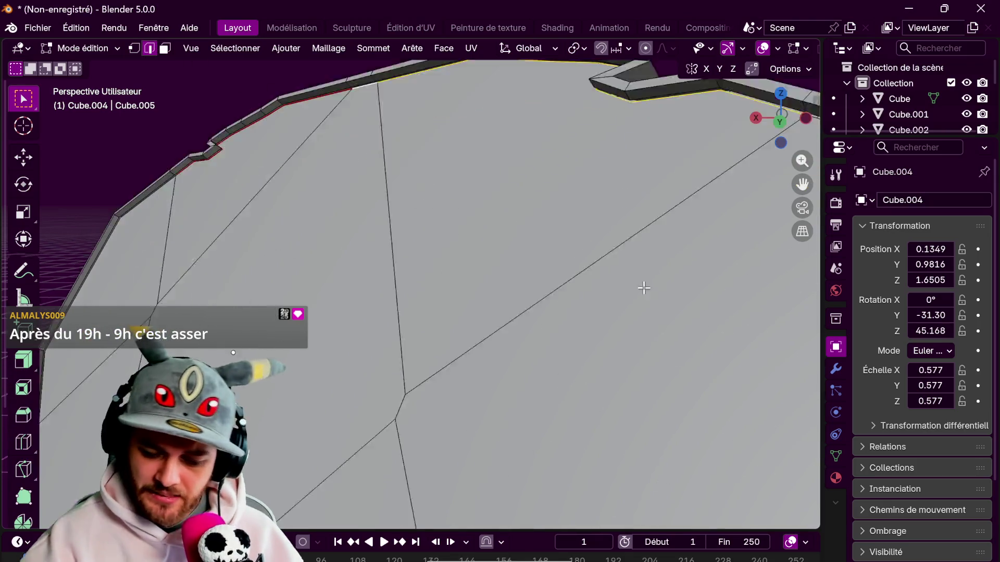
pyautogui.moveTo(733, 158)
pyautogui.mouseDown(button='middle')
pyautogui.moveTo(669, 252)
pyautogui.moveTo(708, 313)
pyautogui.moveTo(625, 266)
pyautogui.moveTo(690, 335)
pyautogui.moveTo(719, 339)
pyautogui.moveTo(739, 364)
pyautogui.moveTo(758, 335)
pyautogui.moveTo(768, 409)
pyautogui.mouseUp(button='middle')
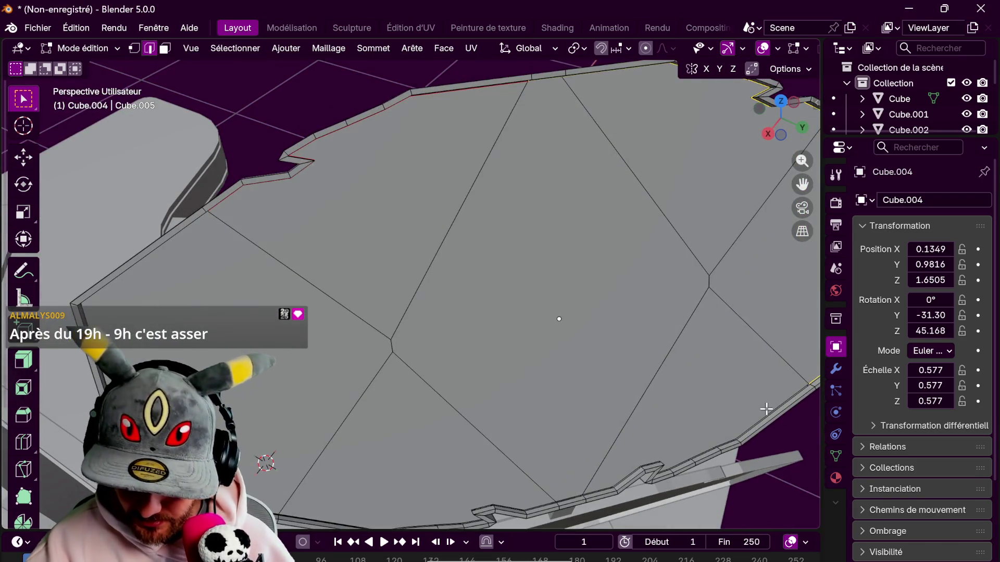
pyautogui.keyDown('shift'); pyautogui.scroll(-3, 767, 409); pyautogui.keyUp('shift')
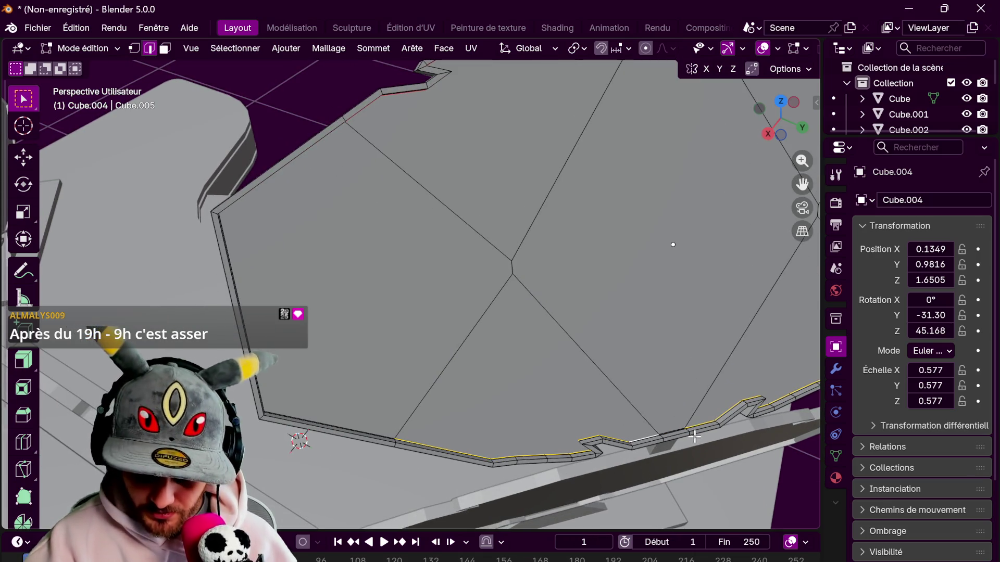
pyautogui.moveTo(556, 354)
pyautogui.mouseDown(button='middle')
pyautogui.moveTo(623, 486)
pyautogui.moveTo(548, 325)
pyautogui.mouseUp(button='middle')
pyautogui.moveTo(636, 290)
pyautogui.mouseDown(button='middle')
pyautogui.moveTo(781, 297)
pyautogui.moveTo(713, 302)
pyautogui.mouseUp(button='middle')
pyautogui.scroll(-5, 713, 302)
pyautogui.hotkey('ctrl', 'e')
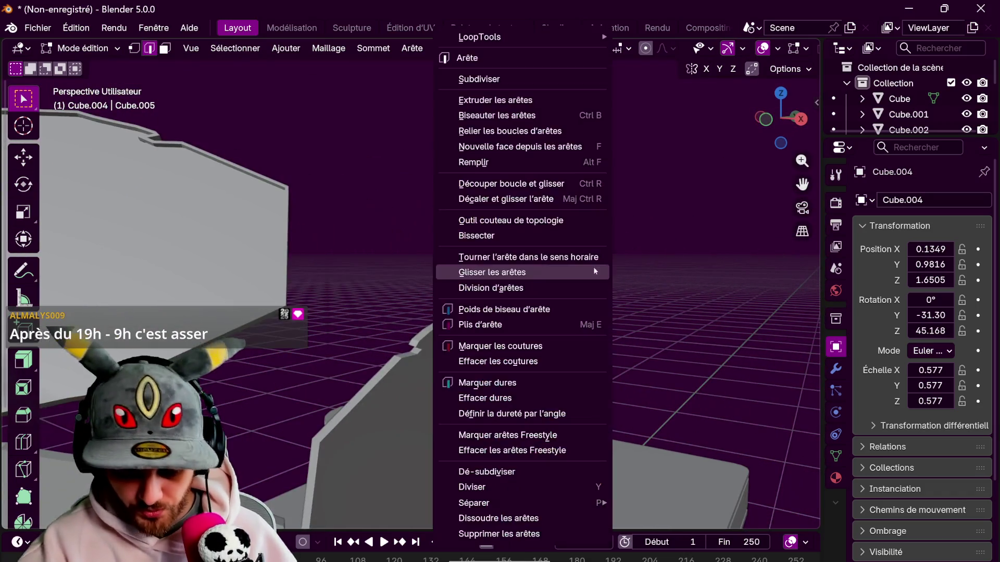
pyautogui.click(566, 313)
pyautogui.press('Tab')
pyautogui.scroll(2, 599, 281)
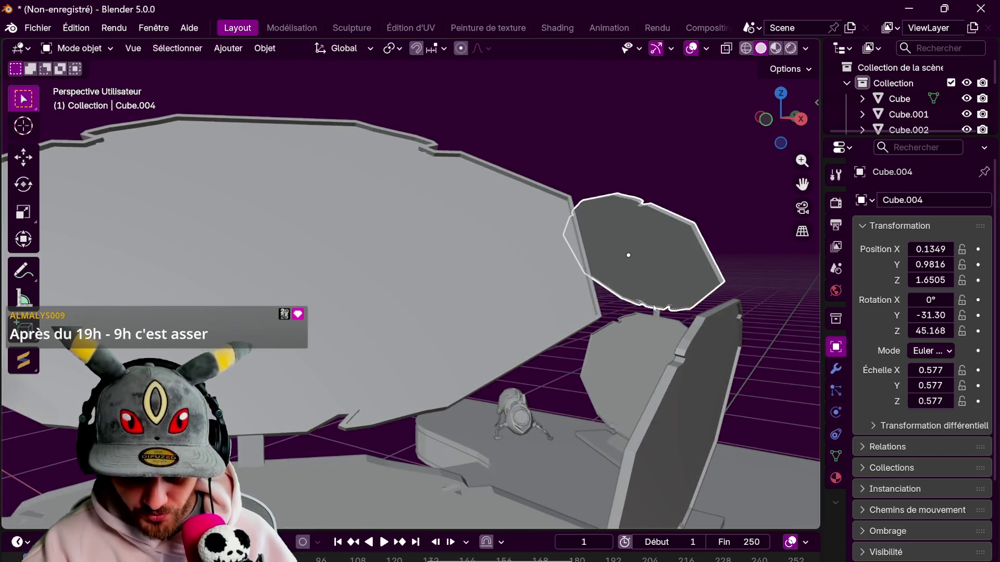
# - Put Cube.002 and Cube.003 into Edit Mode together
pyautogui.click(542, 267)
pyautogui.press('Tab')
pyautogui.scroll(4, 576, 275)
pyautogui.scroll(-5, 562, 202)
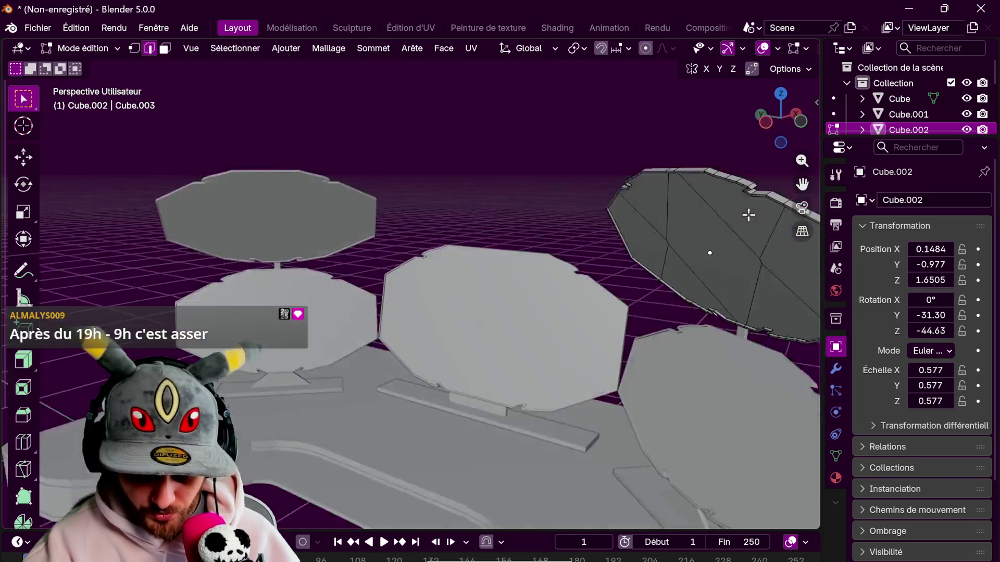
pyautogui.moveTo(563, 202); pyautogui.dragTo(476, 350, button='middle')
pyautogui.press('Tab')
pyautogui.keyDown('shift'); pyautogui.click(533, 477); pyautogui.keyUp('shift')
pyautogui.scroll(3, 556, 336)
pyautogui.press('Tab')
pyautogui.scroll(4, 556, 336)
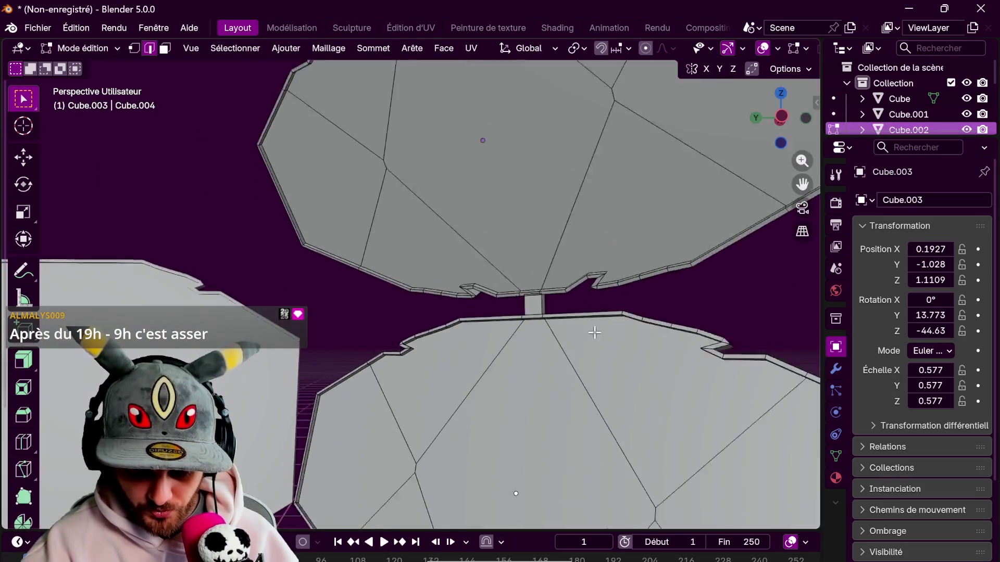
pyautogui.moveTo(563, 459); pyautogui.dragTo(563, 234, button='middle')
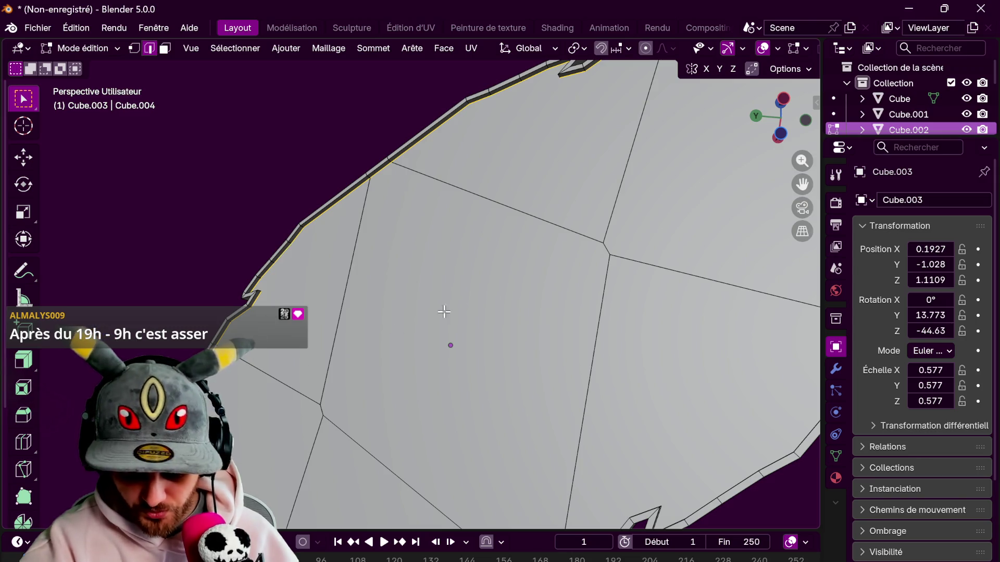
pyautogui.scroll(-3, 551, 306)
pyautogui.moveTo(654, 151)
pyautogui.mouseDown(button='middle')
pyautogui.moveTo(598, 292)
pyautogui.moveTo(643, 430)
pyautogui.moveTo(596, 274)
pyautogui.moveTo(659, 381)
pyautogui.mouseUp(button='middle')
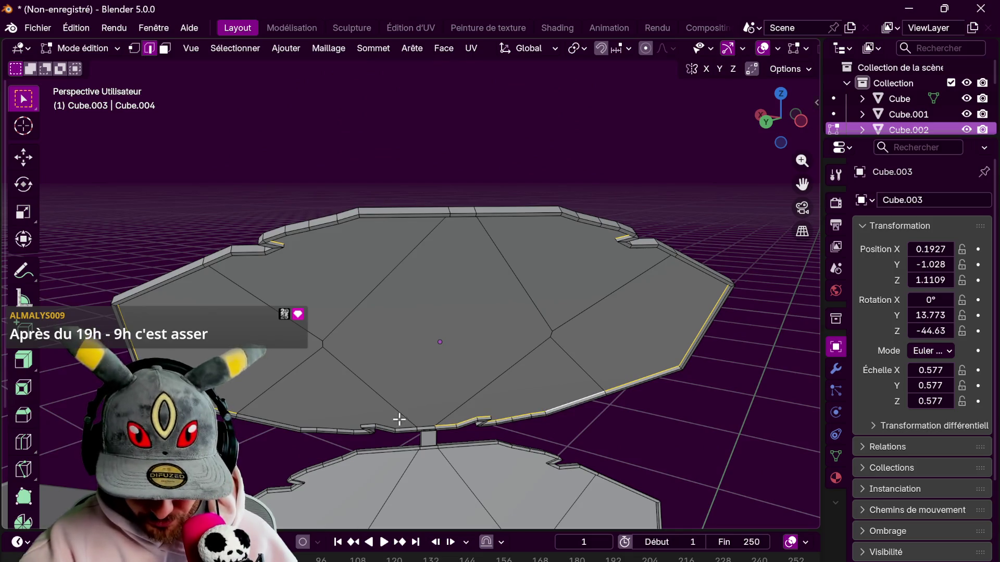
# - Make Cube.002 active, select the lower plate's top border loop, and dismiss an accidental save dialog
pyautogui.click(426, 424)
pyautogui.moveTo(595, 415); pyautogui.dragTo(625, 391, button='middle')
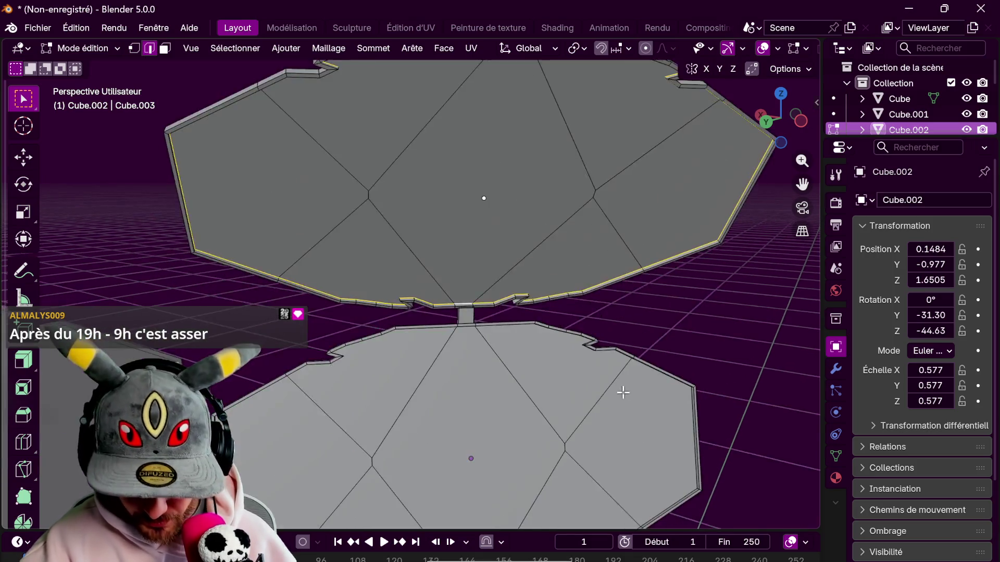
pyautogui.scroll(4, 558, 296)
pyautogui.scroll(-3, 532, 305)
pyautogui.scroll(2, 422, 290)
pyautogui.keyDown('alt'); pyautogui.keyDown('shift'); pyautogui.click(434, 288); pyautogui.keyUp('shift'); pyautogui.keyUp('alt')
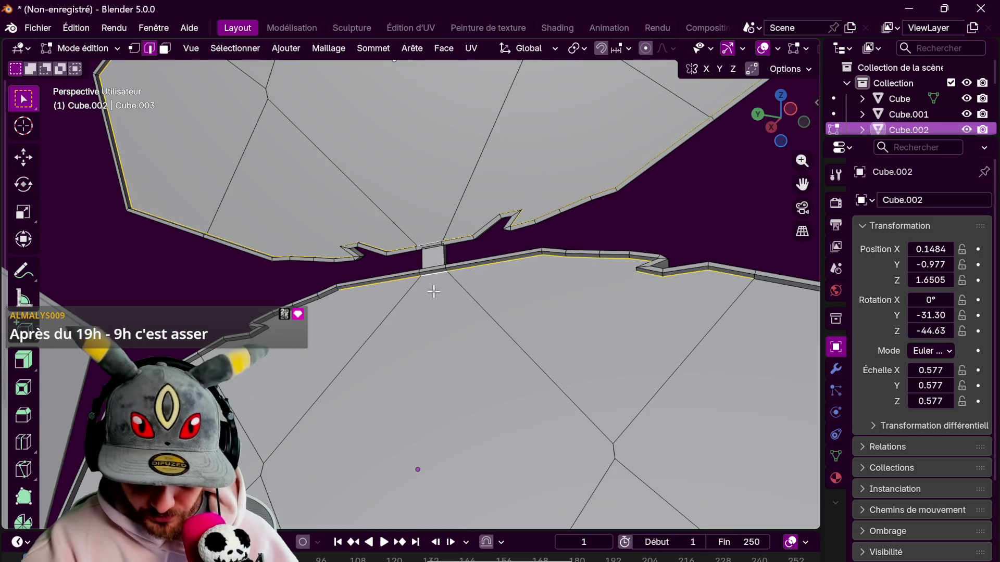
pyautogui.scroll(-5, 749, 282)
pyautogui.moveTo(749, 281)
pyautogui.mouseDown(button='middle')
pyautogui.moveTo(691, 401)
pyautogui.moveTo(709, 312)
pyautogui.moveTo(621, 363)
pyautogui.mouseUp(button='middle')
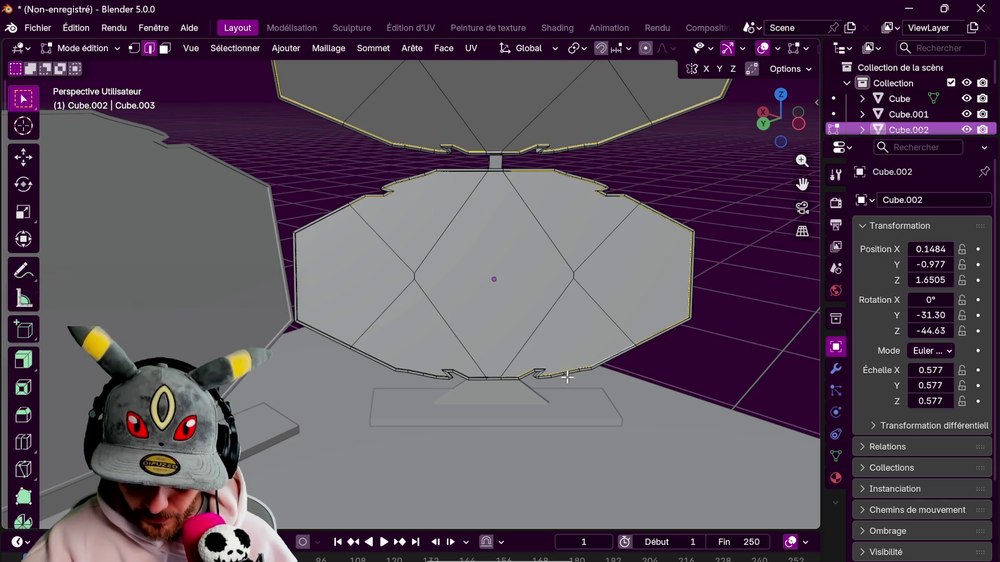
pyautogui.hotkey('ctrl', 's')
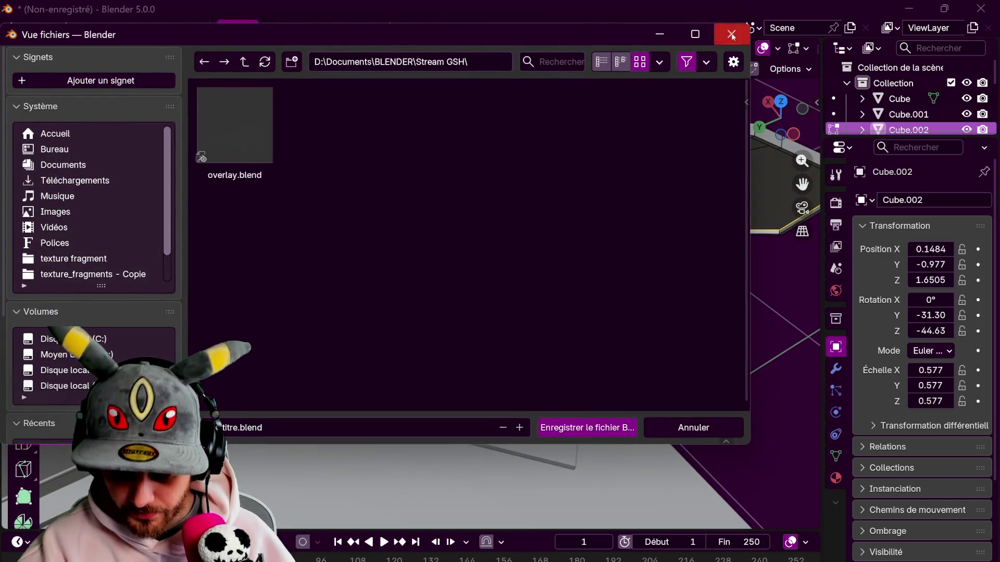
pyautogui.click(731, 35)
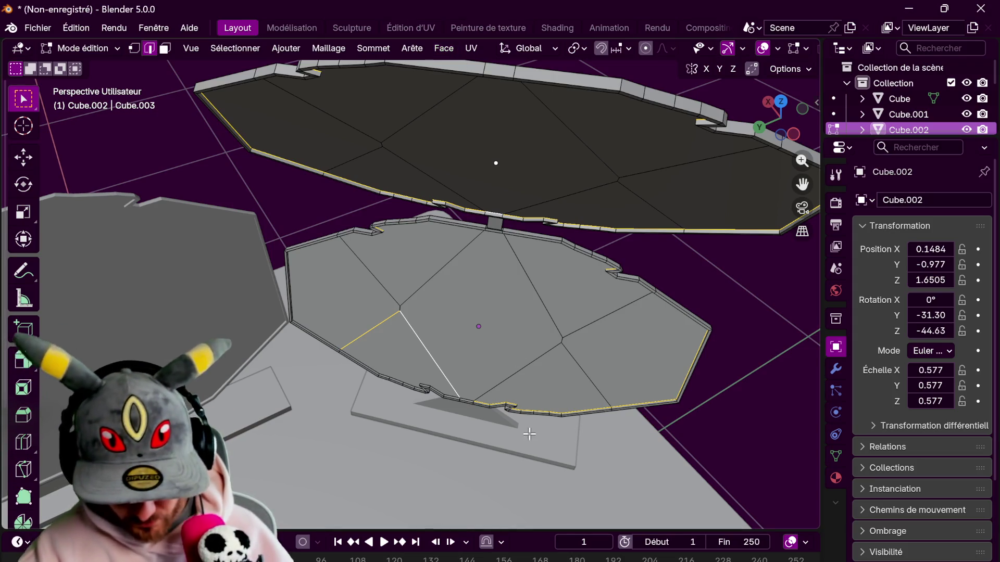
# - Select the plates' outer boundary edges and mark them as seams
pyautogui.scroll(3, 565, 346)
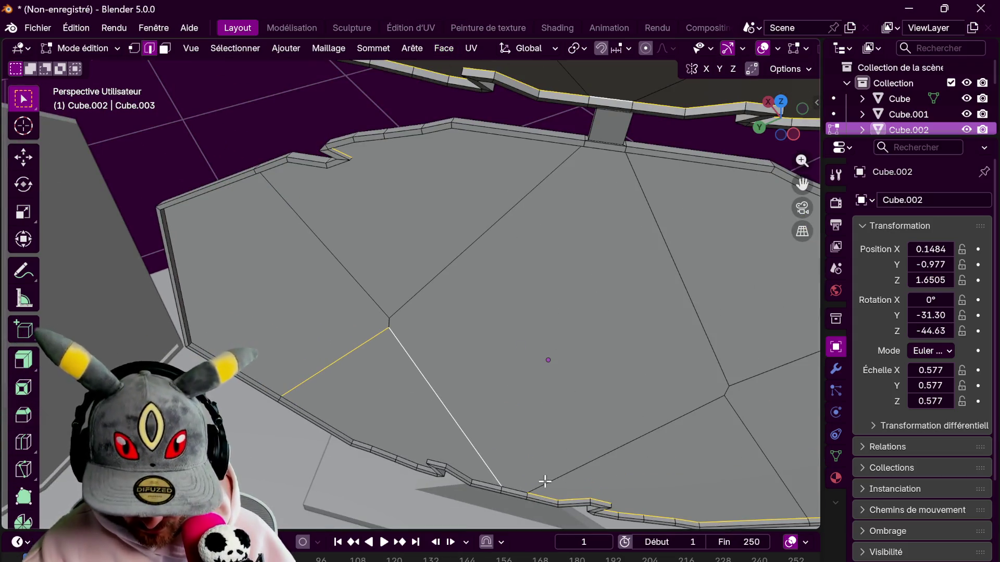
pyautogui.click(552, 441)
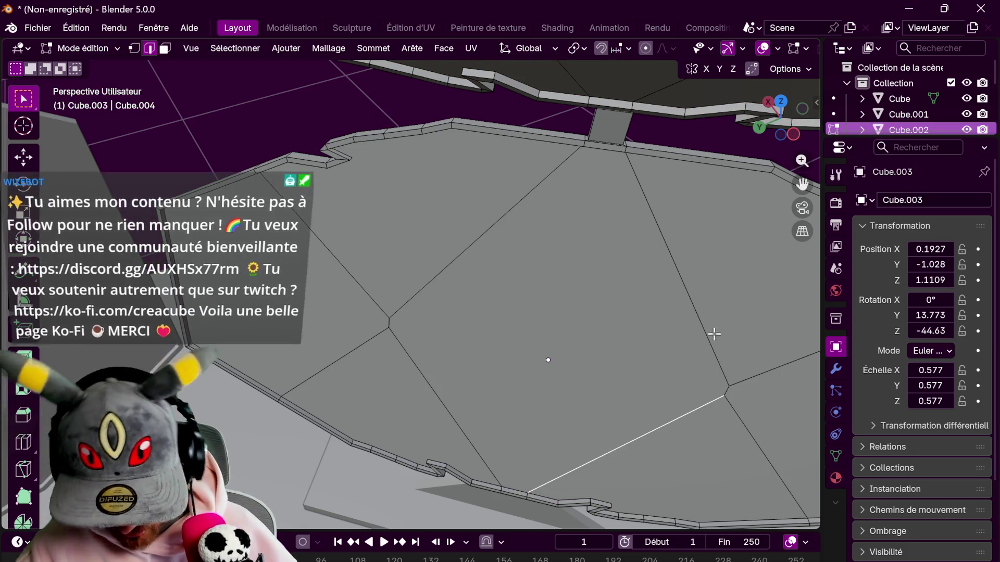
pyautogui.keyDown('alt'); pyautogui.click(623, 424); pyautogui.keyUp('alt')
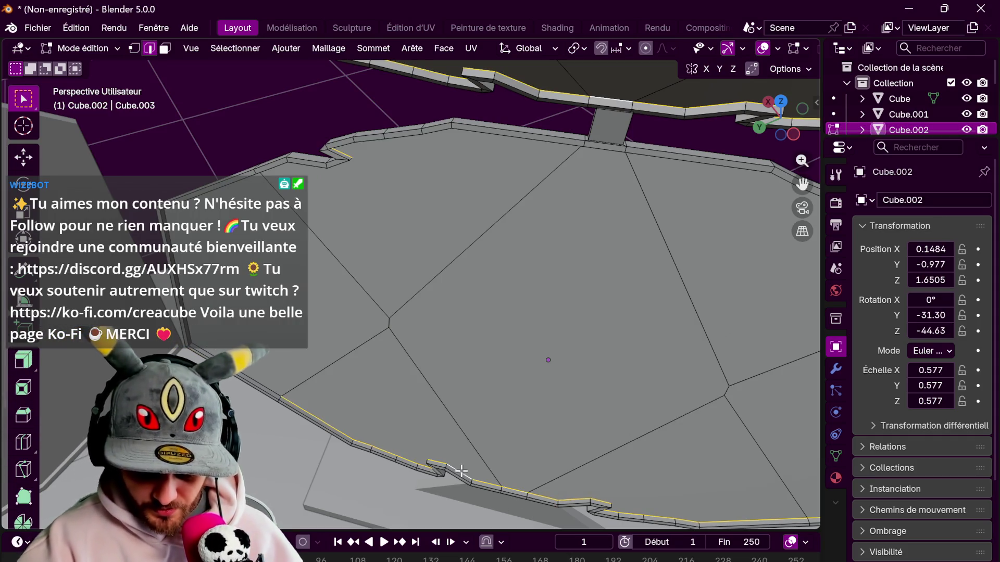
pyautogui.moveTo(379, 350); pyautogui.dragTo(630, 329, button='middle')
pyautogui.scroll(-3, 630, 329)
pyautogui.moveTo(658, 290)
pyautogui.mouseDown(button='middle')
pyautogui.moveTo(670, 283)
pyautogui.moveTo(619, 329)
pyautogui.mouseUp(button='middle')
pyautogui.hotkey('ctrl', 'e')
pyautogui.click(610, 346)
# - Select a top edge of the upper plate and switch to working on Cube.003
pyautogui.moveTo(696, 299)
pyautogui.mouseDown(button='middle')
pyautogui.moveTo(417, 384)
pyautogui.moveTo(517, 298)
pyautogui.moveTo(647, 286)
pyautogui.moveTo(585, 237)
pyautogui.moveTo(531, 224)
pyautogui.moveTo(544, 241)
pyautogui.moveTo(521, 260)
pyautogui.moveTo(510, 204)
pyautogui.mouseUp(button='middle')
pyautogui.scroll(5, 647, 286)
pyautogui.scroll(5, 536, 229)
pyautogui.click(543, 241)
pyautogui.scroll(-5, 580, 251)
pyautogui.click(510, 203)
pyautogui.moveTo(547, 246); pyautogui.dragTo(580, 239, button='middle')
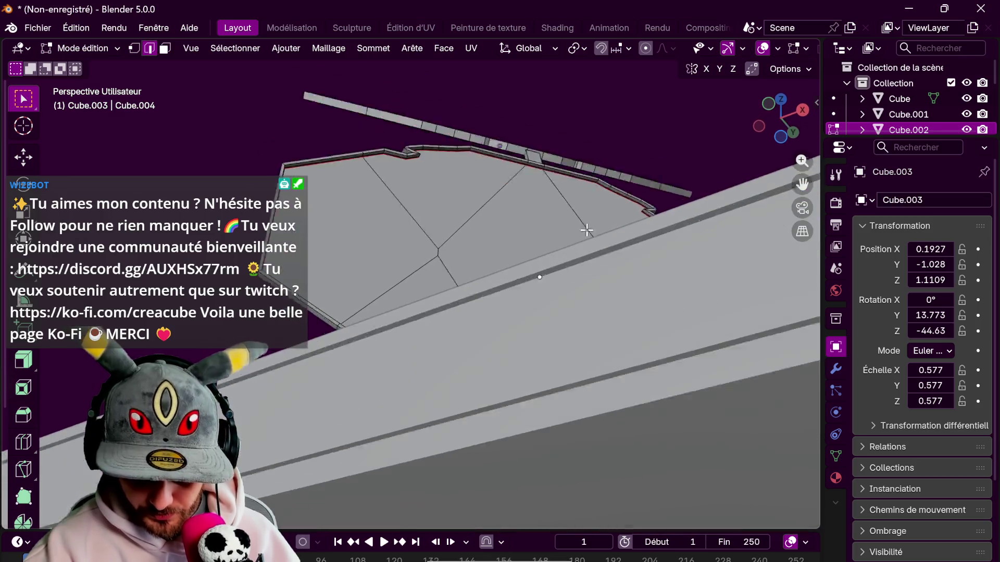
# - Select the plate's top border loop, left boundary edges and bottom edge loop
pyautogui.scroll(3, 583, 219)
pyautogui.moveTo(593, 194); pyautogui.dragTo(560, 214, button='middle')
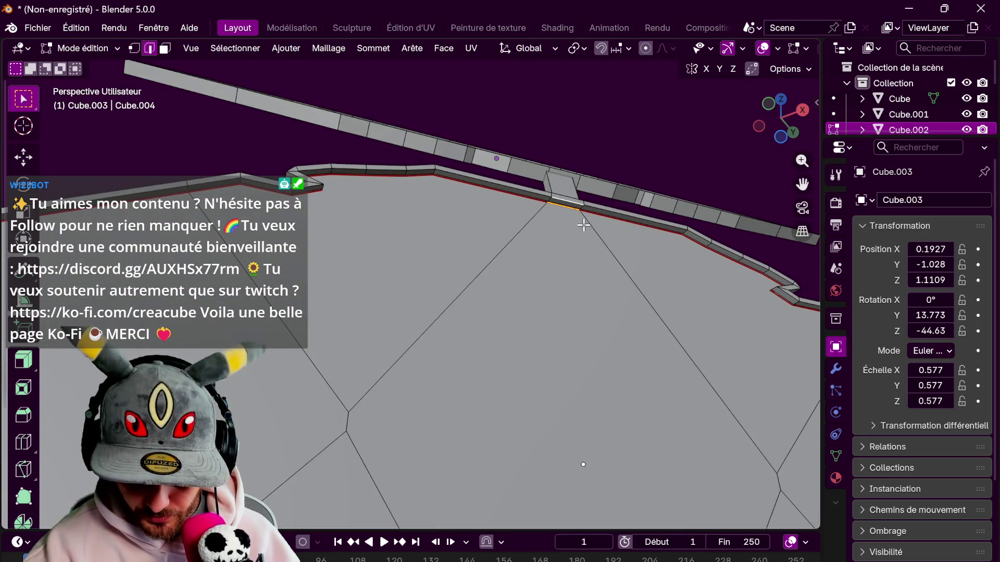
pyautogui.click(564, 204)
pyautogui.moveTo(644, 270)
pyautogui.mouseDown(button='middle')
pyautogui.moveTo(607, 297)
pyautogui.moveTo(571, 273)
pyautogui.moveTo(576, 201)
pyautogui.mouseUp(button='middle')
pyautogui.keyDown('alt'); pyautogui.click(623, 224); pyautogui.keyUp('alt')
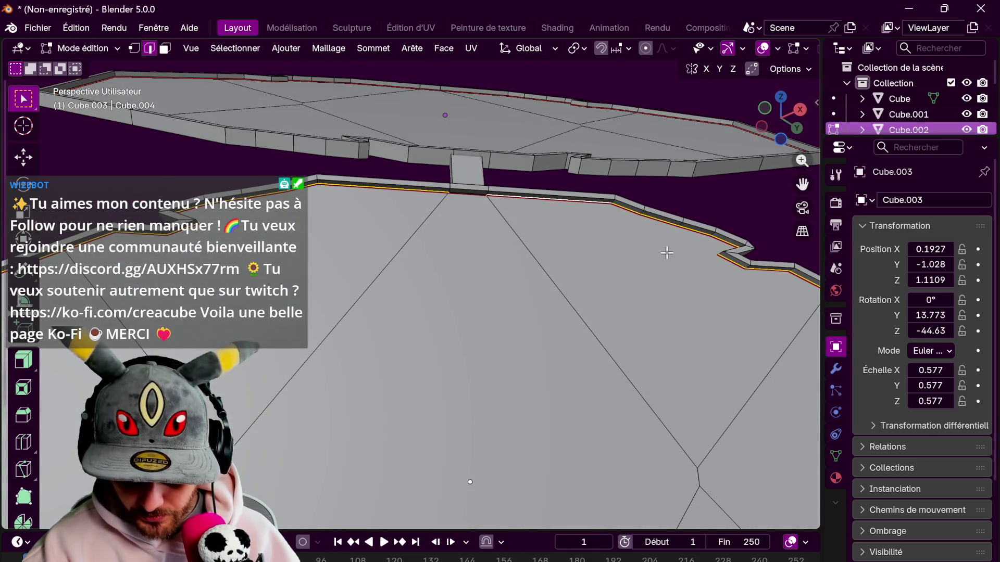
pyautogui.moveTo(607, 272)
pyautogui.mouseDown(button='middle')
pyautogui.moveTo(647, 261)
pyautogui.moveTo(645, 272)
pyautogui.moveTo(651, 241)
pyautogui.mouseUp(button='middle')
pyautogui.moveTo(808, 396)
pyautogui.mouseDown(button='middle')
pyautogui.moveTo(781, 323)
pyautogui.moveTo(724, 238)
pyautogui.mouseUp(button='middle')
pyautogui.keyDown('alt'); pyautogui.keyDown('shift'); pyautogui.click(407, 307); pyautogui.keyUp('shift'); pyautogui.keyUp('alt')
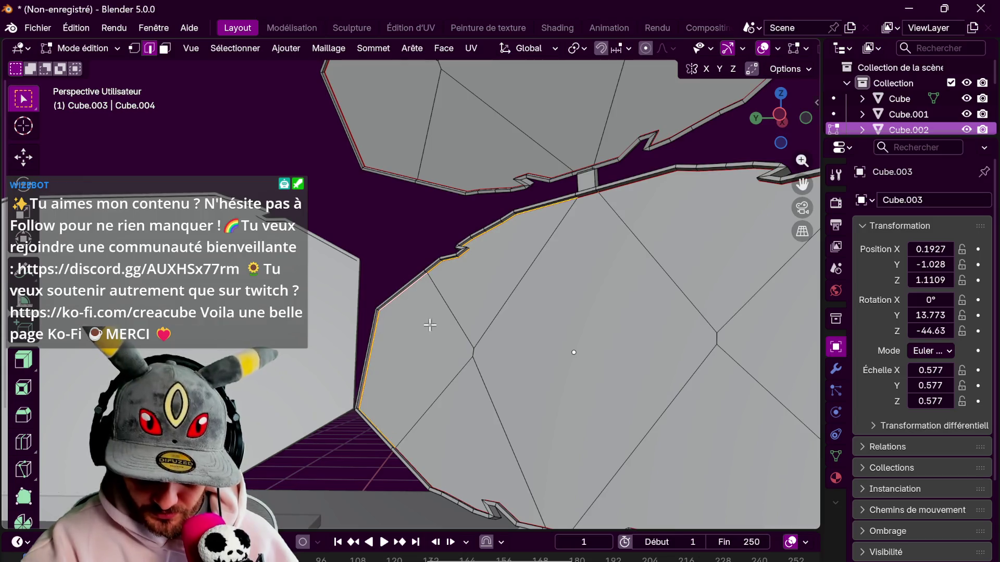
pyautogui.moveTo(592, 413)
pyautogui.mouseDown(button='middle')
pyautogui.moveTo(644, 450)
pyautogui.moveTo(621, 323)
pyautogui.mouseUp(button='middle')
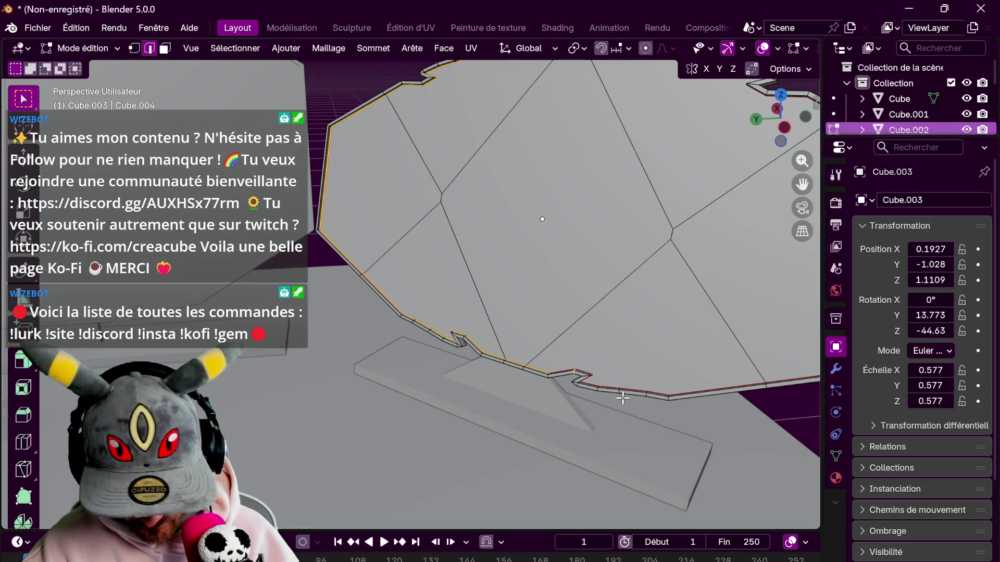
pyautogui.keyDown('alt'); pyautogui.keyDown('shift'); pyautogui.click(586, 368); pyautogui.keyUp('shift'); pyautogui.keyUp('alt')
# - Inspect the panel from several angles and select its outer rim edge loop along the lower edge
pyautogui.moveTo(724, 313)
pyautogui.keyDown('shift'); pyautogui.mouseDown(button='middle')
pyautogui.moveTo(714, 314)
pyautogui.moveTo(719, 364)
pyautogui.moveTo(689, 333)
pyautogui.moveTo(693, 370)
pyautogui.moveTo(580, 309)
pyautogui.moveTo(604, 308)
pyautogui.moveTo(617, 289)
pyautogui.mouseUp(button='middle'); pyautogui.keyUp('shift')
pyautogui.moveTo(714, 286)
pyautogui.mouseDown(button='middle')
pyautogui.moveTo(437, 317)
pyautogui.moveTo(457, 319)
pyautogui.moveTo(498, 242)
pyautogui.moveTo(517, 230)
pyautogui.mouseUp(button='middle')
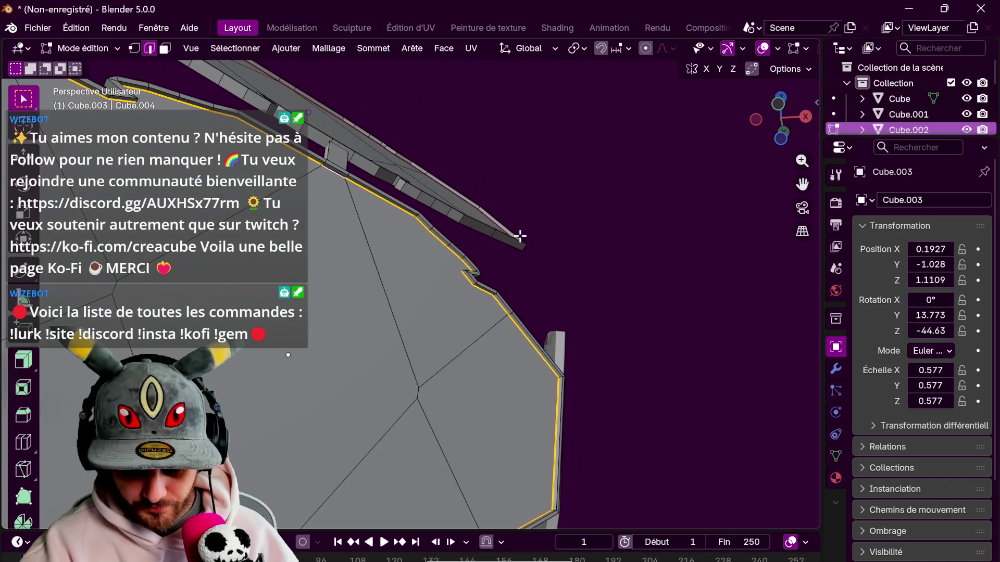
pyautogui.moveTo(558, 270); pyautogui.dragTo(676, 368, button='middle')
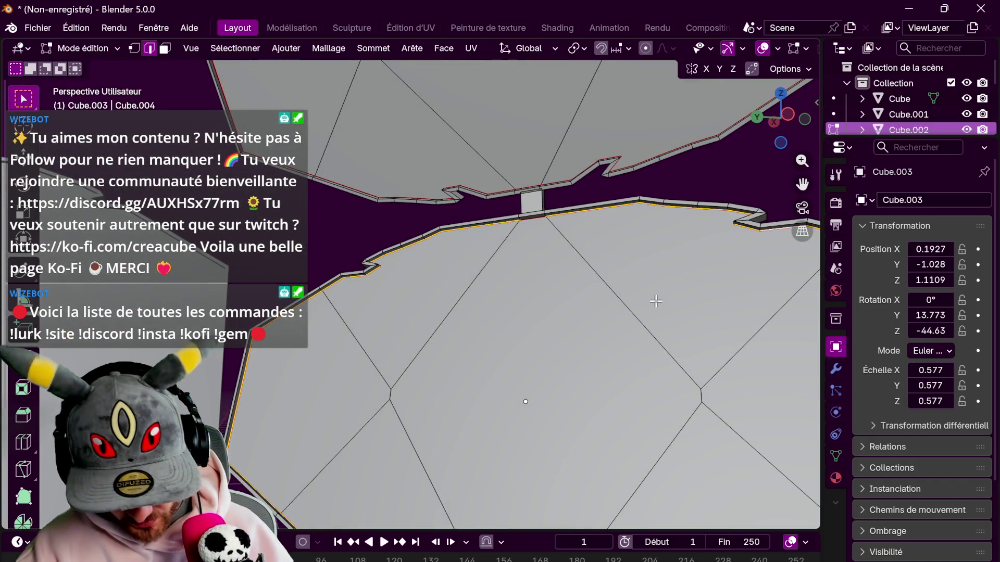
pyautogui.moveTo(710, 288)
pyautogui.mouseDown(button='middle')
pyautogui.moveTo(562, 310)
pyautogui.moveTo(529, 250)
pyautogui.moveTo(611, 290)
pyautogui.moveTo(569, 398)
pyautogui.moveTo(580, 371)
pyautogui.mouseUp(button='middle')
pyautogui.moveTo(531, 297)
pyautogui.mouseDown(button='middle')
pyautogui.moveTo(593, 258)
pyautogui.moveTo(617, 352)
pyautogui.moveTo(629, 248)
pyautogui.mouseUp(button='middle')
pyautogui.keyDown('alt'); pyautogui.click(591, 156); pyautogui.keyUp('alt')
pyautogui.keyDown('alt'); pyautogui.click(587, 159); pyautogui.keyUp('alt')
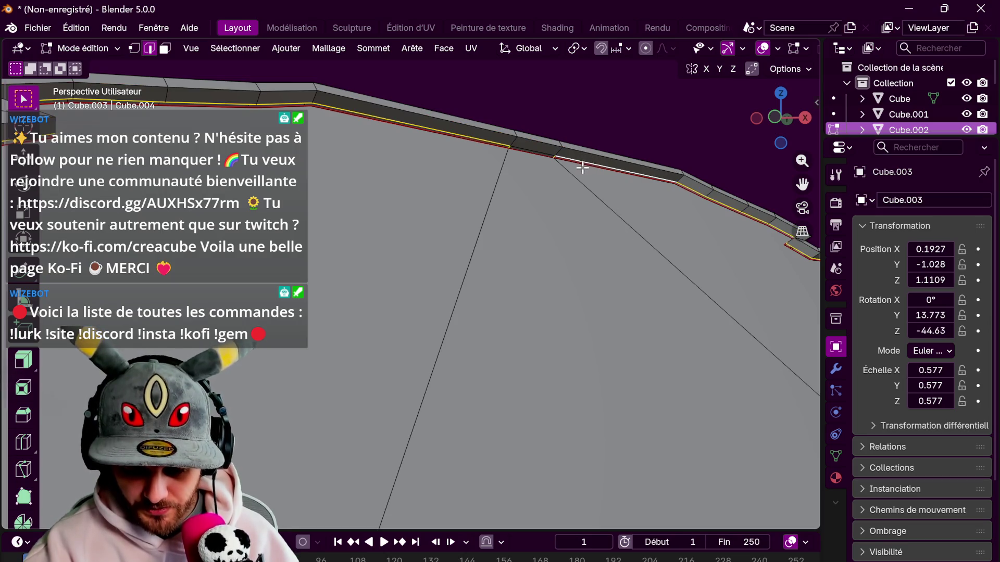
pyautogui.scroll(-2, 547, 217)
pyautogui.moveTo(696, 235)
pyautogui.mouseDown(button='middle')
pyautogui.moveTo(692, 313)
pyautogui.moveTo(679, 296)
pyautogui.moveTo(704, 223)
pyautogui.mouseUp(button='middle')
pyautogui.keyDown('alt'); pyautogui.click(707, 227); pyautogui.keyUp('alt')
pyautogui.keyDown('alt'); pyautogui.click(678, 339); pyautogui.keyUp('alt')
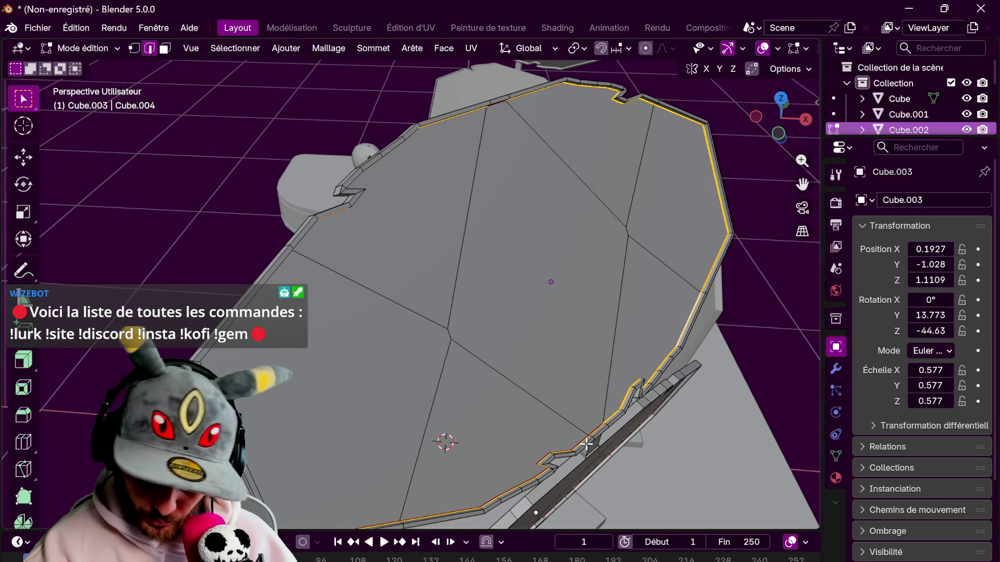
# - Check the rim in close-up, return to Object Mode, and select the Cube.004 panel
pyautogui.moveTo(630, 403)
pyautogui.keyDown('shift'); pyautogui.mouseDown(button='middle')
pyautogui.moveTo(627, 357)
pyautogui.moveTo(547, 404)
pyautogui.moveTo(564, 404)
pyautogui.moveTo(578, 328)
pyautogui.moveTo(562, 345)
pyautogui.mouseUp(button='middle'); pyautogui.keyUp('shift')
pyautogui.scroll(-5, 562, 345)
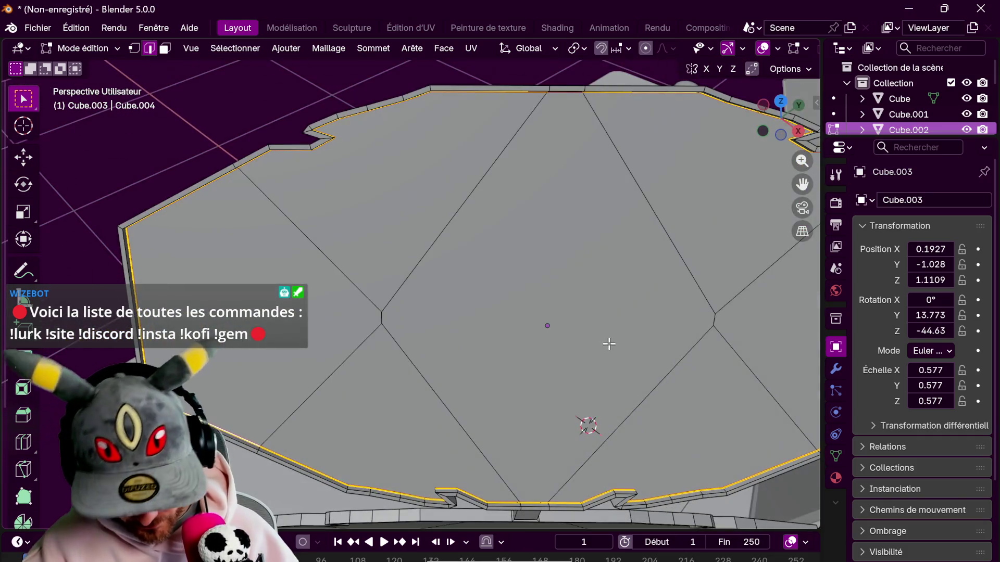
pyautogui.moveTo(707, 326); pyautogui.dragTo(664, 244, button='middle')
pyautogui.scroll(-5, 664, 243)
pyautogui.press('Tab')
pyautogui.click(560, 253)
pyautogui.scroll(8, 561, 274)
pyautogui.scroll(-5, 562, 274)
# - Edit Cube.004 and Cube.005 together and select the full rim edge loop
pyautogui.keyDown('shift'); pyautogui.click(475, 142); pyautogui.keyUp('shift')
pyautogui.press('Tab')
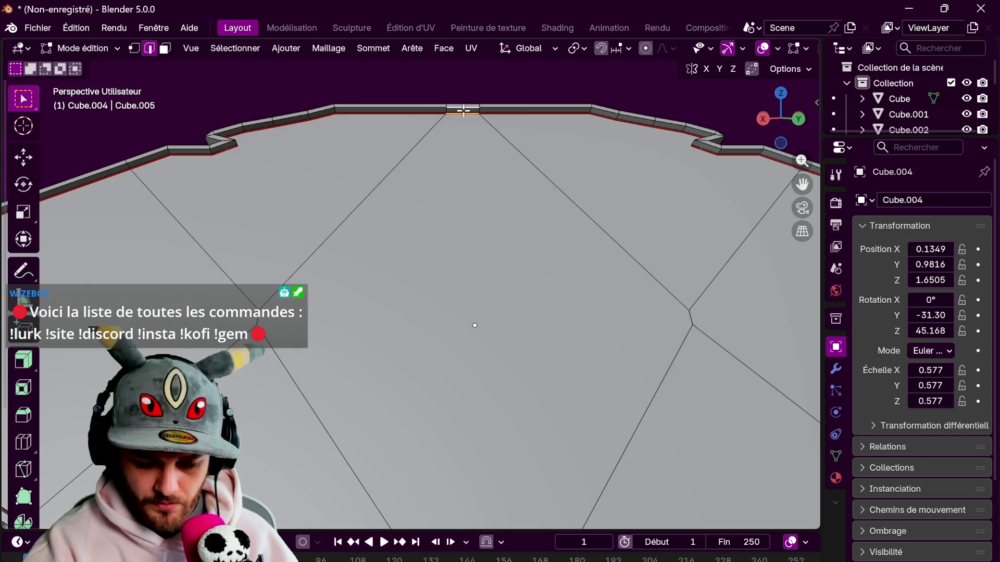
pyautogui.hotkey('ctrl', 'e')
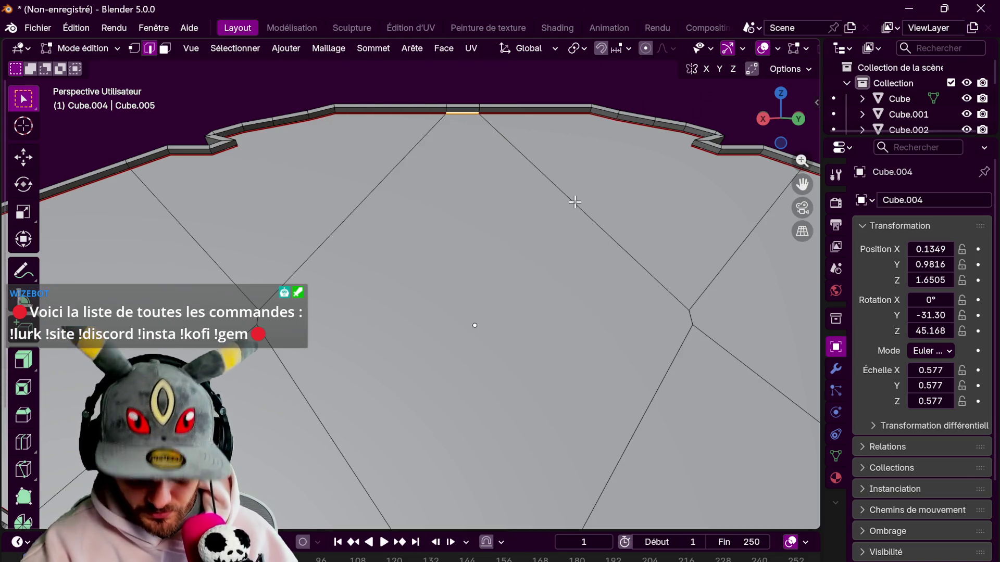
pyautogui.keyDown('alt'); pyautogui.click(651, 124); pyautogui.keyUp('alt')
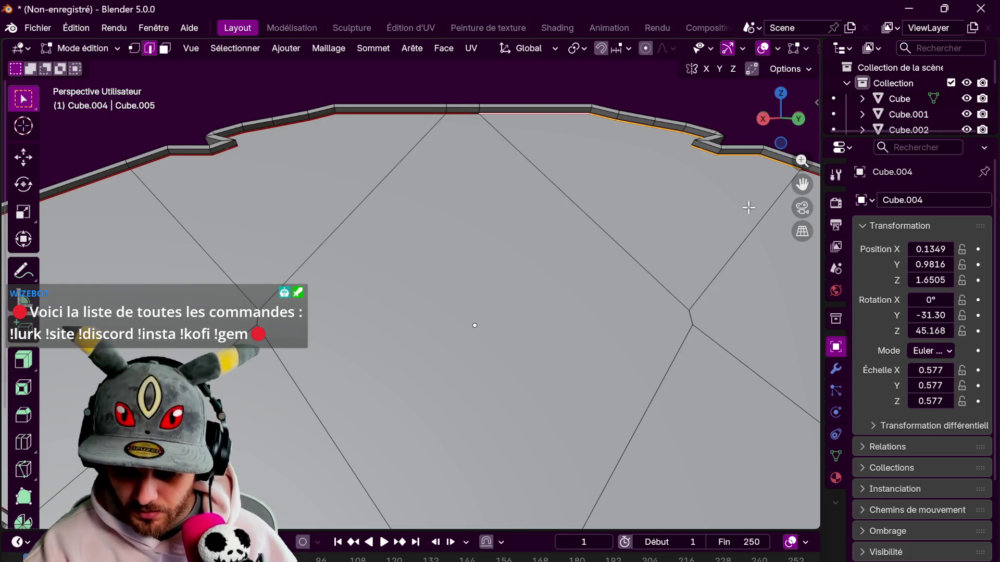
pyautogui.scroll(-1, 748, 204)
pyautogui.keyDown('alt'); pyautogui.keyDown('shift'); pyautogui.click(542, 150); pyautogui.keyUp('shift'); pyautogui.keyUp('alt')
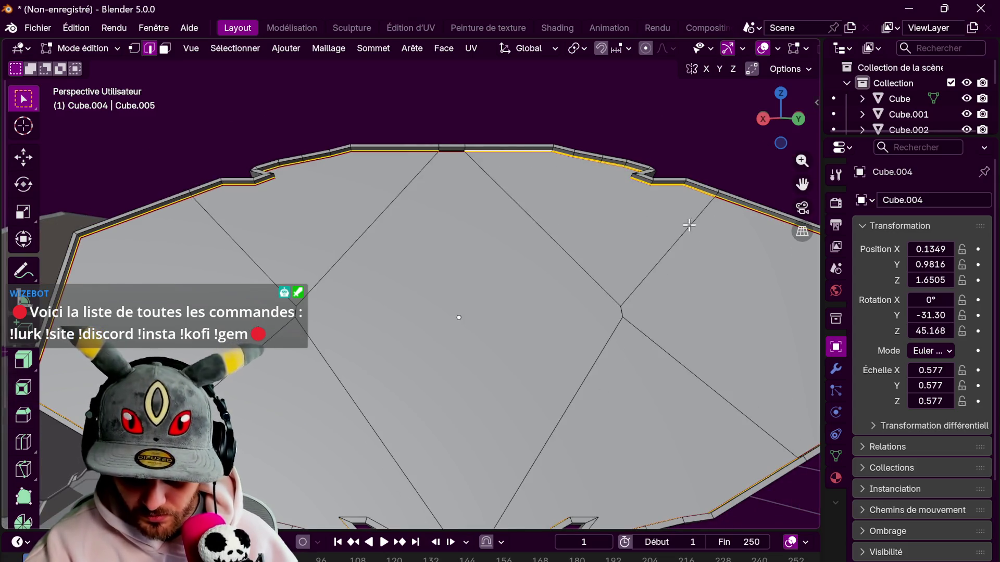
# - Inspect the selected rim from lower and higher angles, then return to Object Mode
pyautogui.scroll(-3, 755, 229)
pyautogui.moveTo(720, 265); pyautogui.dragTo(649, 380, button='middle')
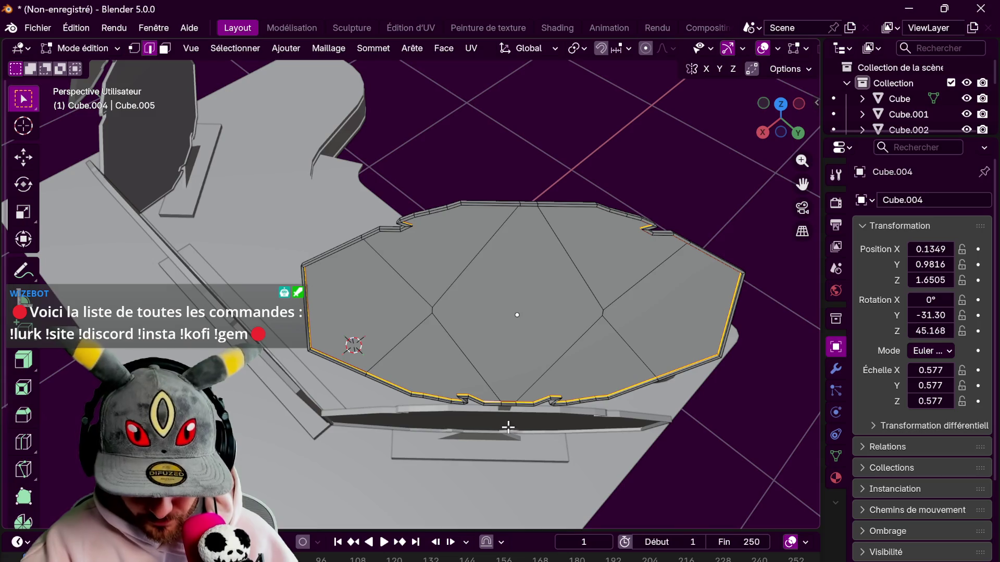
pyautogui.moveTo(561, 354)
pyautogui.mouseDown(button='middle')
pyautogui.moveTo(562, 298)
pyautogui.moveTo(520, 291)
pyautogui.moveTo(476, 302)
pyautogui.mouseUp(button='middle')
pyautogui.scroll(5, 475, 302)
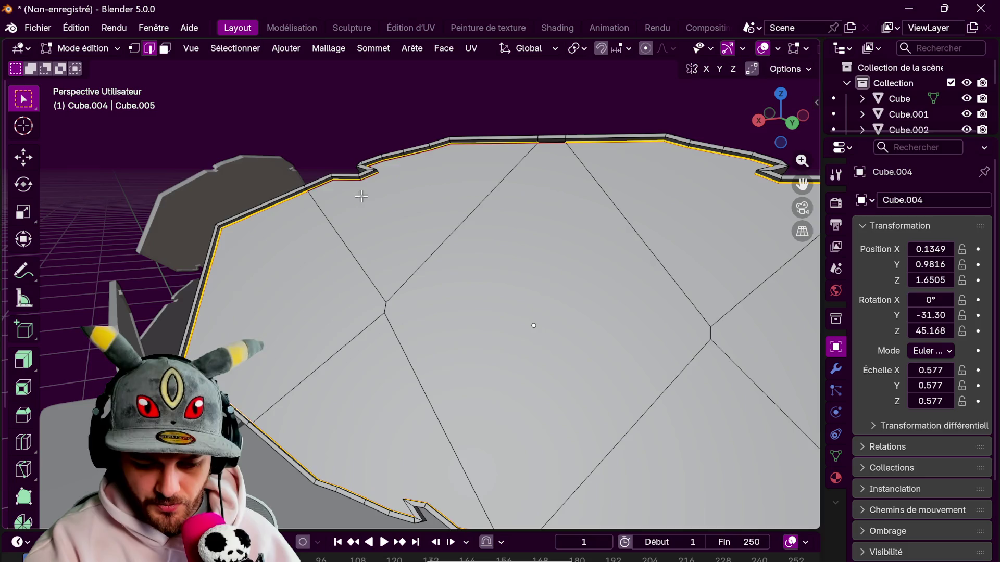
pyautogui.moveTo(624, 276)
pyautogui.mouseDown(button='middle')
pyautogui.moveTo(780, 293)
pyautogui.moveTo(689, 254)
pyautogui.moveTo(790, 269)
pyautogui.moveTo(672, 367)
pyautogui.mouseUp(button='middle')
pyautogui.scroll(-10, 667, 285)
pyautogui.press('Tab')
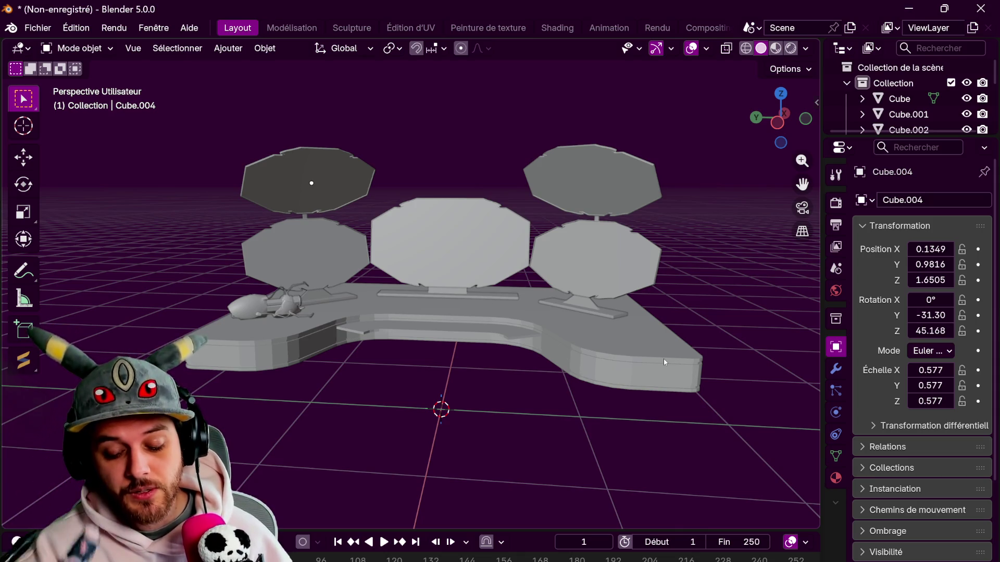
# - Select all five octagon panels together and enter Edit Mode
pyautogui.click(591, 182)
pyautogui.keyDown('shift'); pyautogui.click(591, 260); pyautogui.keyUp('shift')
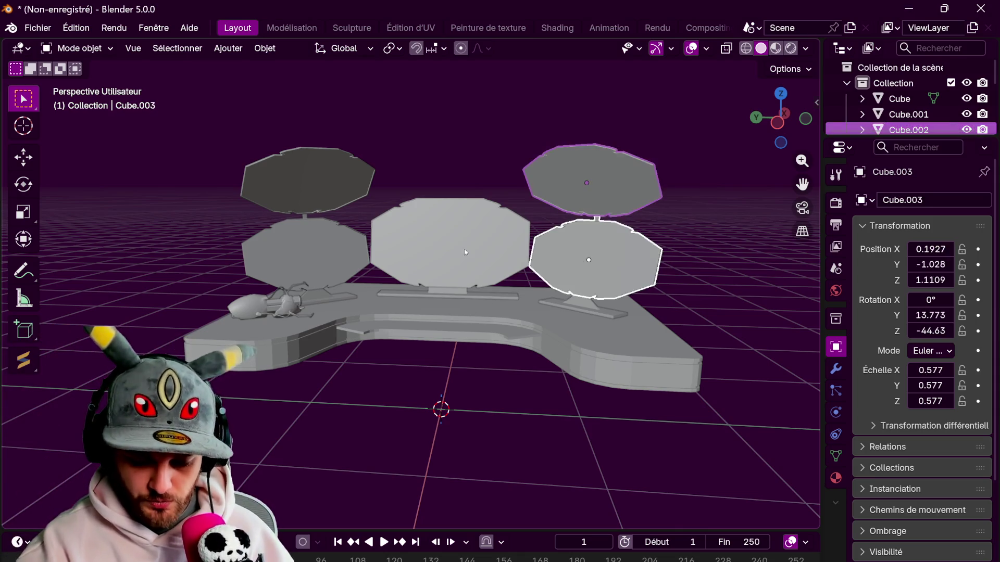
pyautogui.keyDown('shift'); pyautogui.click(464, 249); pyautogui.keyUp('shift')
pyautogui.keyDown('shift'); pyautogui.click(310, 255); pyautogui.keyUp('shift')
pyautogui.keyDown('shift'); pyautogui.click(348, 173); pyautogui.keyUp('shift')
pyautogui.press('Tab')
# - Inspect the panel edges from above and below, then bring up the Edge menu
pyautogui.scroll(8, 631, 179)
pyautogui.moveTo(631, 179)
pyautogui.mouseDown(button='middle')
pyautogui.moveTo(511, 358)
pyautogui.moveTo(606, 169)
pyautogui.mouseUp(button='middle')
pyautogui.scroll(-5, 557, 270)
pyautogui.scroll(4, 558, 270)
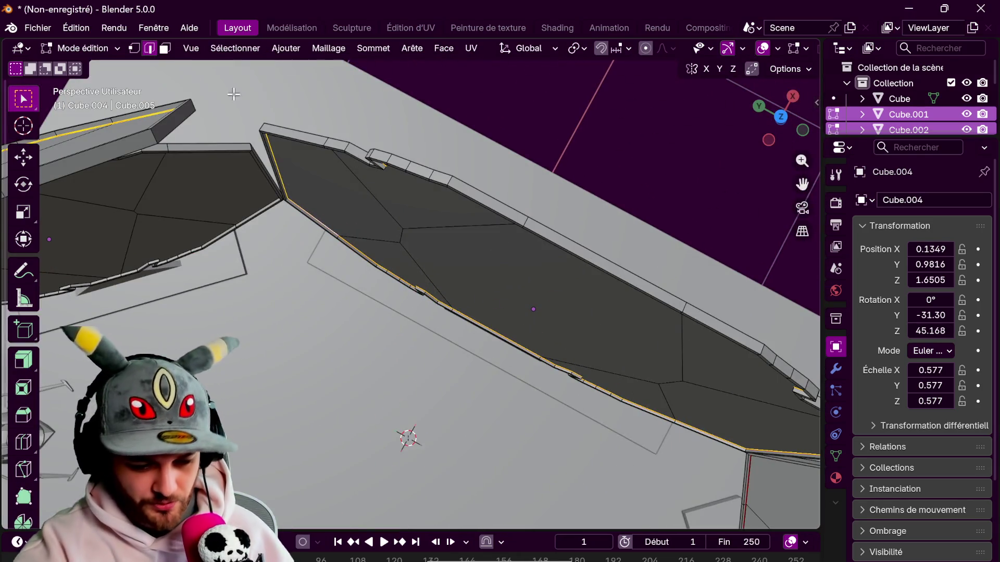
pyautogui.moveTo(451, 180)
pyautogui.mouseDown(button='middle')
pyautogui.moveTo(515, 163)
pyautogui.moveTo(897, 3)
pyautogui.mouseUp(button='middle')
pyautogui.moveTo(526, 208)
pyautogui.mouseDown(button='middle')
pyautogui.moveTo(504, 233)
pyautogui.moveTo(648, 204)
pyautogui.moveTo(529, 234)
pyautogui.moveTo(631, 245)
pyautogui.moveTo(569, 231)
pyautogui.mouseUp(button='middle')
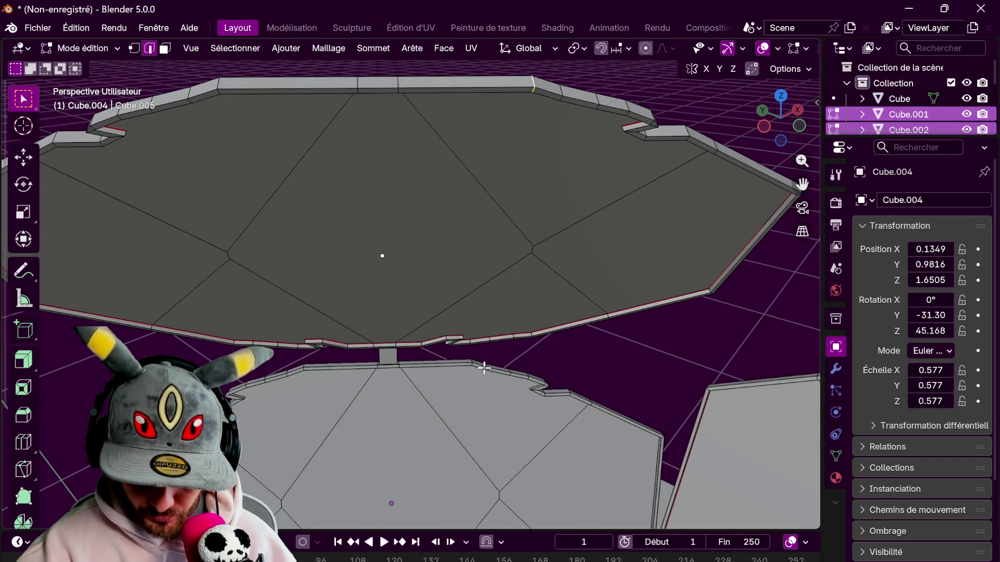
pyautogui.moveTo(663, 264)
pyautogui.mouseDown(button='middle')
pyautogui.moveTo(696, 402)
pyautogui.moveTo(558, 270)
pyautogui.moveTo(689, 311)
pyautogui.moveTo(618, 306)
pyautogui.mouseUp(button='middle')
pyautogui.moveTo(567, 250)
pyautogui.mouseDown(button='middle')
pyautogui.moveTo(641, 270)
pyautogui.moveTo(616, 192)
pyautogui.moveTo(595, 263)
pyautogui.mouseUp(button='middle')
pyautogui.hotkey('ctrl', 'e')
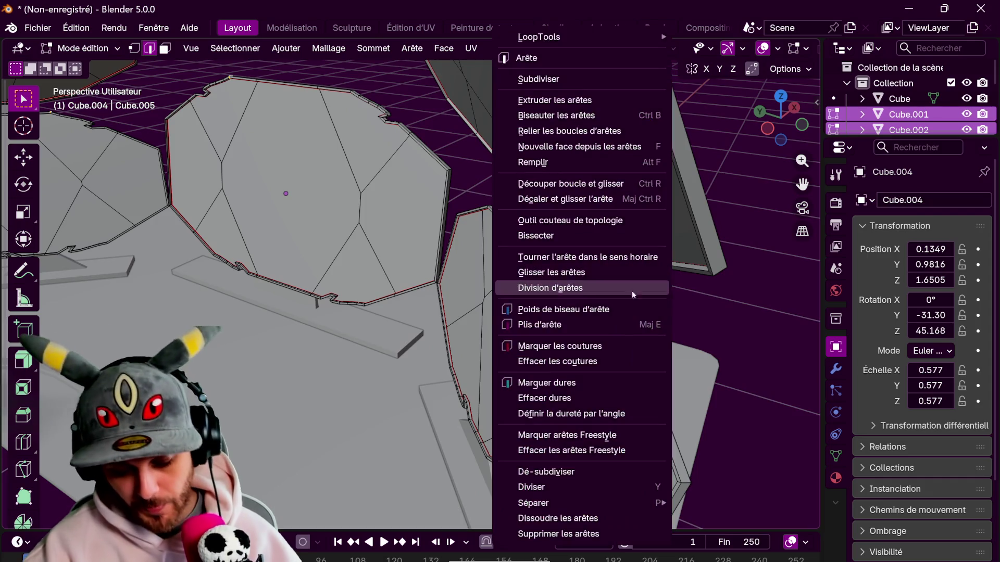
# - Apply the chosen edge operation to the panel rims and return to Object Mode
pyautogui.click(619, 341)
pyautogui.press('Tab')
pyautogui.scroll(-6, 619, 341)
# - Drop Cube.001 and Cube.002 from the selection
pyautogui.moveTo(632, 318)
pyautogui.mouseDown(button='middle')
pyautogui.moveTo(627, 328)
pyautogui.moveTo(666, 307)
pyautogui.mouseUp(button='middle')
pyautogui.click(667, 303)
pyautogui.scroll(5, 664, 339)
pyautogui.moveTo(672, 348)
pyautogui.mouseDown(button='middle')
pyautogui.moveTo(689, 301)
pyautogui.moveTo(687, 316)
pyautogui.moveTo(696, 310)
pyautogui.mouseUp(button='middle')
pyautogui.scroll(-5, 688, 302)
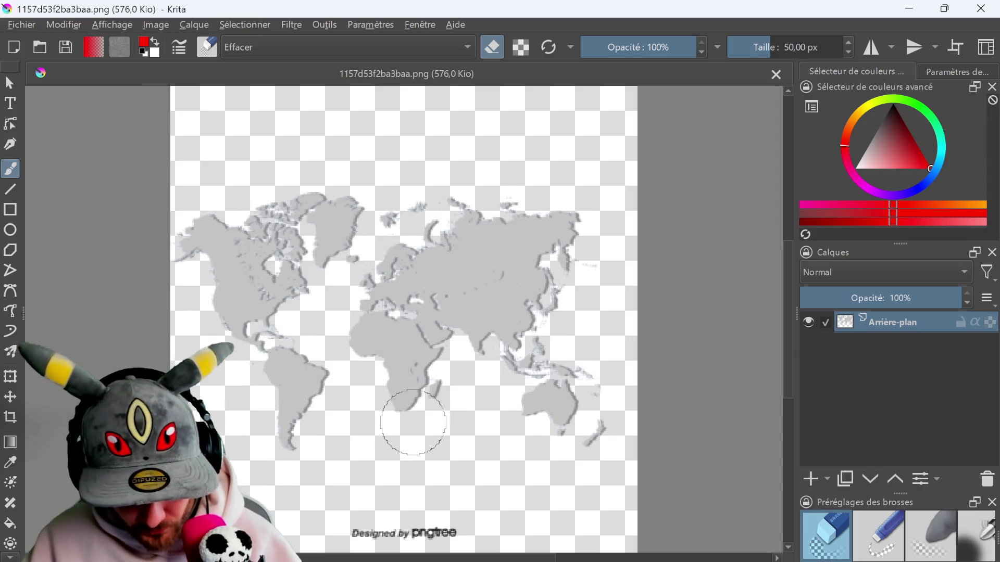
# - Erase the 'Designed by pngtree' watermark from the map
pyautogui.scroll(-1, 412, 422)
pyautogui.moveTo(342, 512); pyautogui.dragTo(495, 507)
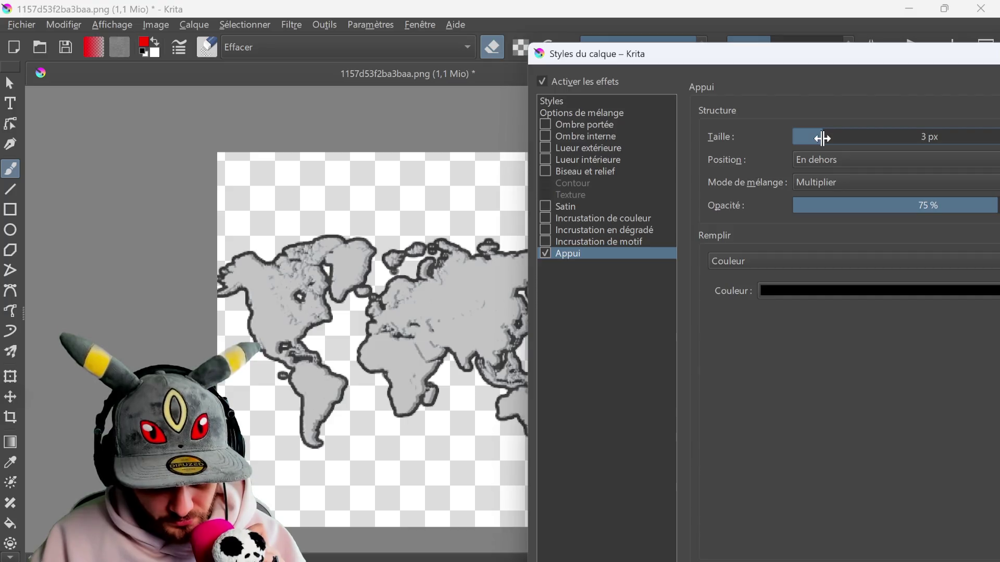
pyautogui.moveTo(756, 60); pyautogui.dragTo(492, 71)
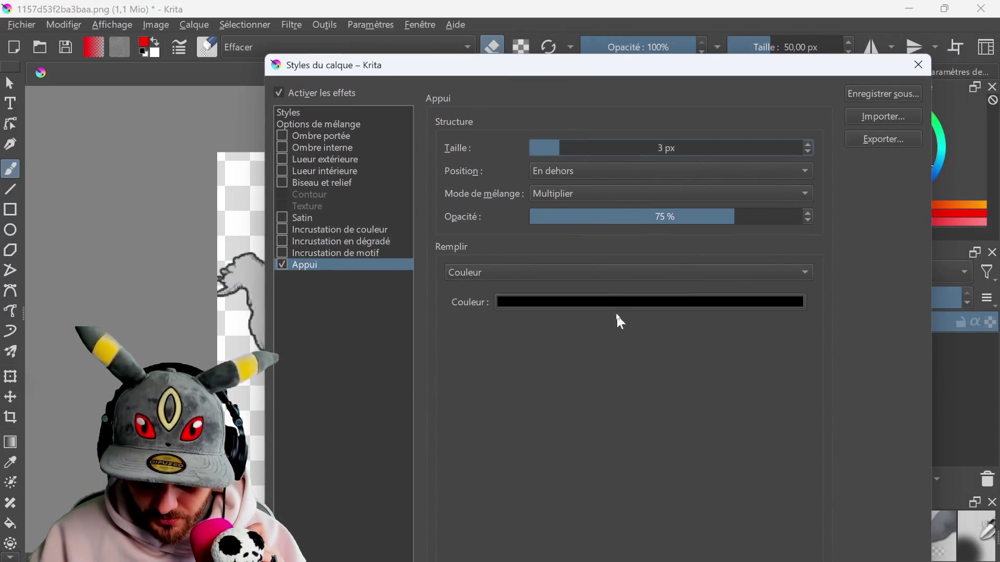
# - Set the 3 px outline stroke colour to dark blue #003f63 and apply the layer style
pyautogui.click(612, 304)
pyautogui.click(655, 201)
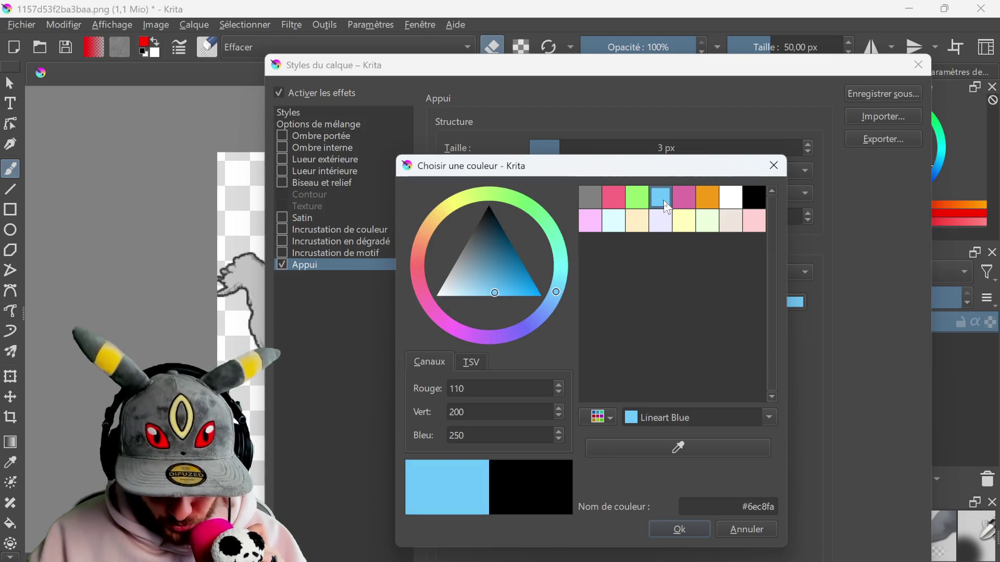
pyautogui.moveTo(496, 286)
pyautogui.mouseDown()
pyautogui.moveTo(520, 216)
pyautogui.moveTo(552, 254)
pyautogui.moveTo(508, 240)
pyautogui.mouseUp()
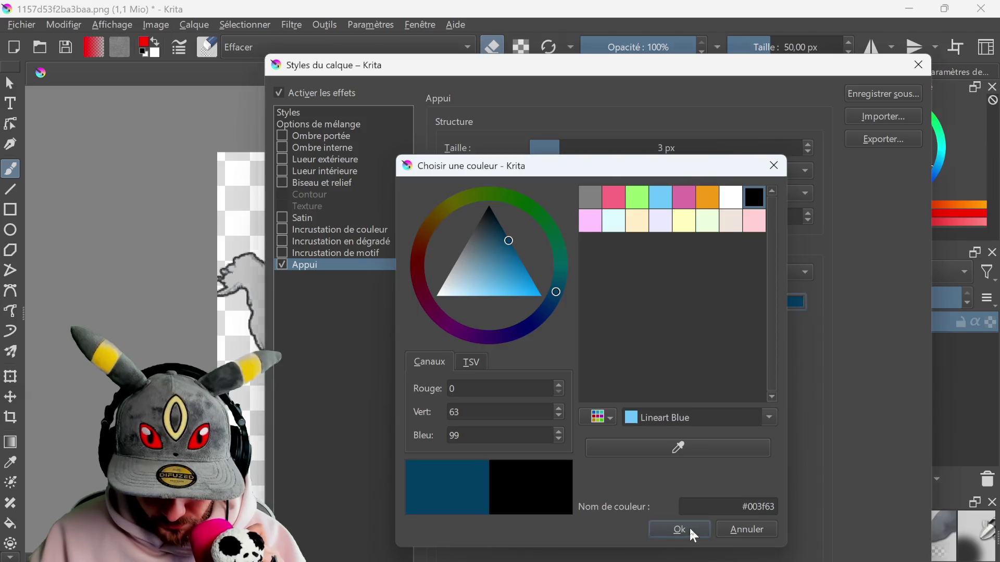
pyautogui.click(692, 531)
pyautogui.moveTo(484, 71)
pyautogui.mouseDown()
pyautogui.moveTo(778, 53)
pyautogui.moveTo(797, 70)
pyautogui.mouseUp()
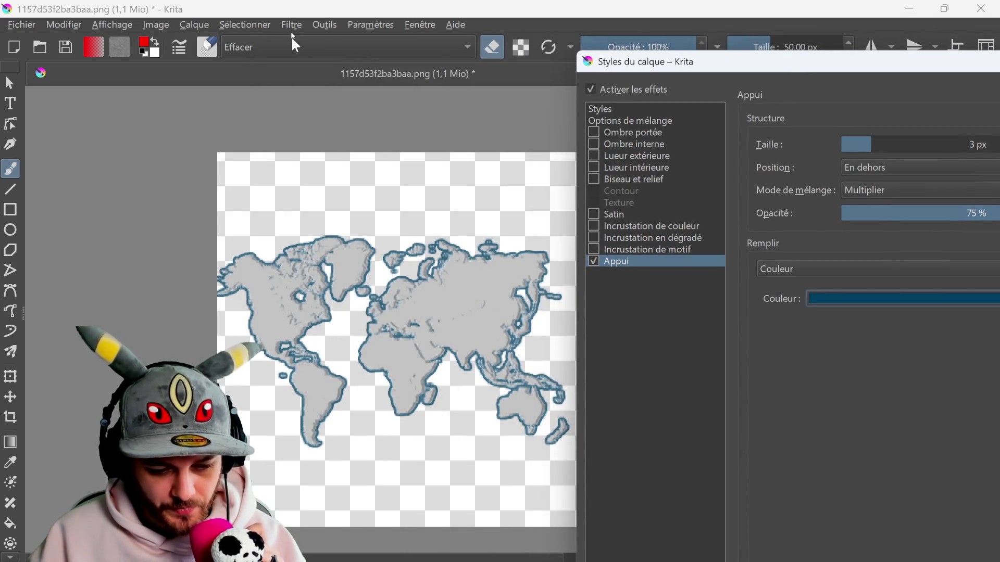
pyautogui.doubleClick(866, 66)
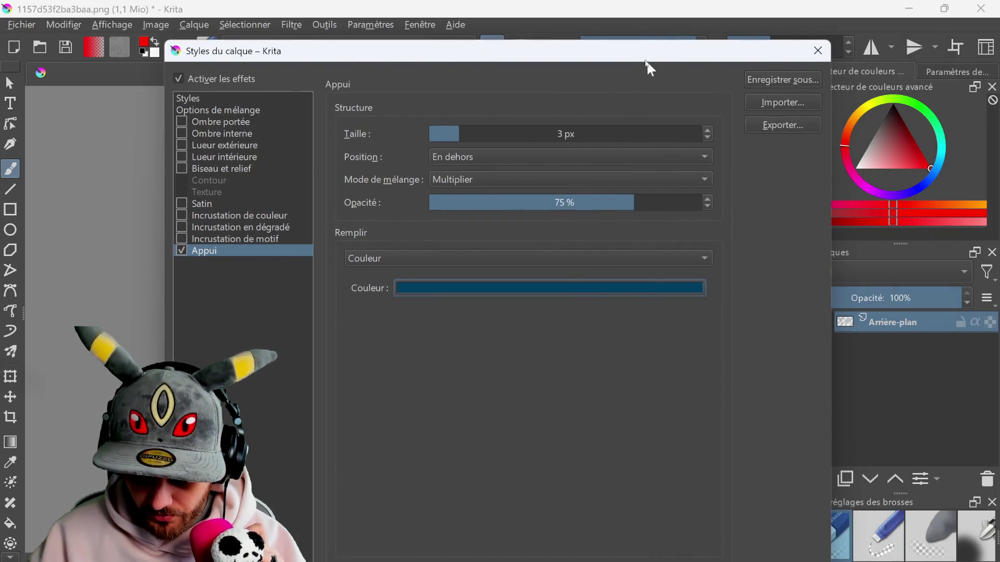
pyautogui.click(716, 552)
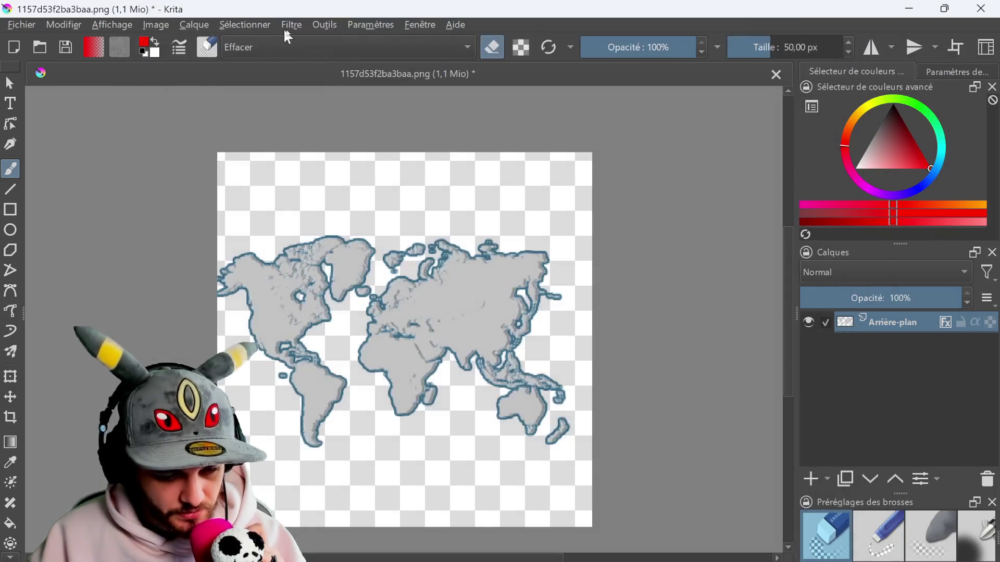
# - Try the ASC-CDL filter with a cyan gain and a lighter offset, previewing the map
pyautogui.click(292, 25)
pyautogui.moveTo(397, 82)
pyautogui.click(648, 83)
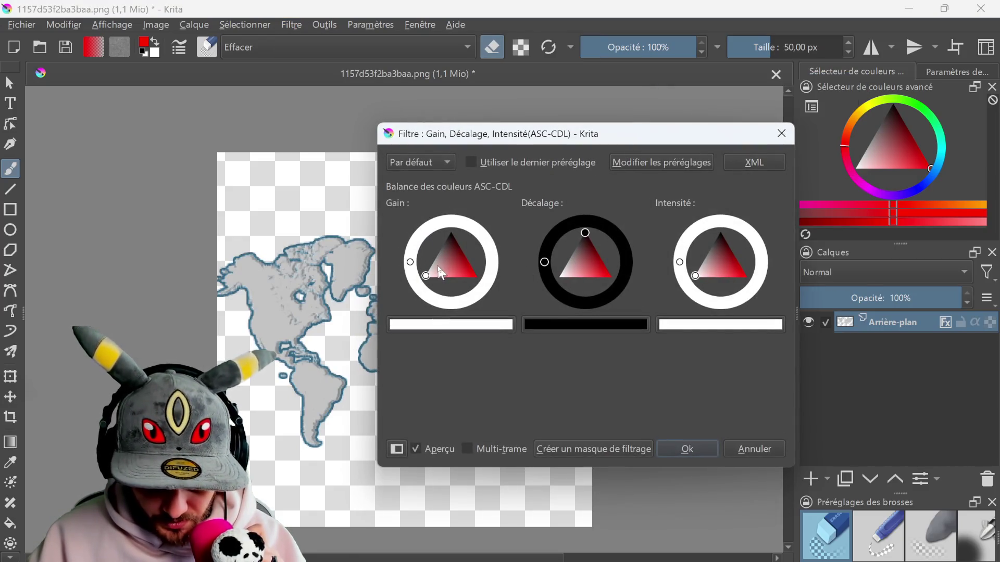
pyautogui.moveTo(444, 254)
pyautogui.mouseDown()
pyautogui.moveTo(500, 290)
pyautogui.moveTo(457, 282)
pyautogui.moveTo(504, 304)
pyautogui.mouseUp()
pyautogui.click(494, 264)
pyautogui.moveTo(572, 248)
pyautogui.mouseDown()
pyautogui.moveTo(559, 272)
pyautogui.moveTo(583, 218)
pyautogui.moveTo(552, 249)
pyautogui.mouseUp()
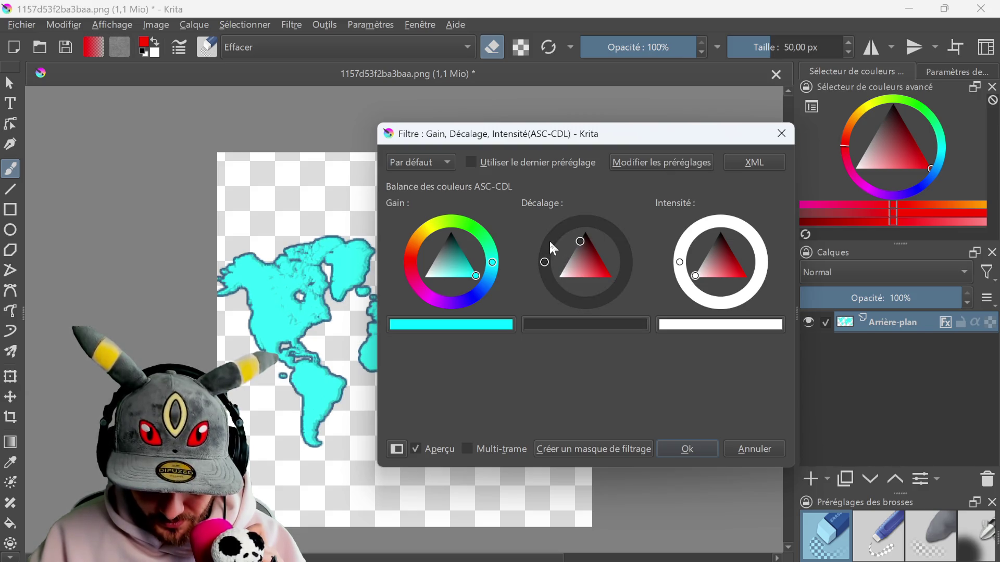
pyautogui.moveTo(537, 138); pyautogui.dragTo(776, 136)
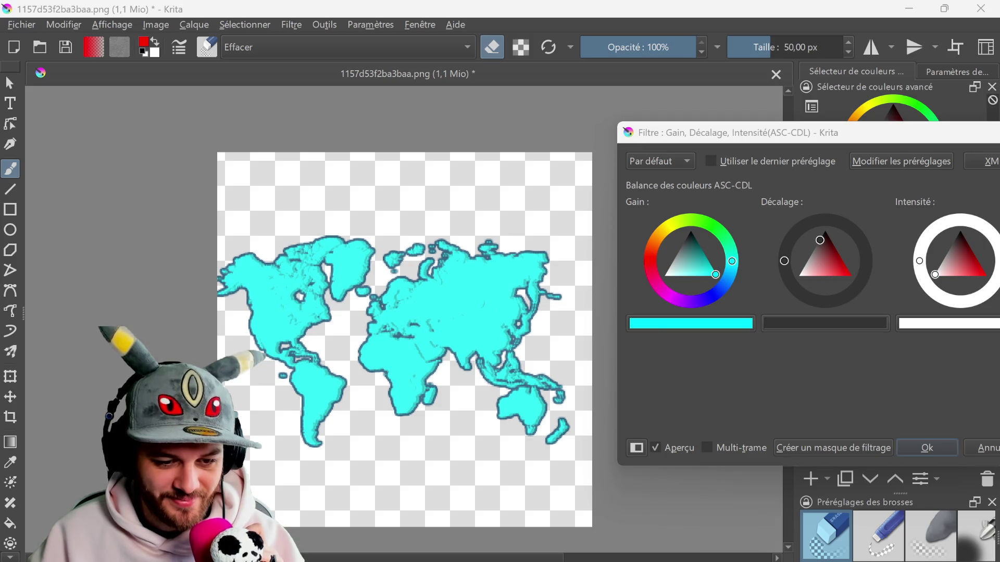
# - Reset the offset to black and the gain to white, leaving the map grey
pyautogui.moveTo(842, 134)
pyautogui.mouseDown()
pyautogui.moveTo(789, 119)
pyautogui.moveTo(832, 128)
pyautogui.moveTo(717, 129)
pyautogui.mouseUp()
pyautogui.click(708, 218)
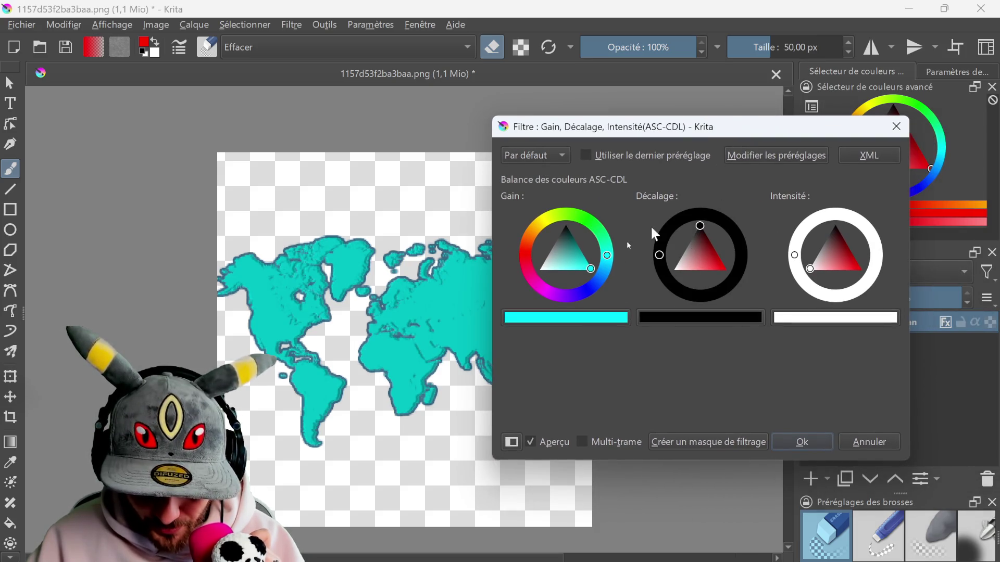
pyautogui.moveTo(552, 260); pyautogui.dragTo(503, 284)
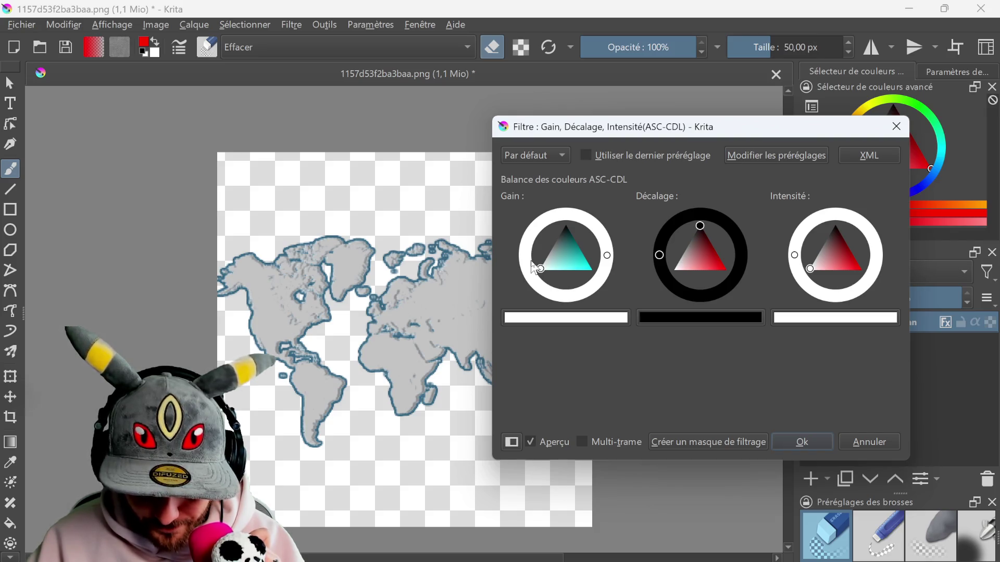
pyautogui.moveTo(573, 125); pyautogui.dragTo(731, 99)
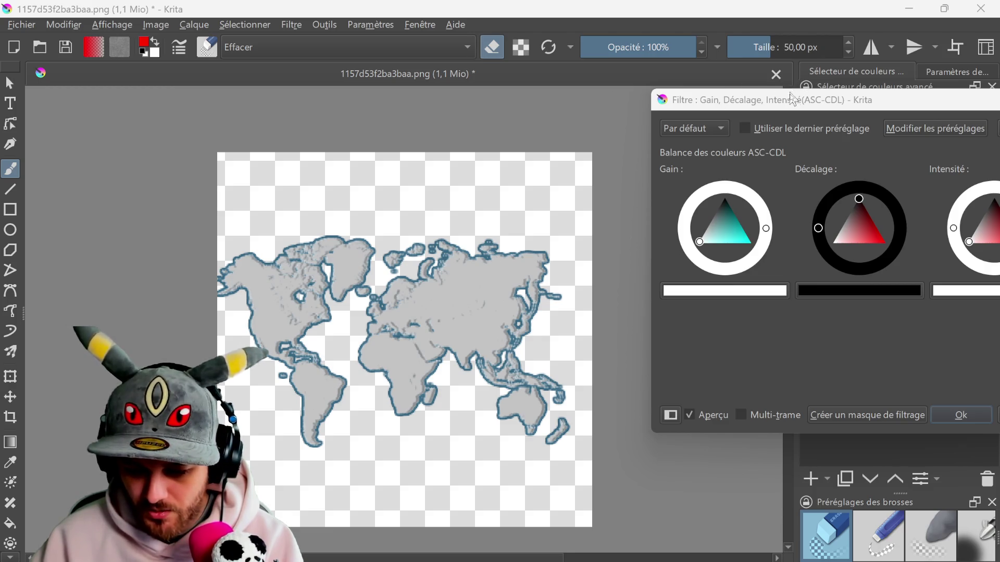
pyautogui.moveTo(794, 99); pyautogui.dragTo(444, 67)
# - Cancel the filter and close the grey map document without saving
pyautogui.click(706, 69)
pyautogui.click(773, 77)
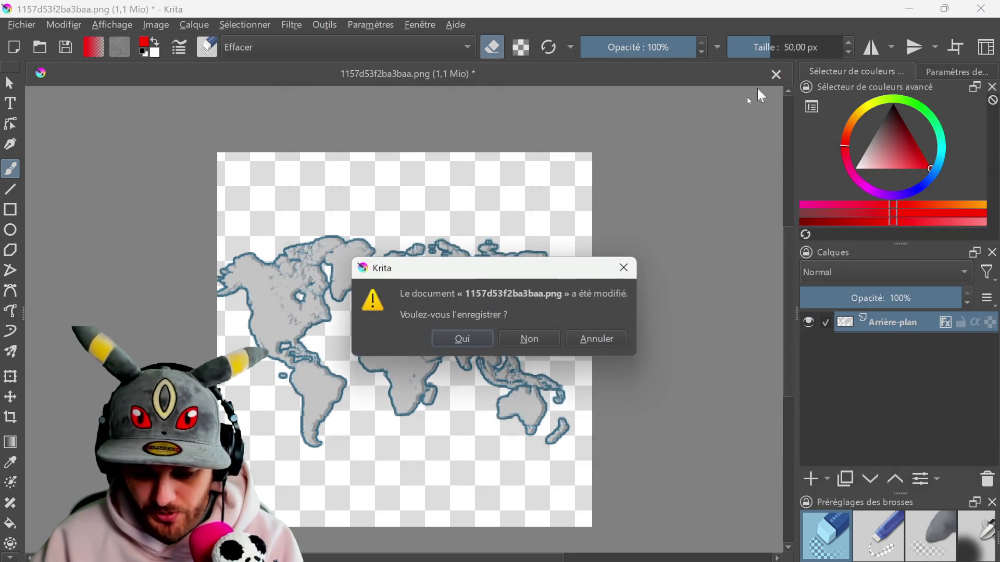
pyautogui.click(531, 341)
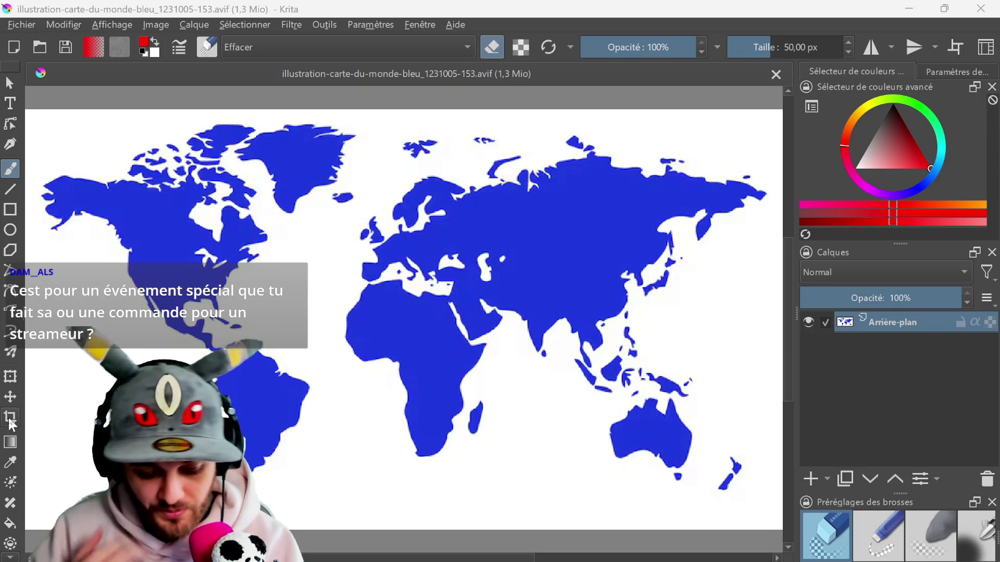
# - Make the blue map's white background transparent with the Fill tool and add an empty layer
pyautogui.click(10, 523)
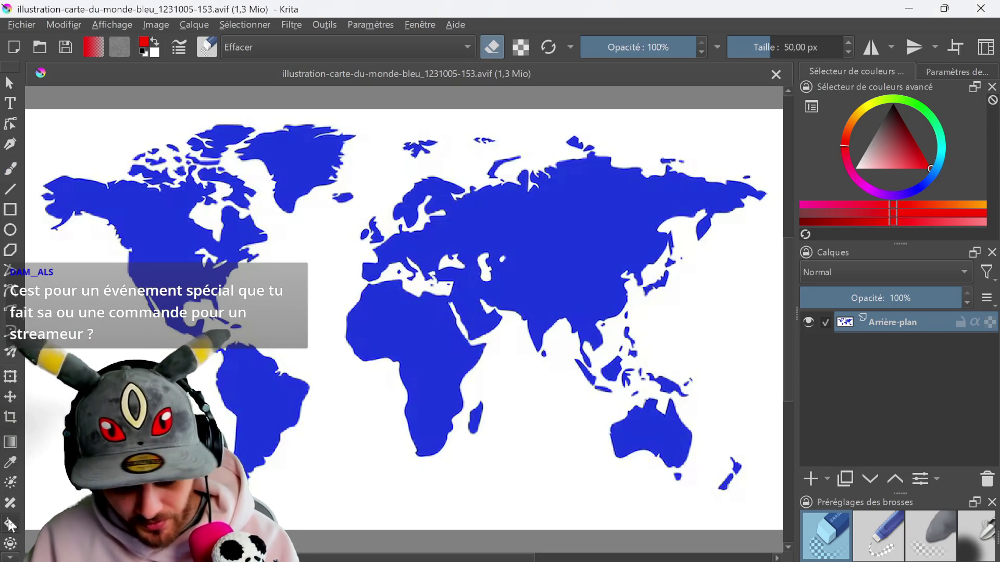
pyautogui.click(536, 426)
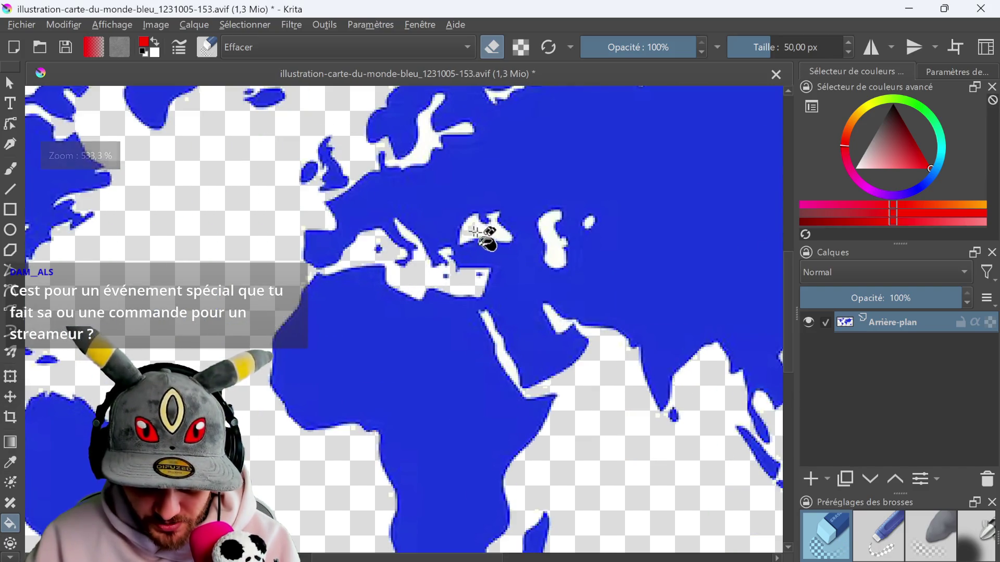
pyautogui.scroll(-2, 563, 231)
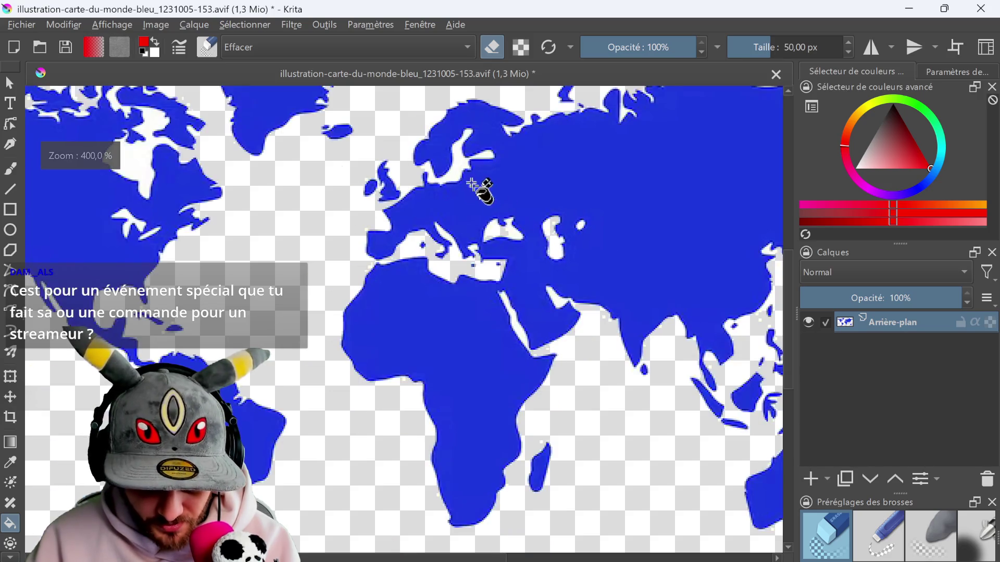
pyautogui.scroll(-1, 478, 201)
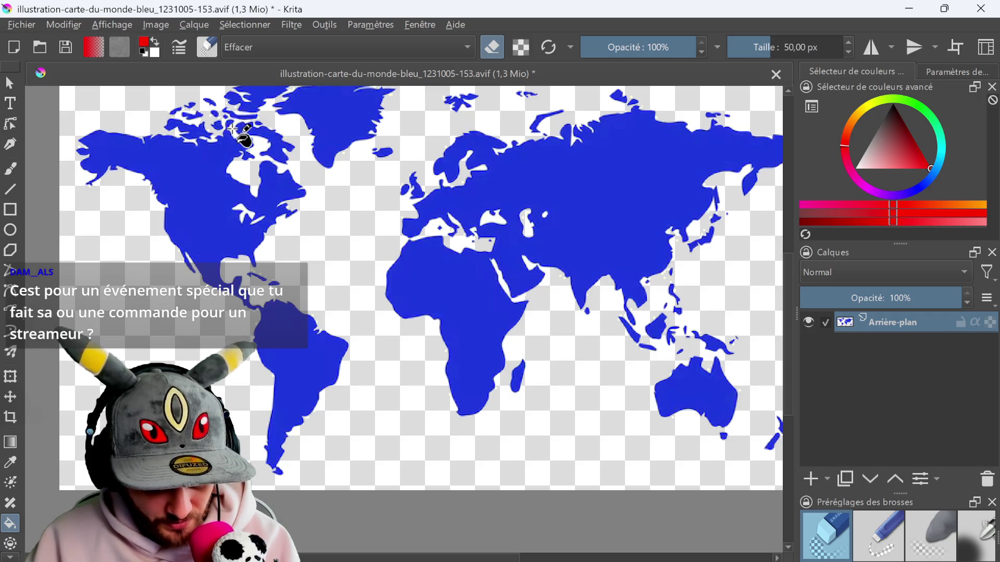
pyautogui.scroll(-1, 403, 286)
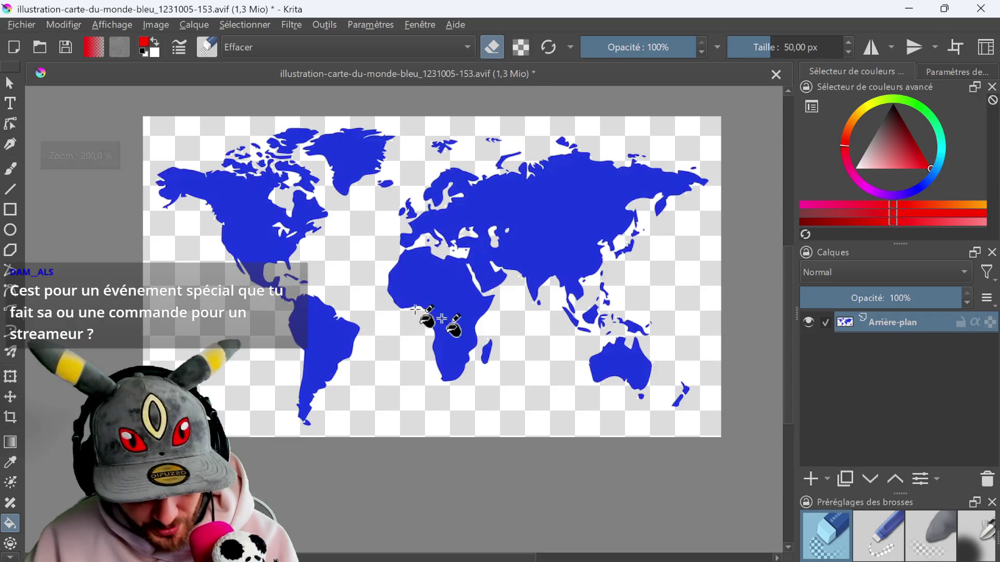
pyautogui.click(815, 479)
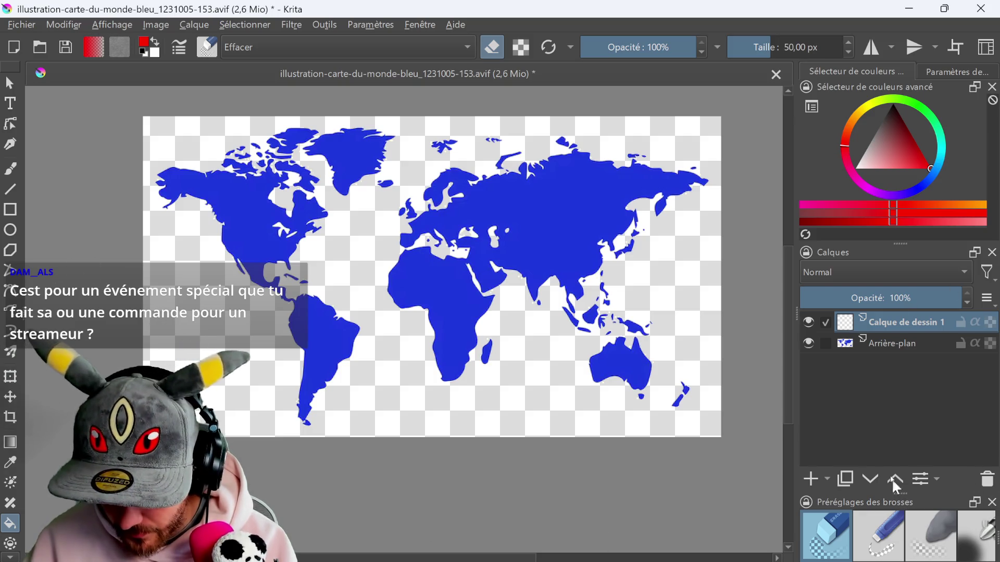
pyautogui.scroll(-3, 971, 540)
# - Fill Calque de dessin 1 with black and move it below Arrière-plan
pyautogui.click(926, 541)
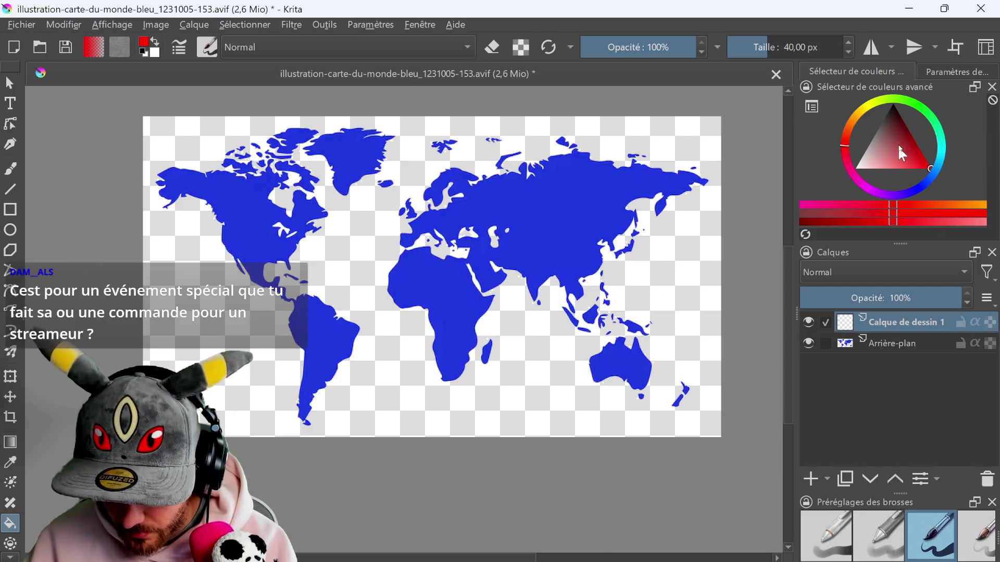
pyautogui.press('d')
pyautogui.click(560, 417)
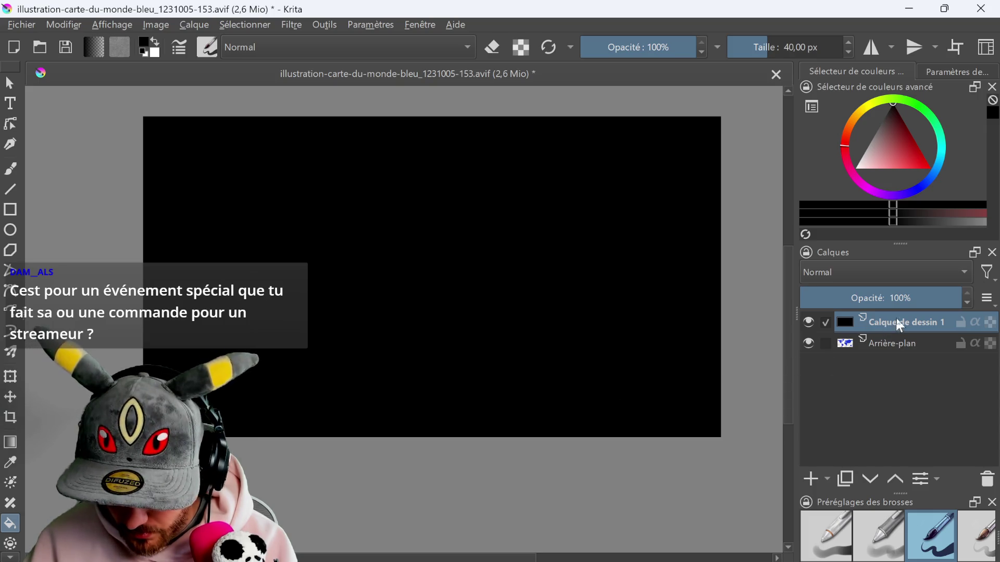
pyautogui.moveTo(893, 319); pyautogui.dragTo(904, 367)
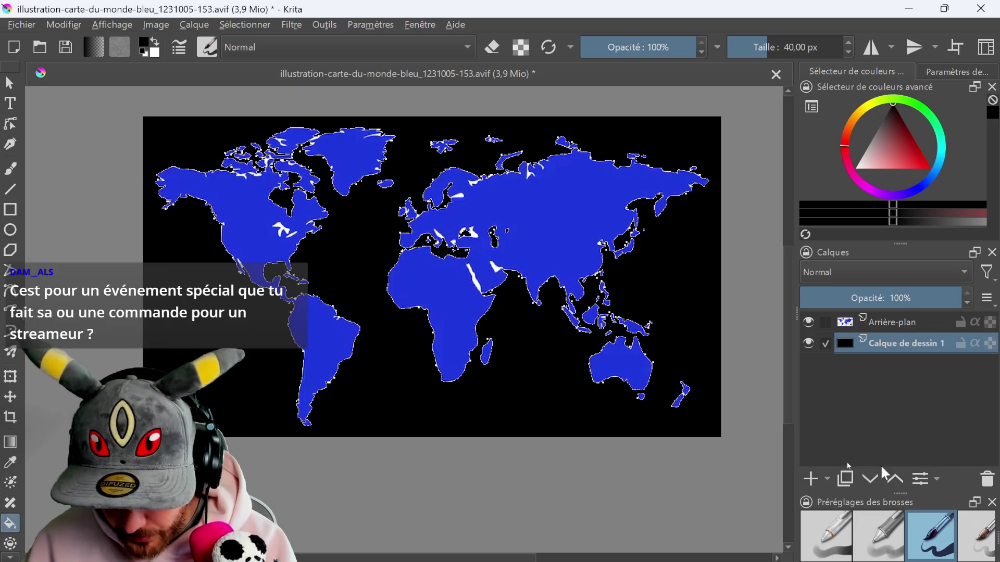
# - Select Arrière-plan and pick an eraser brush preset
pyautogui.click(873, 323)
pyautogui.scroll(-2, 844, 542)
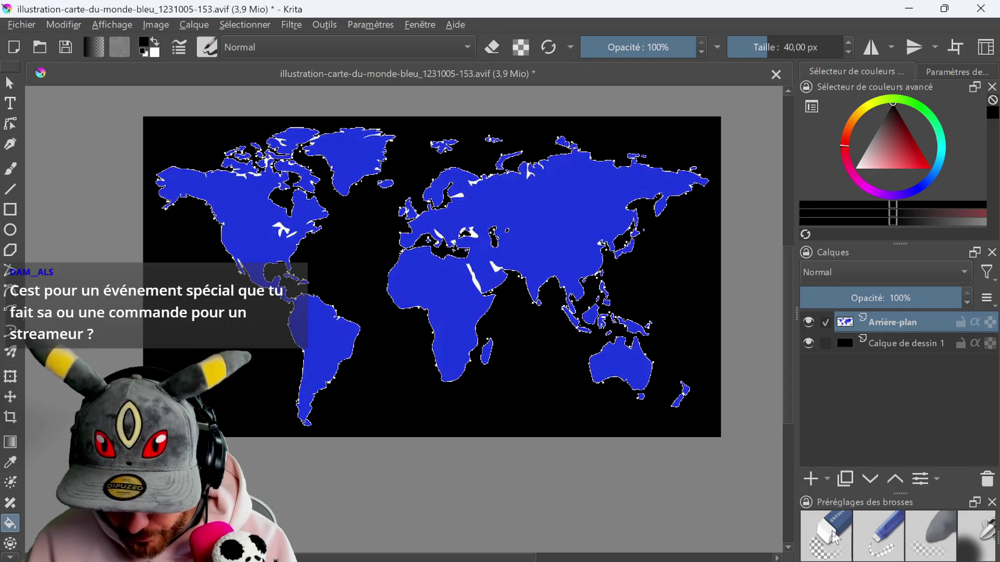
pyautogui.click(834, 538)
pyautogui.keyDown('ctrl'); pyautogui.scroll(5, 516, 255); pyautogui.keyUp('ctrl')
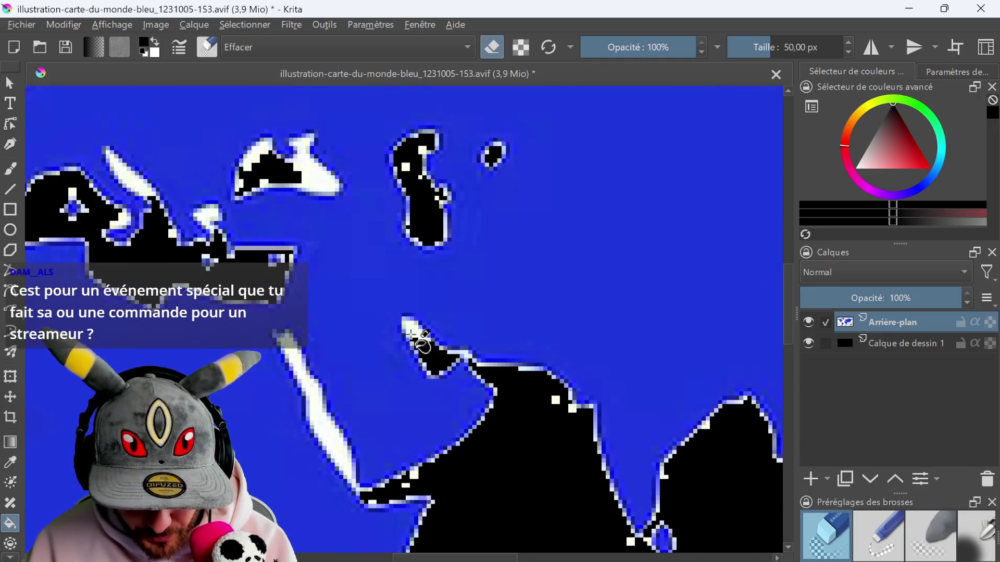
# - Erase white fringes around the Middle East, a coastline, the Great Lakes and Gulf of Finland
pyautogui.moveTo(336, 170)
pyautogui.mouseDown()
pyautogui.moveTo(294, 148)
pyautogui.moveTo(251, 160)
pyautogui.moveTo(222, 221)
pyautogui.moveTo(123, 170)
pyautogui.mouseUp()
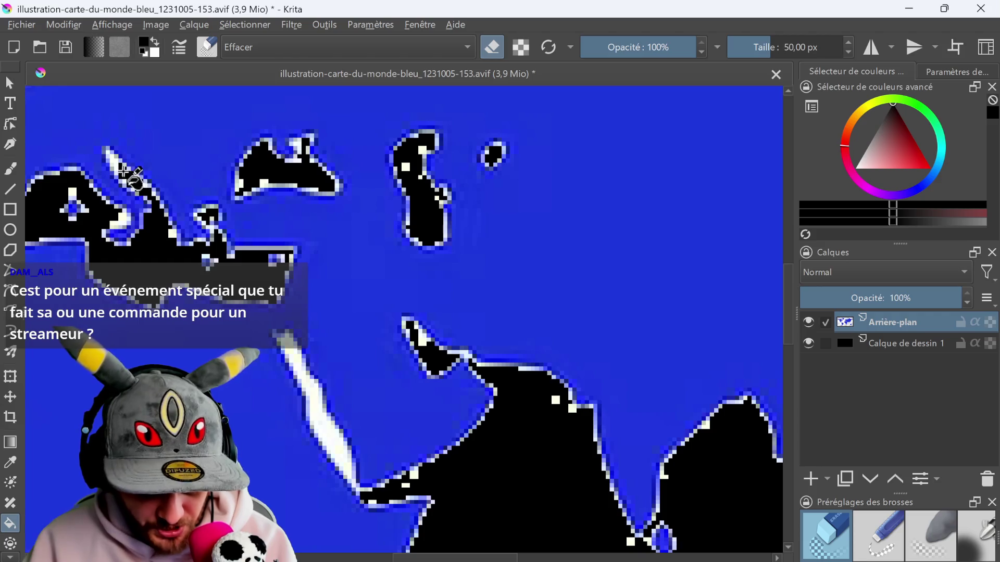
pyautogui.moveTo(292, 359)
pyautogui.mouseDown()
pyautogui.moveTo(359, 471)
pyautogui.moveTo(338, 446)
pyautogui.mouseUp()
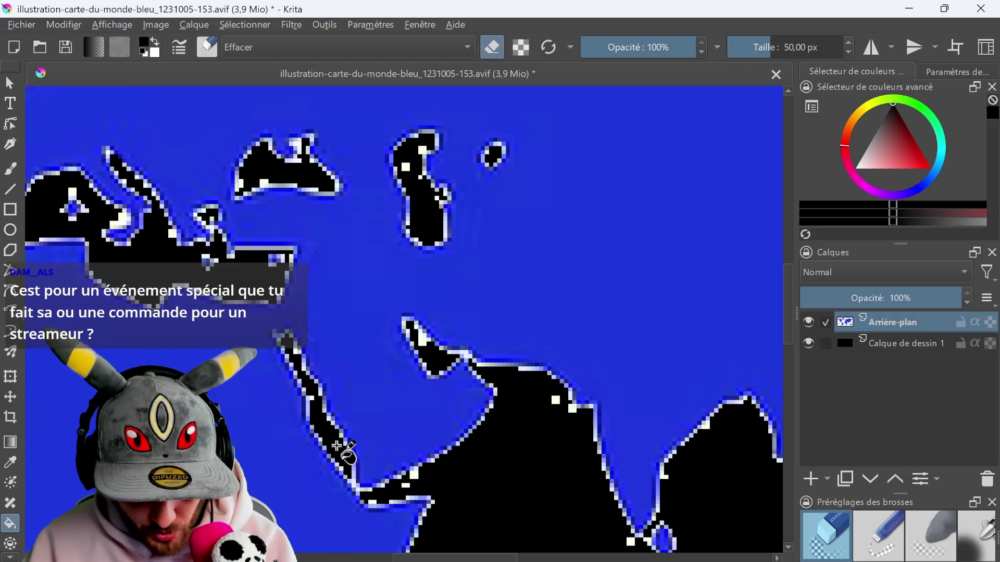
pyautogui.scroll(-10, 419, 338)
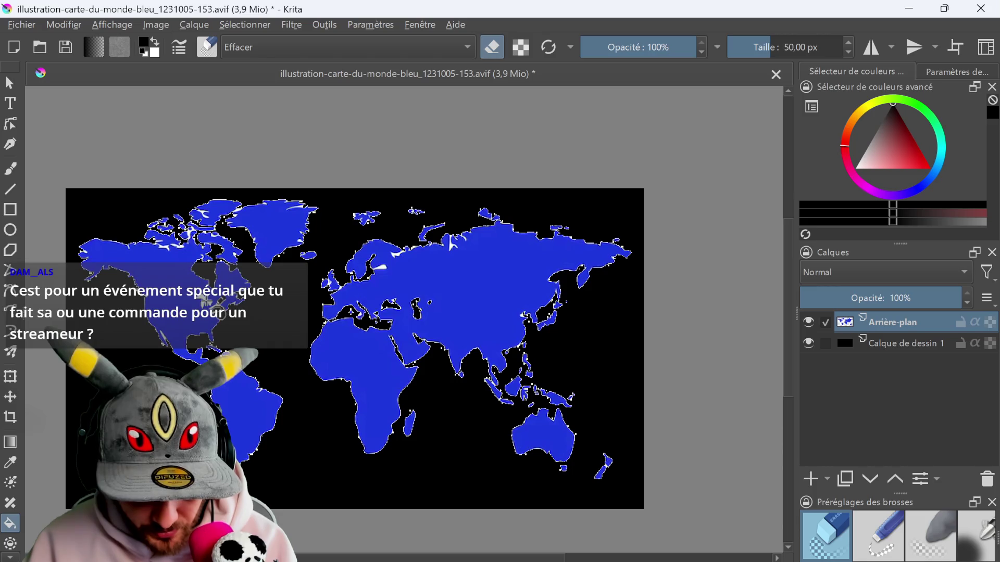
pyautogui.scroll(10, 180, 213)
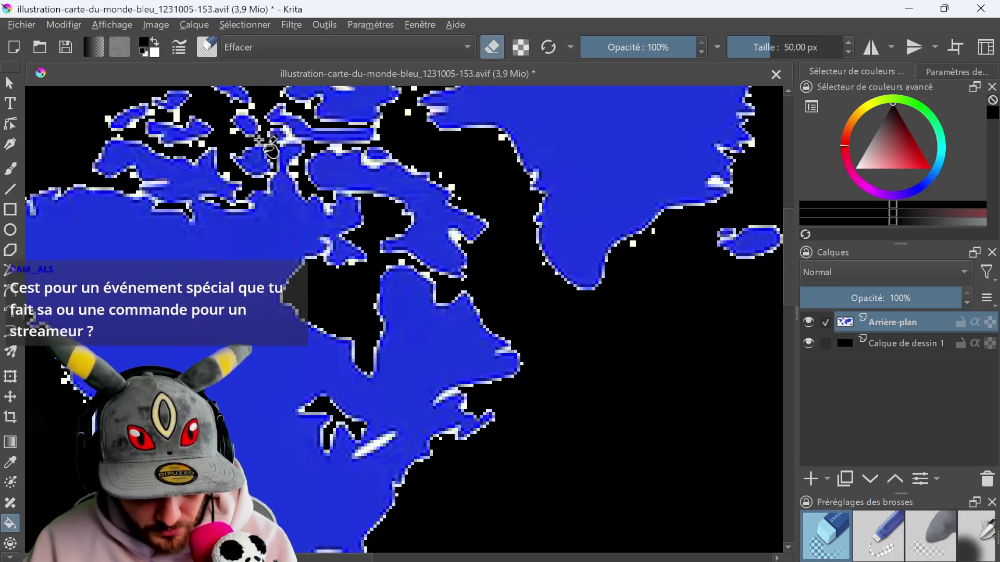
pyautogui.scroll(1, 328, 137)
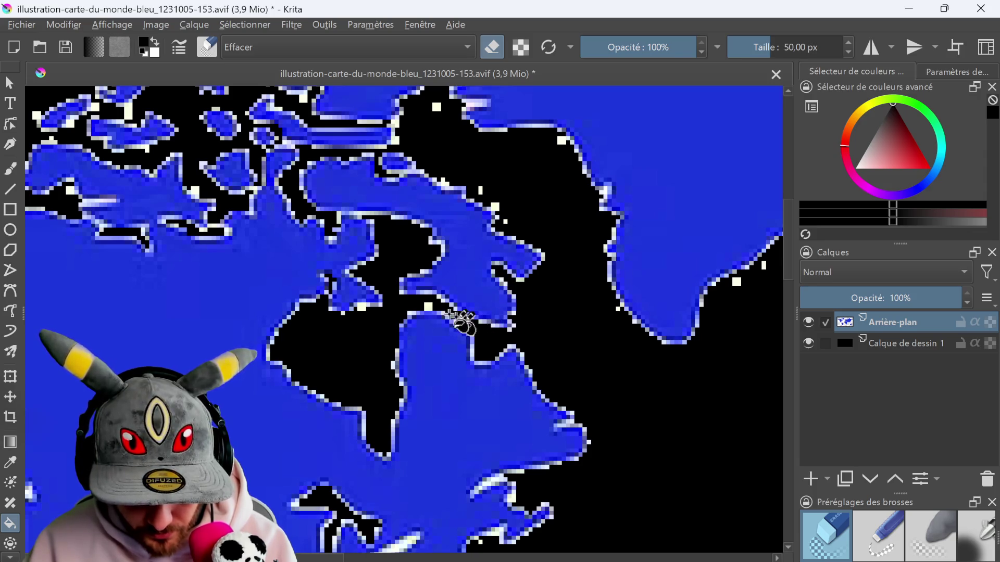
pyautogui.scroll(-5, 421, 403)
pyautogui.scroll(5, 421, 402)
pyautogui.moveTo(458, 272); pyautogui.dragTo(498, 251)
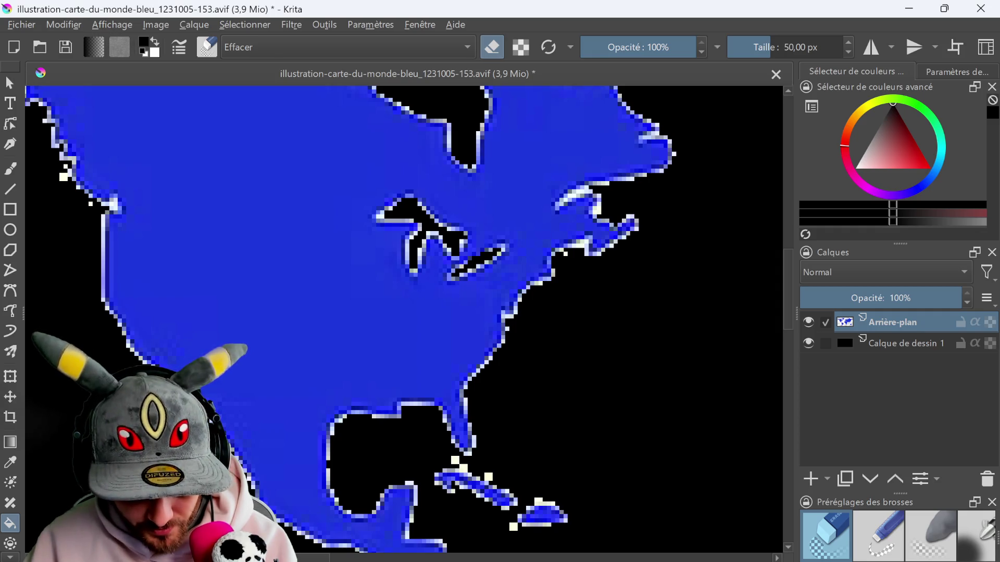
pyautogui.scroll(-5, 403, 400)
pyautogui.scroll(5, 472, 375)
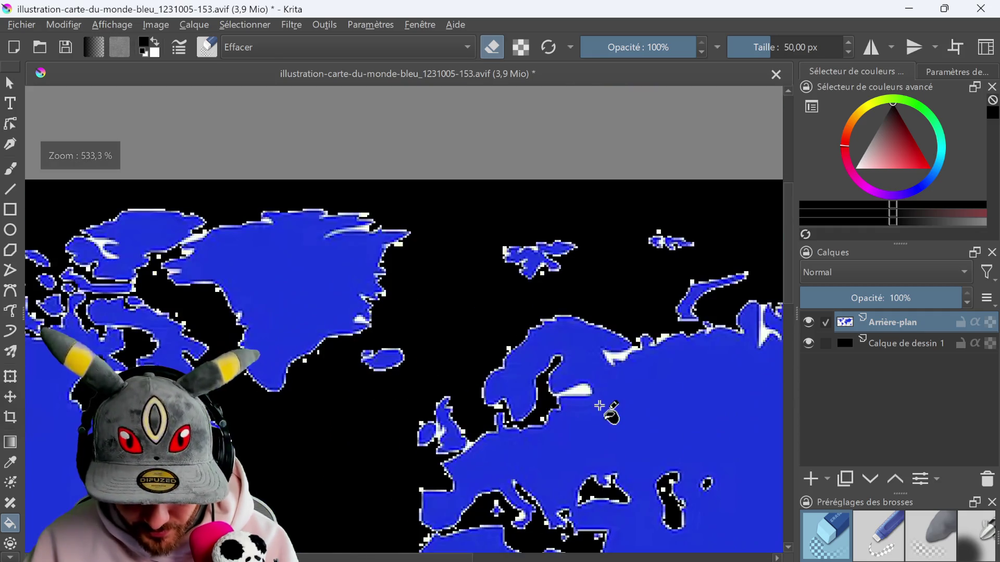
pyautogui.click(582, 391)
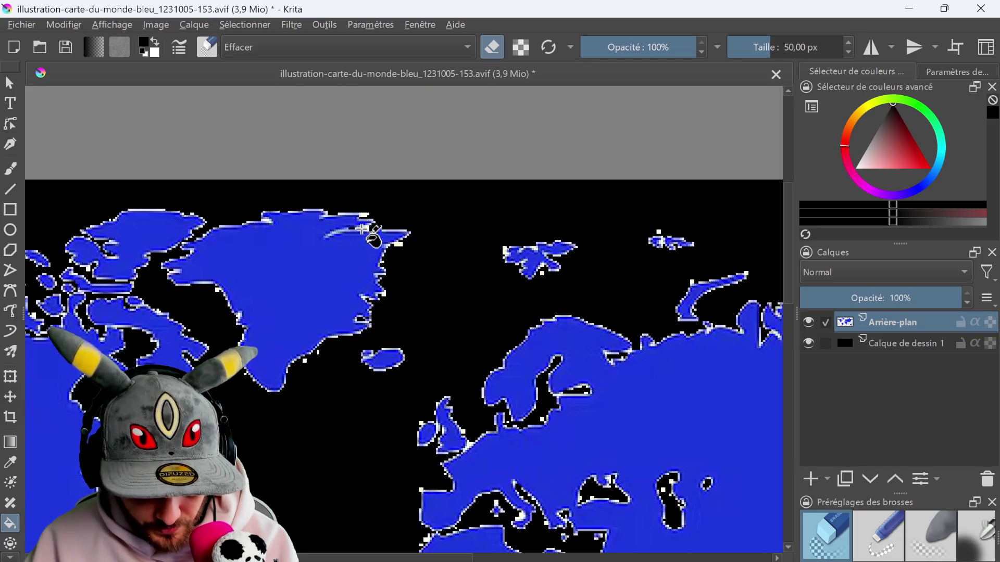
pyautogui.scroll(-5, 363, 214)
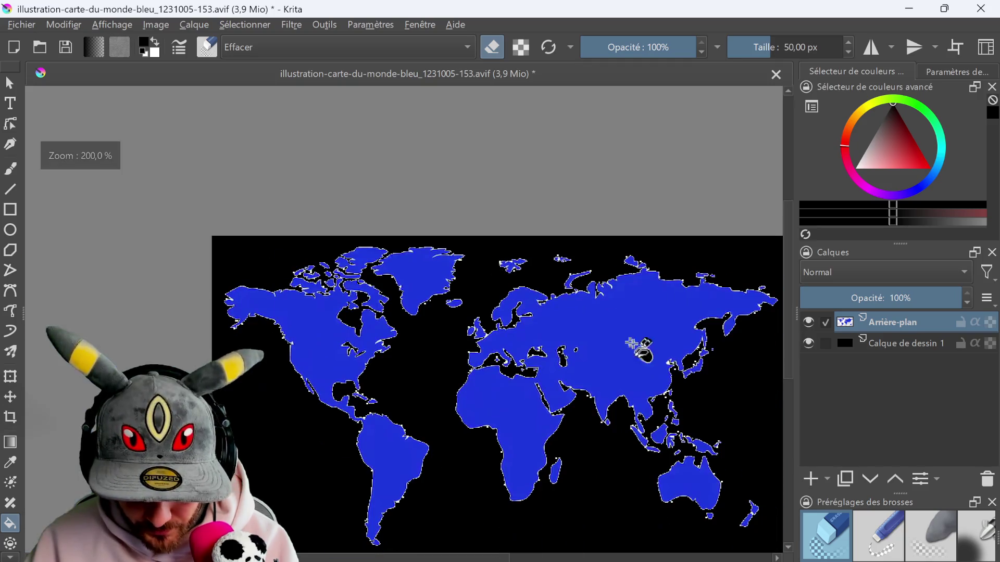
pyautogui.scroll(10, 415, 261)
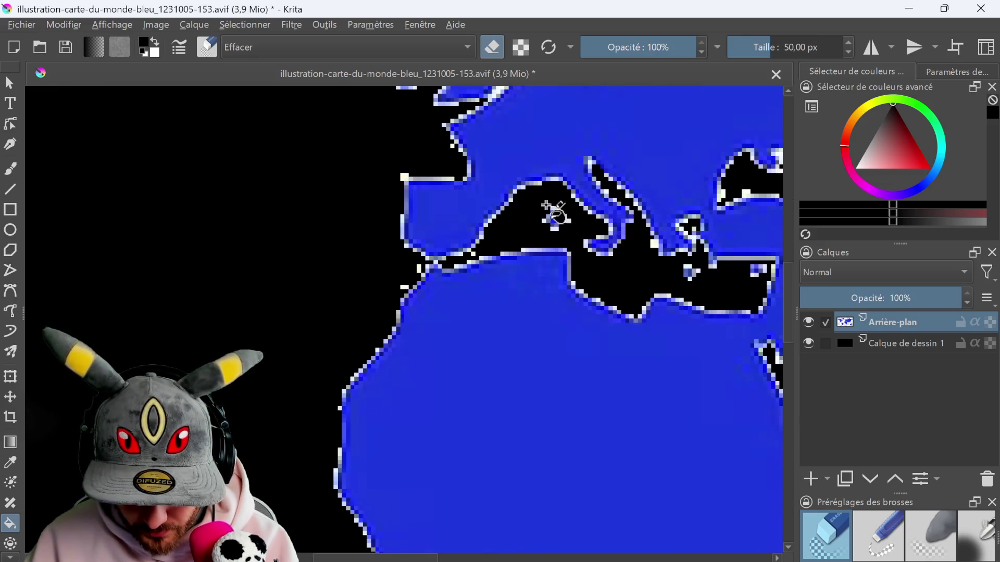
pyautogui.scroll(-6, 531, 221)
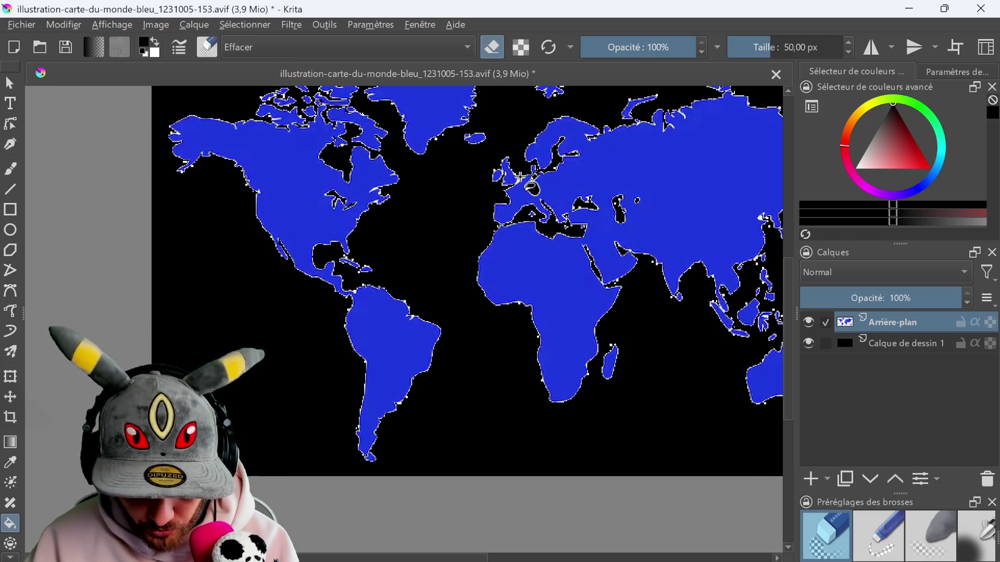
pyautogui.scroll(3, 521, 180)
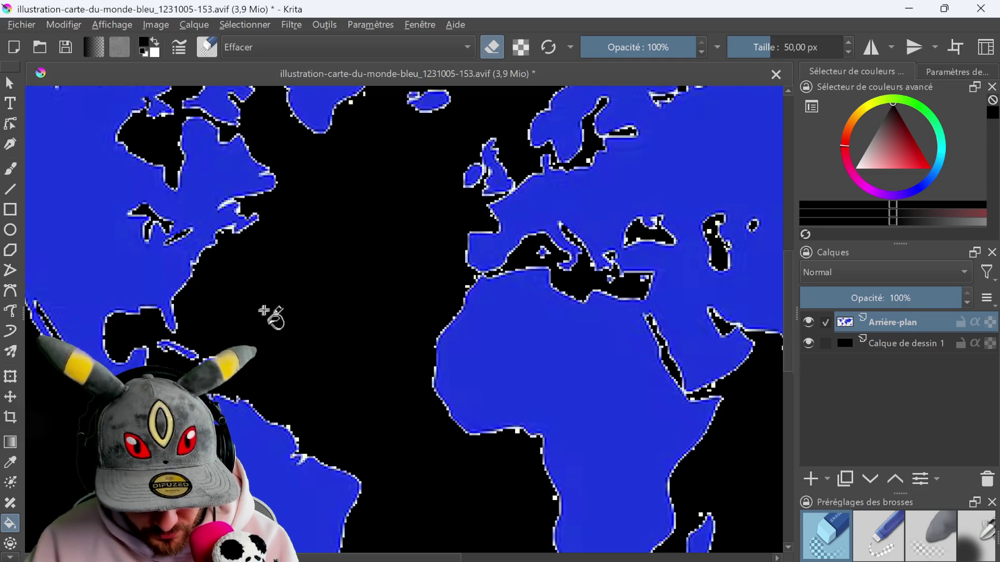
pyautogui.scroll(-5, 281, 292)
pyautogui.scroll(10, 88, 213)
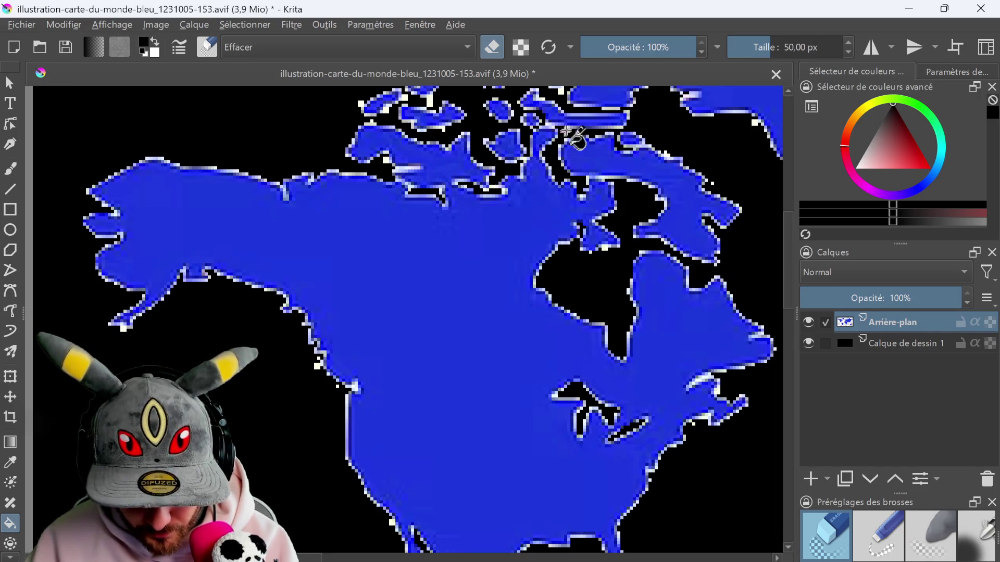
pyautogui.scroll(-2, 539, 141)
pyautogui.scroll(-4, 544, 146)
pyautogui.scroll(4, 728, 130)
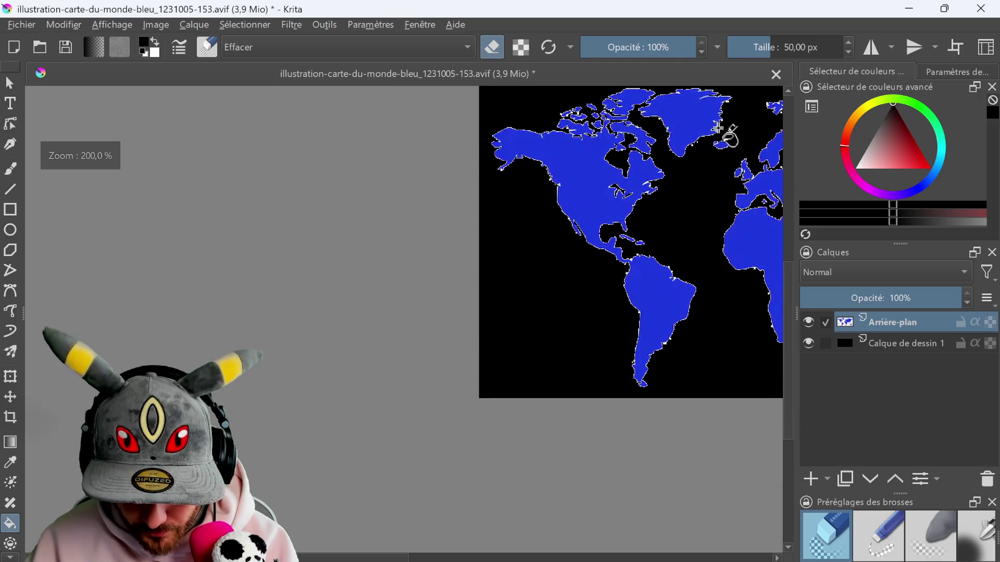
pyautogui.scroll(1, 706, 148)
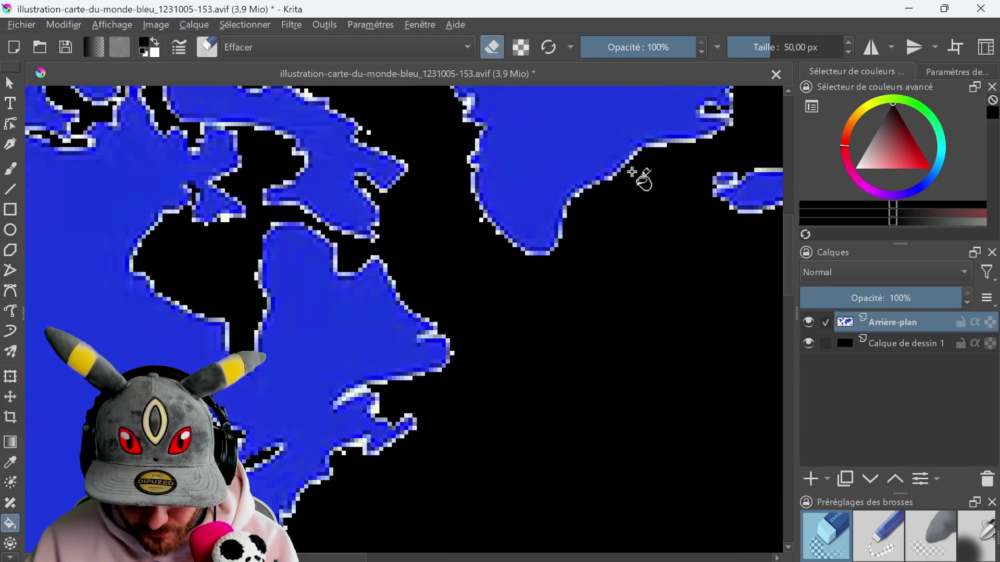
pyautogui.scroll(-3, 704, 178)
pyautogui.scroll(5, 521, 130)
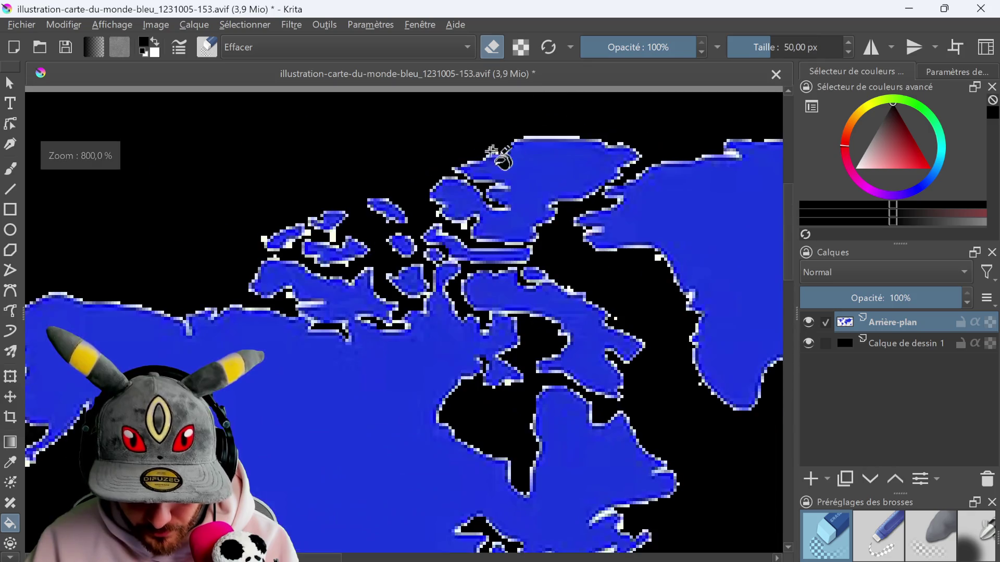
pyautogui.scroll(1, 439, 224)
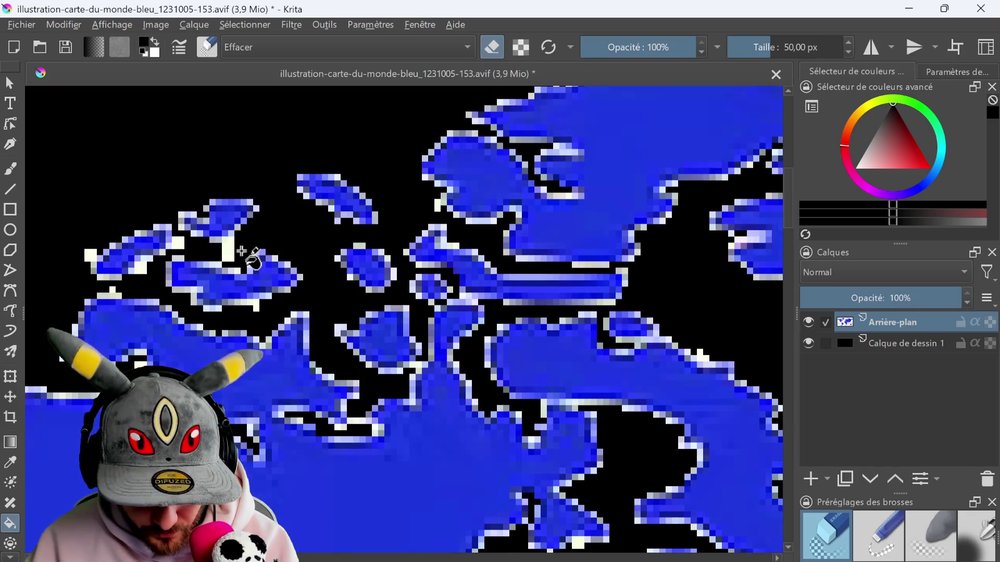
pyautogui.scroll(-4, 436, 219)
pyautogui.scroll(5, 363, 224)
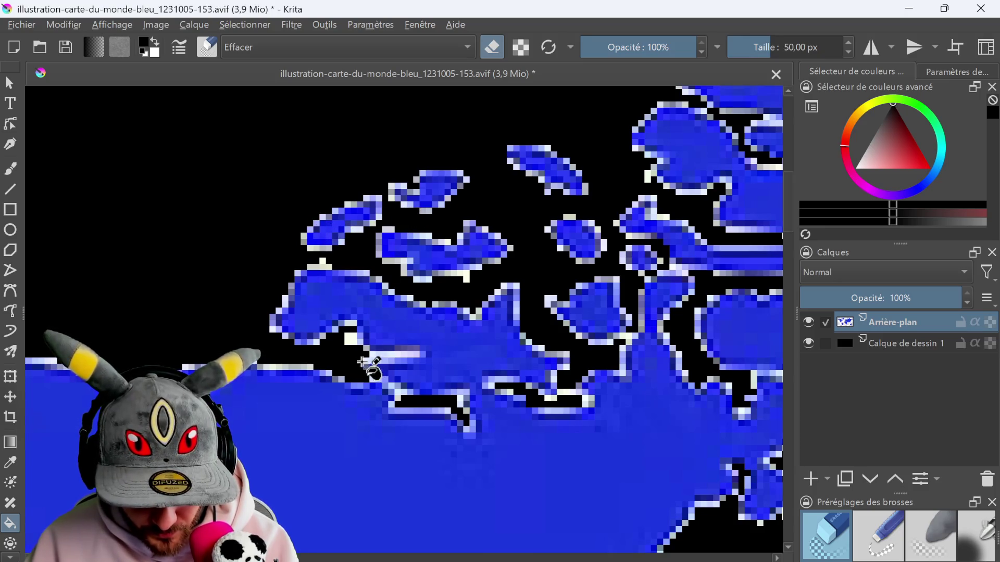
pyautogui.scroll(-8, 716, 268)
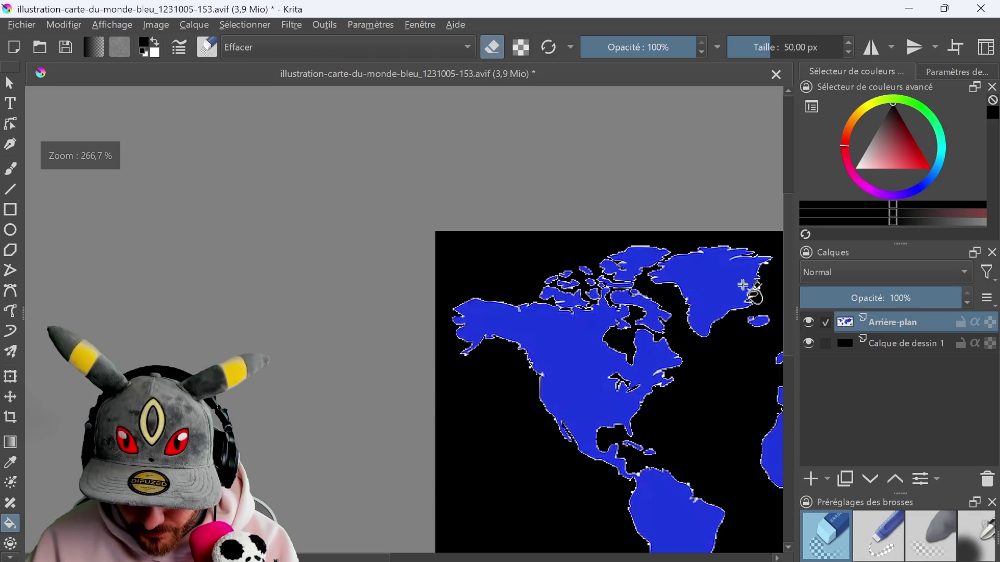
# - Zoom and pan across the North American and East Asian coasts to check the edges
pyautogui.scroll(3, 751, 301)
pyautogui.scroll(-2, 759, 305)
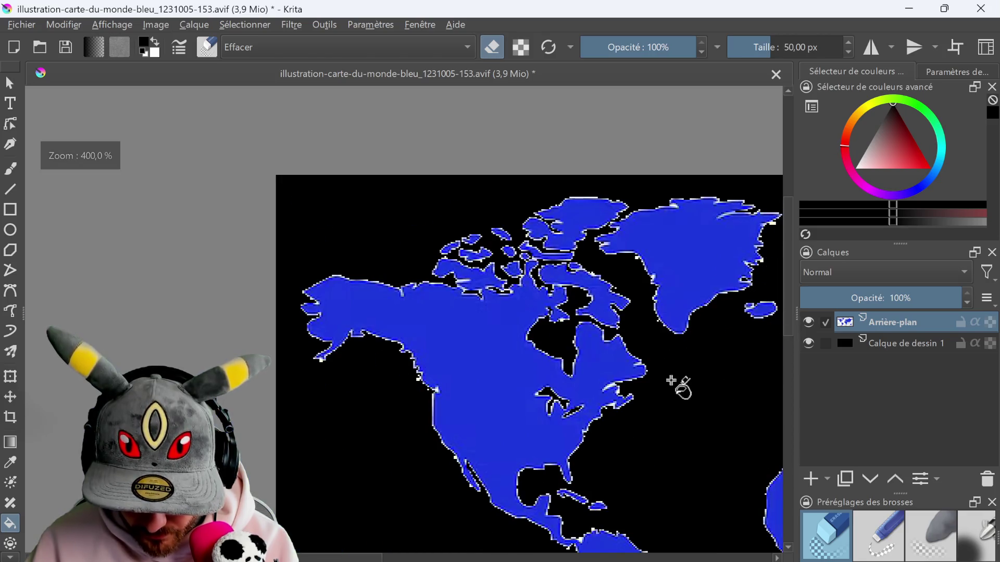
pyautogui.moveTo(677, 386); pyautogui.dragTo(600, 324, button='middle')
pyautogui.scroll(-3, 601, 324)
pyautogui.scroll(8, 431, 283)
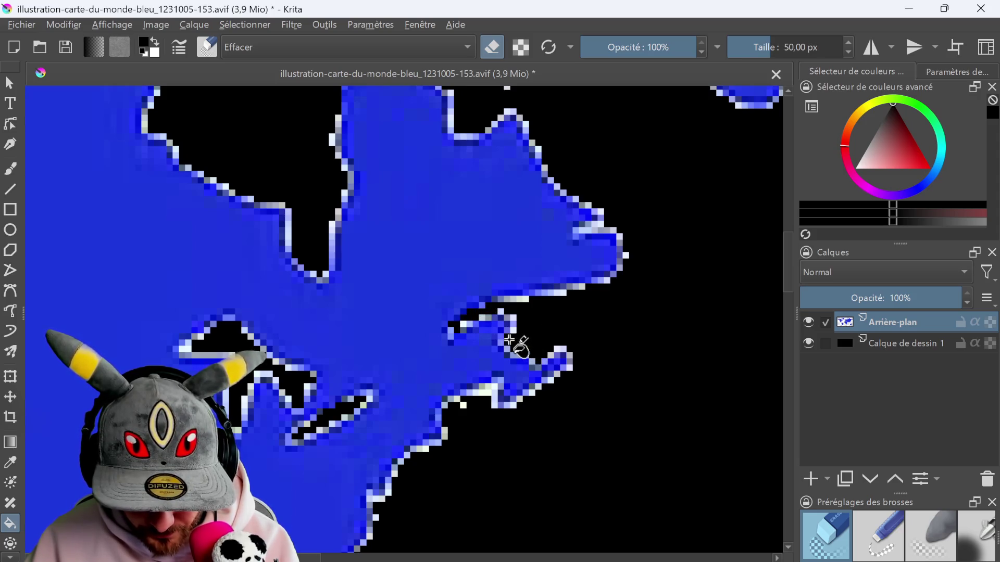
pyautogui.scroll(-6, 567, 336)
pyautogui.moveTo(664, 290)
pyautogui.mouseDown(button='middle')
pyautogui.moveTo(373, 281)
pyautogui.moveTo(424, 194)
pyautogui.mouseUp(button='middle')
pyautogui.scroll(5, 553, 224)
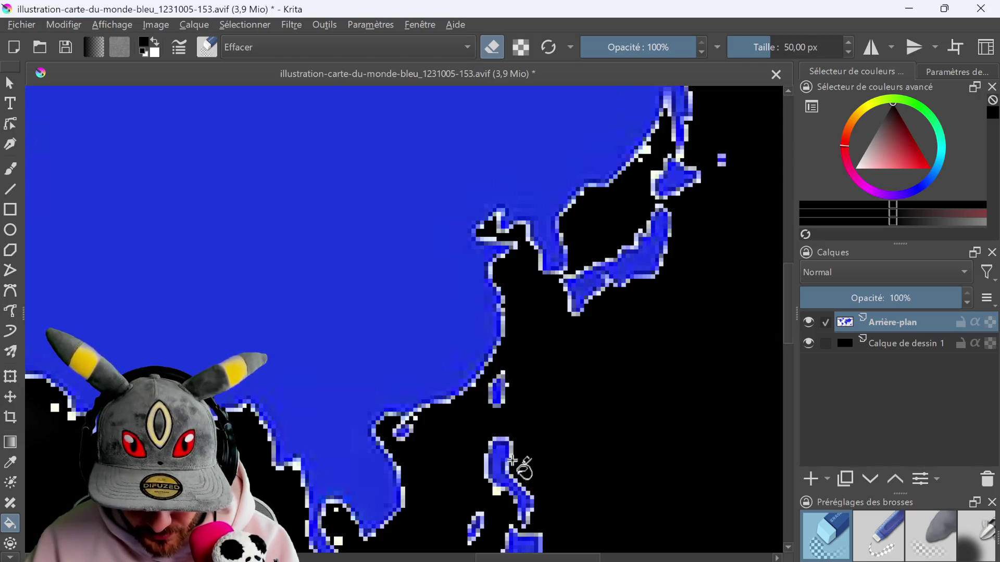
pyautogui.scroll(-5, 518, 471)
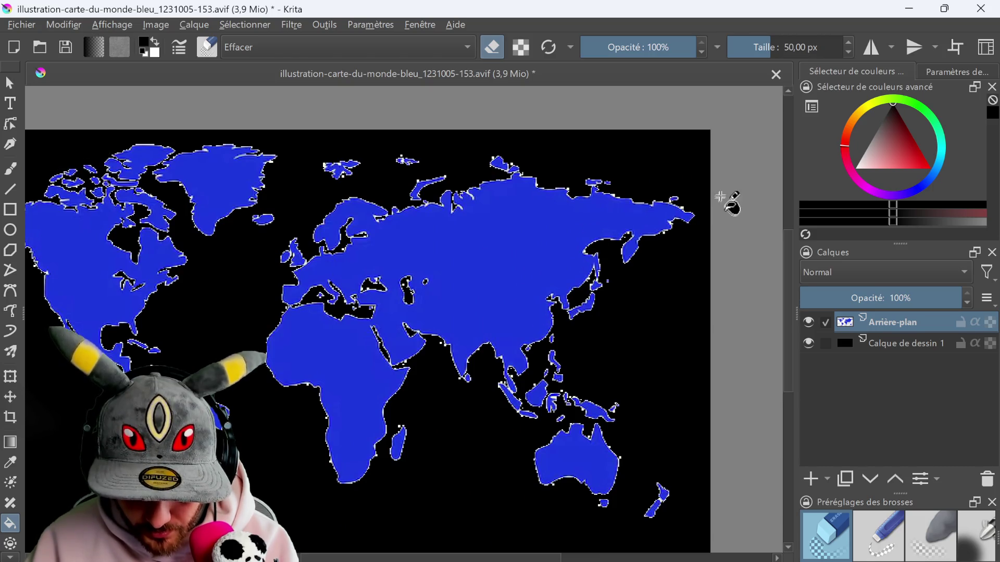
pyautogui.scroll(5, 716, 200)
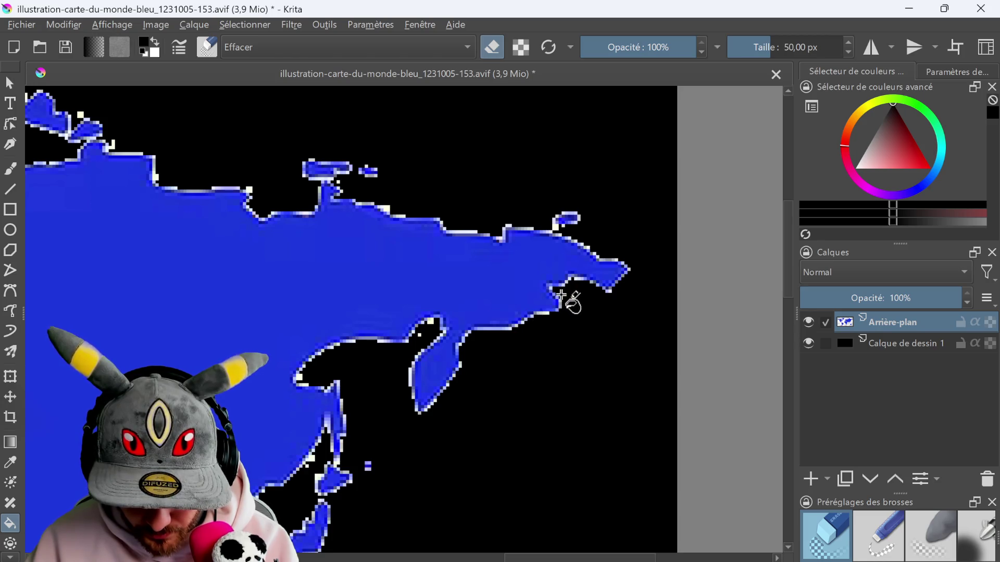
pyautogui.scroll(-5, 560, 295)
pyautogui.scroll(4, 523, 252)
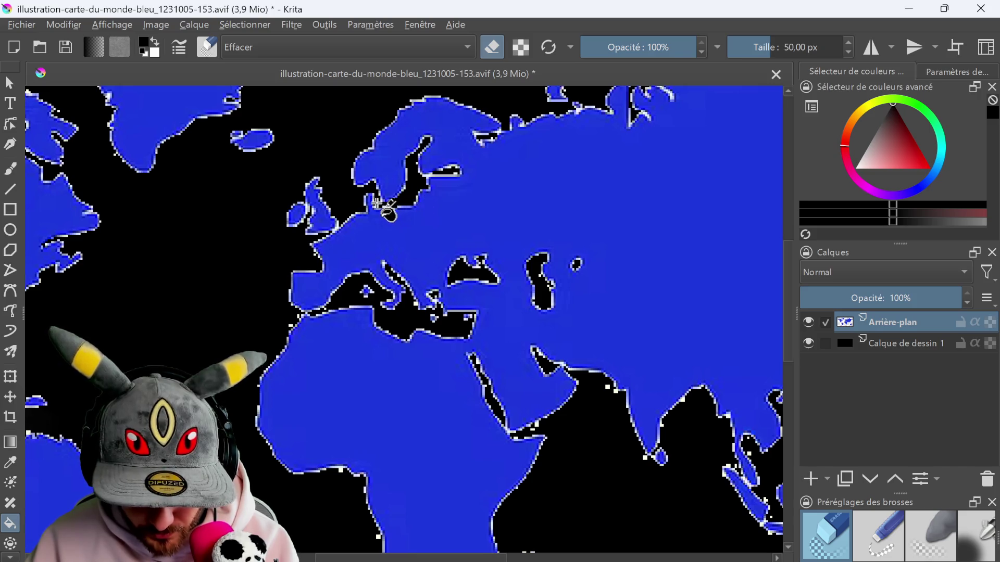
pyautogui.scroll(-2, 442, 224)
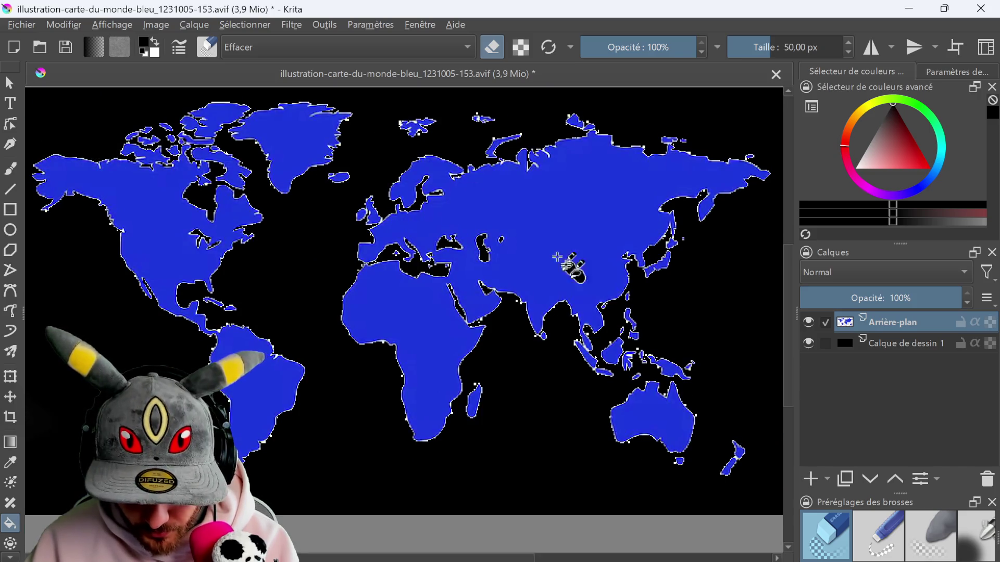
pyautogui.scroll(2, 645, 358)
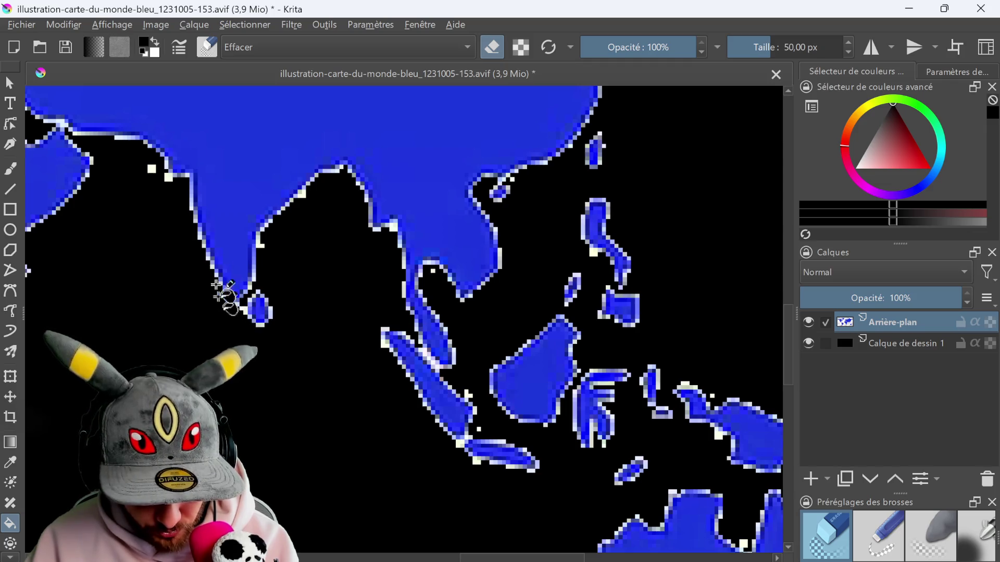
pyautogui.scroll(-10, 182, 203)
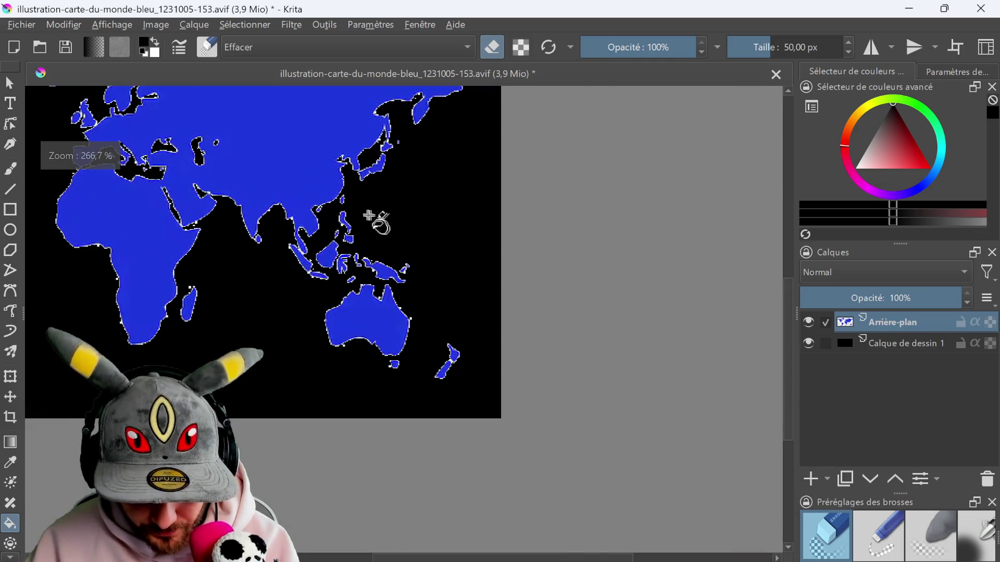
pyautogui.scroll(5, 384, 219)
pyautogui.scroll(5, 509, 134)
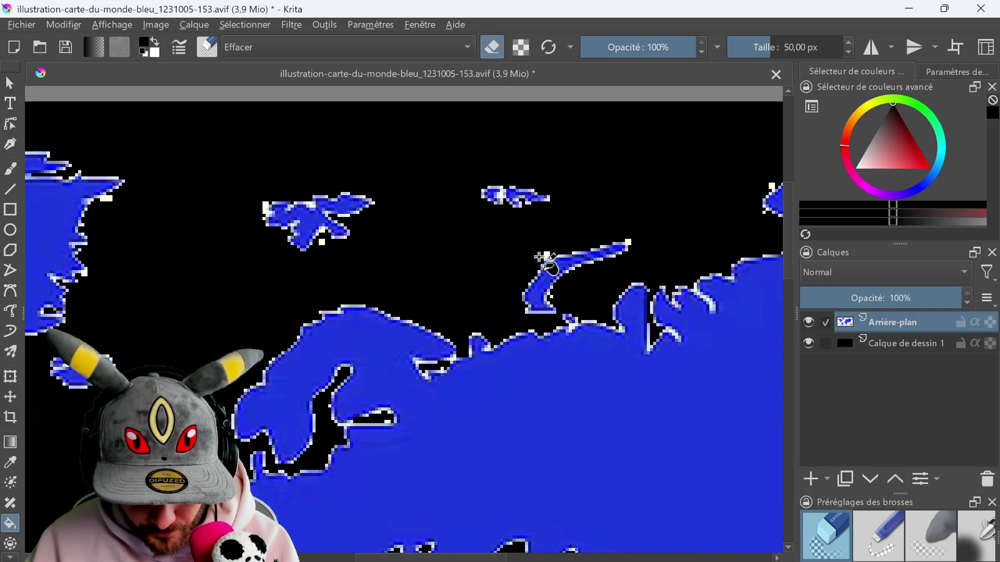
pyautogui.scroll(-5, 453, 252)
pyautogui.scroll(5, 424, 252)
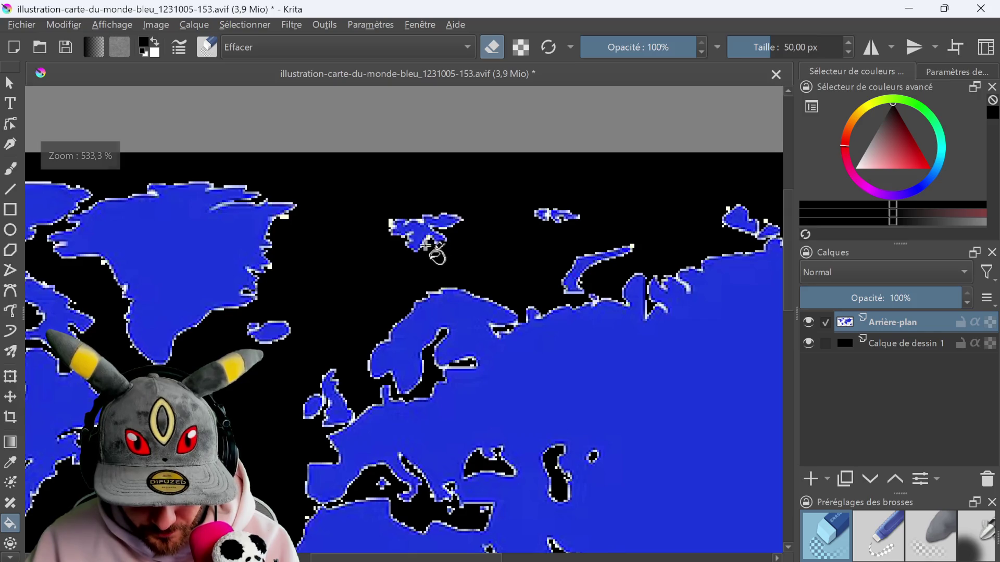
pyautogui.scroll(-5, 396, 231)
pyautogui.scroll(5, 365, 232)
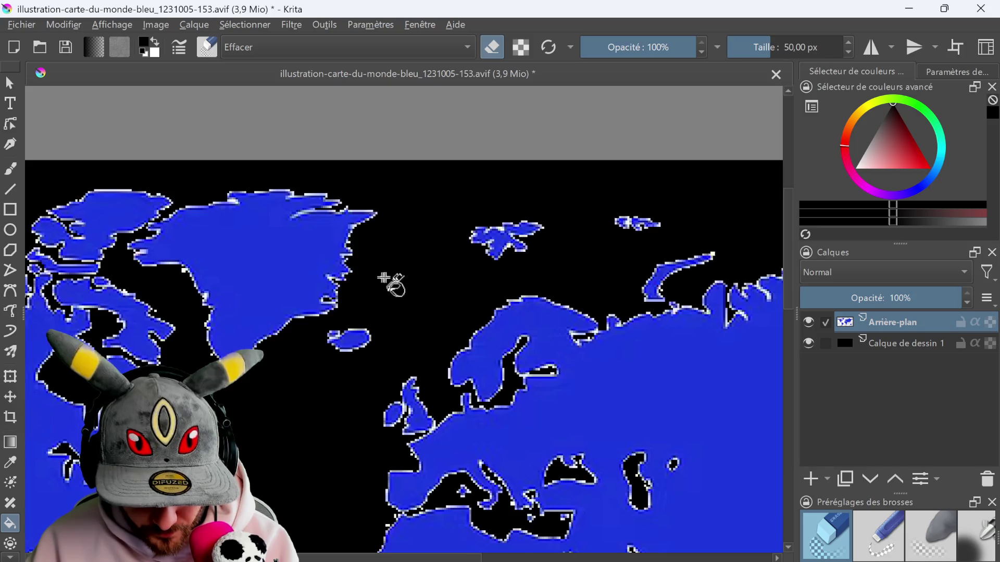
pyautogui.scroll(-3, 380, 281)
# - Clear the black fill from Calque de dessin 1
pyautogui.moveTo(412, 279)
pyautogui.mouseDown(button='middle')
pyautogui.moveTo(391, 227)
pyautogui.moveTo(357, 196)
pyautogui.mouseUp(button='middle')
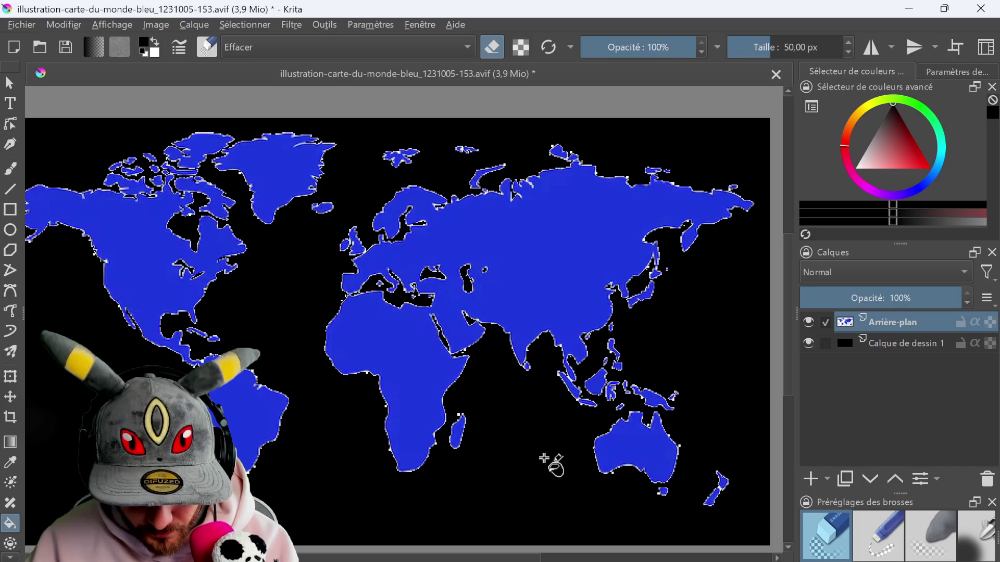
pyautogui.scroll(-1, 543, 457)
pyautogui.scroll(-1, 543, 457)
pyautogui.scroll(1, 543, 457)
pyautogui.click(917, 341)
pyautogui.press('Delete')
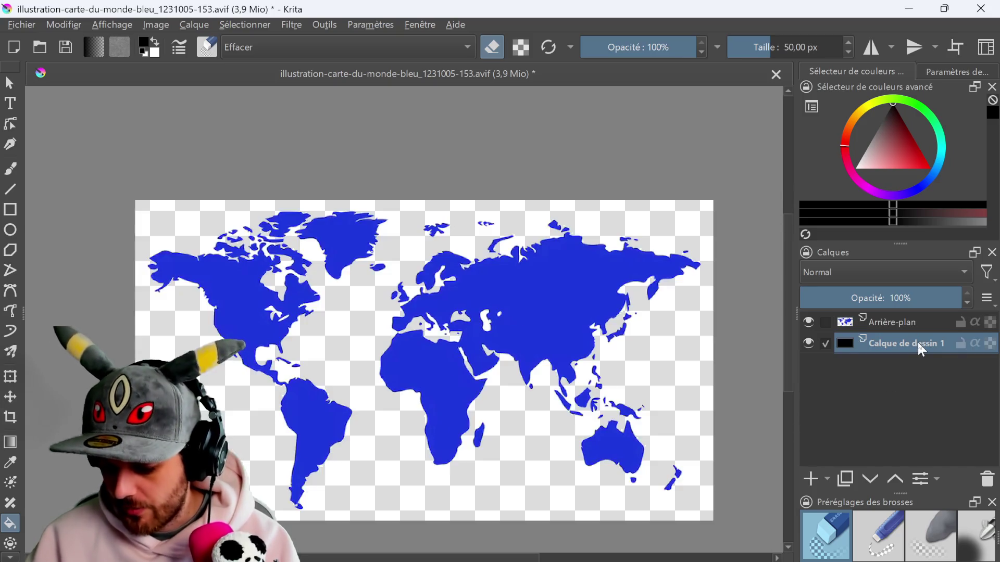
# - Delete the empty drawing layer and enable a Stroke style on the map layer
pyautogui.rightClick(889, 343)
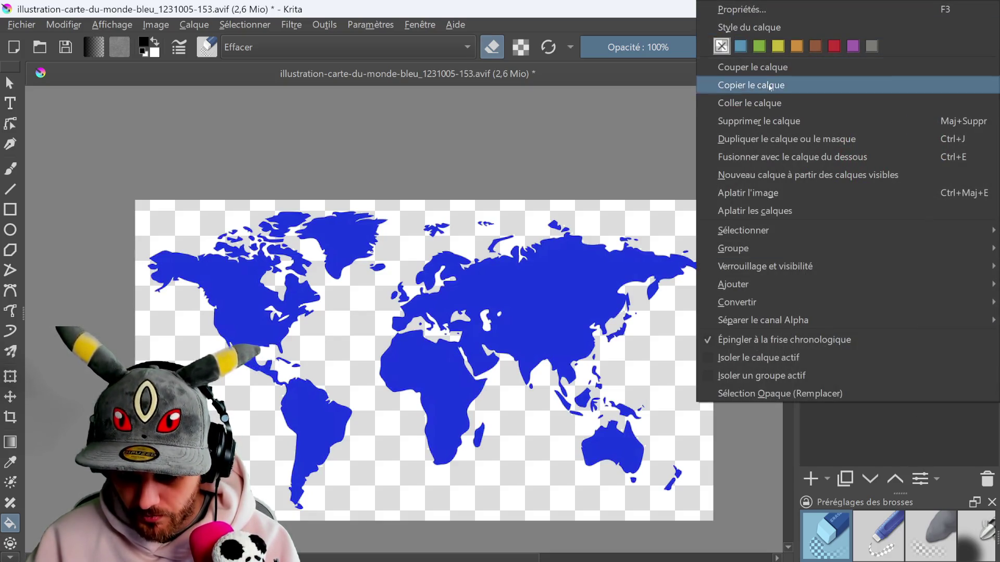
pyautogui.click(771, 121)
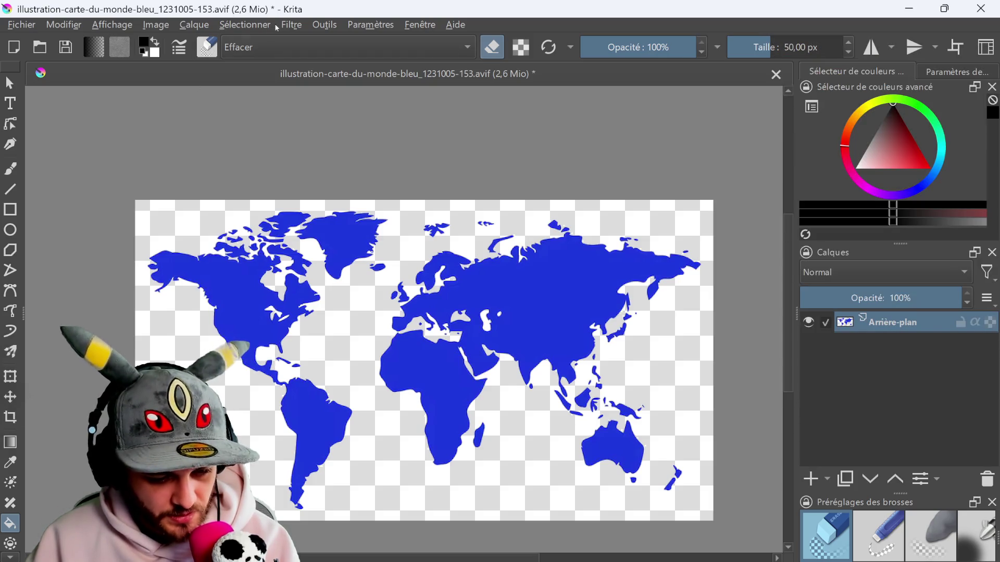
pyautogui.rightClick(868, 328)
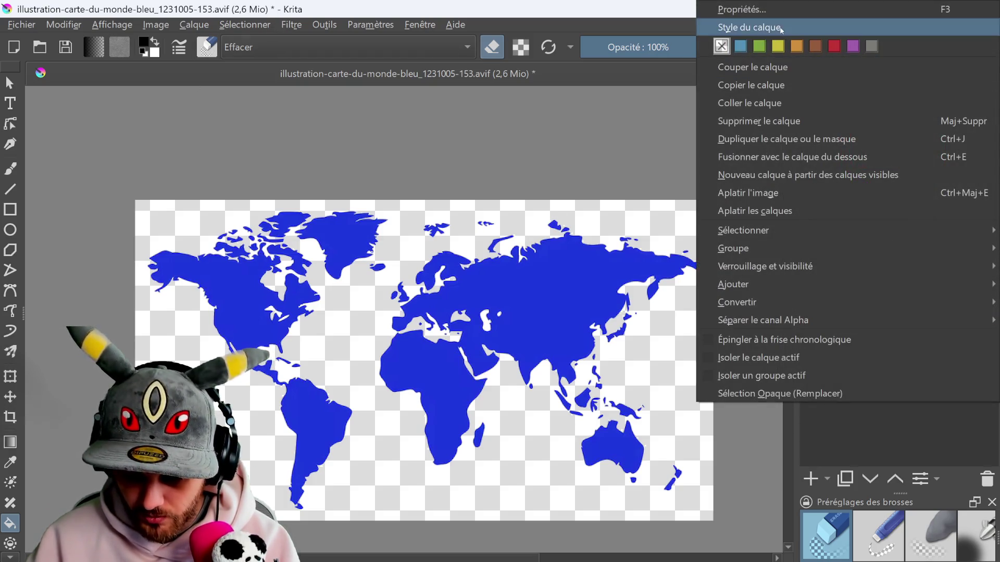
pyautogui.click(729, 24)
pyautogui.click(178, 233)
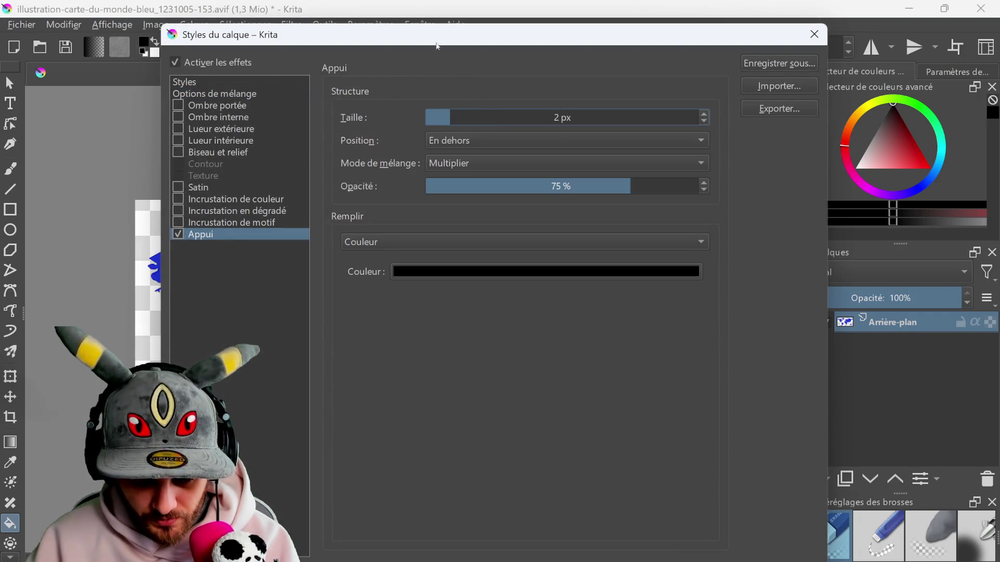
# - Place the stroke inside the edges, colour it with the sampled map blue #1d38dd, and apply
pyautogui.moveTo(431, 37); pyautogui.dragTo(646, 21)
pyautogui.click(693, 123)
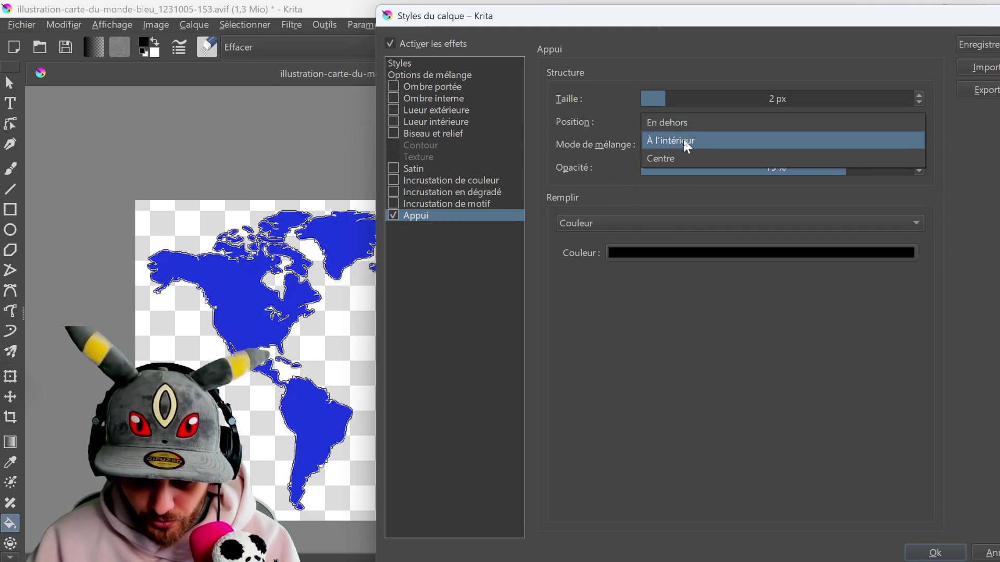
pyautogui.click(685, 142)
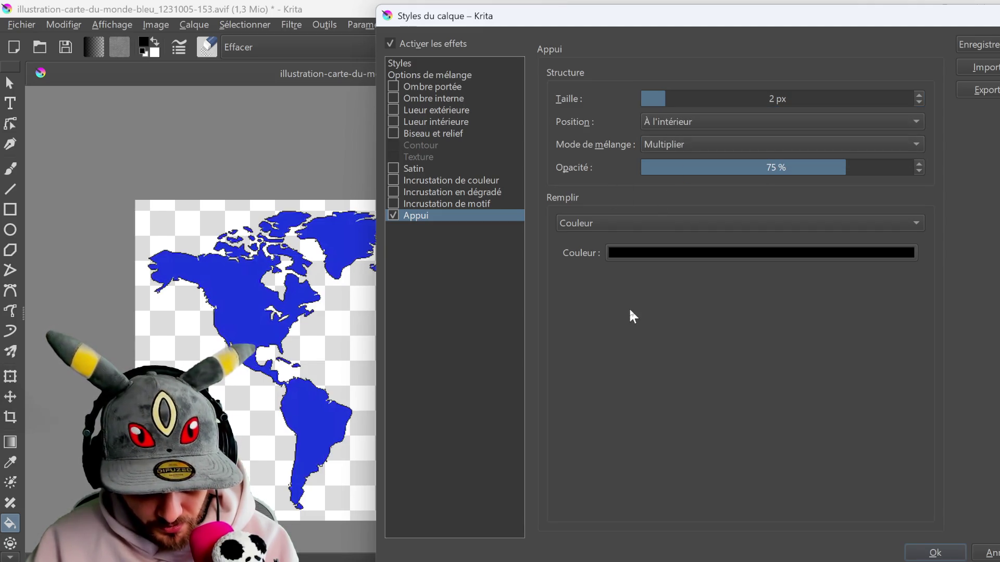
pyautogui.click(662, 253)
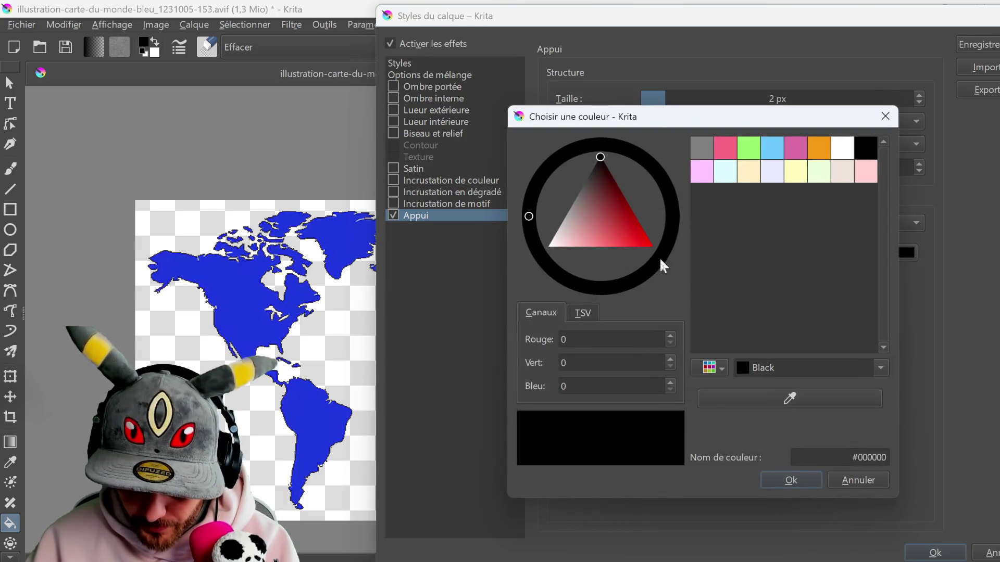
pyautogui.click(795, 404)
pyautogui.click(244, 289)
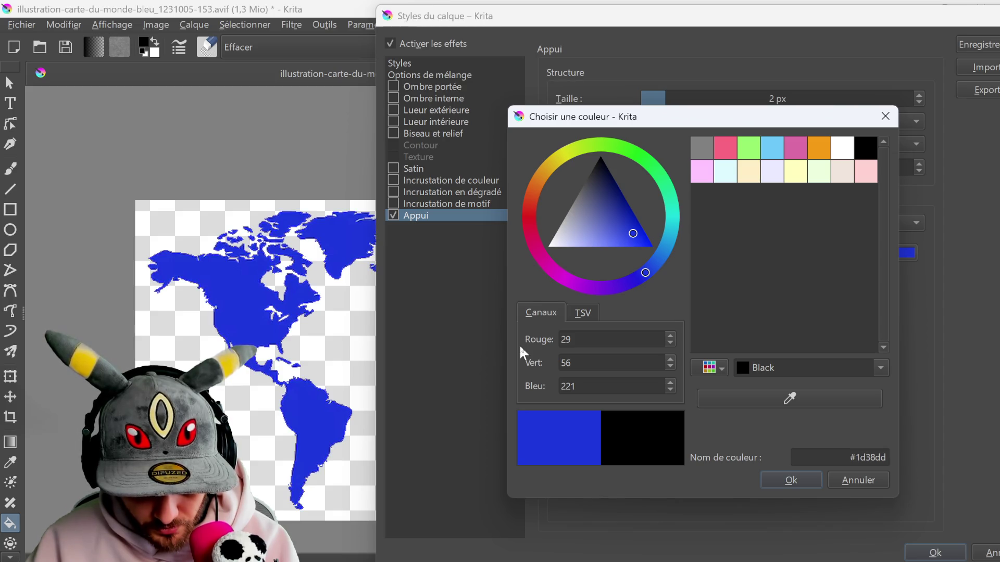
pyautogui.click(770, 490)
pyautogui.moveTo(748, 27); pyautogui.dragTo(596, 33)
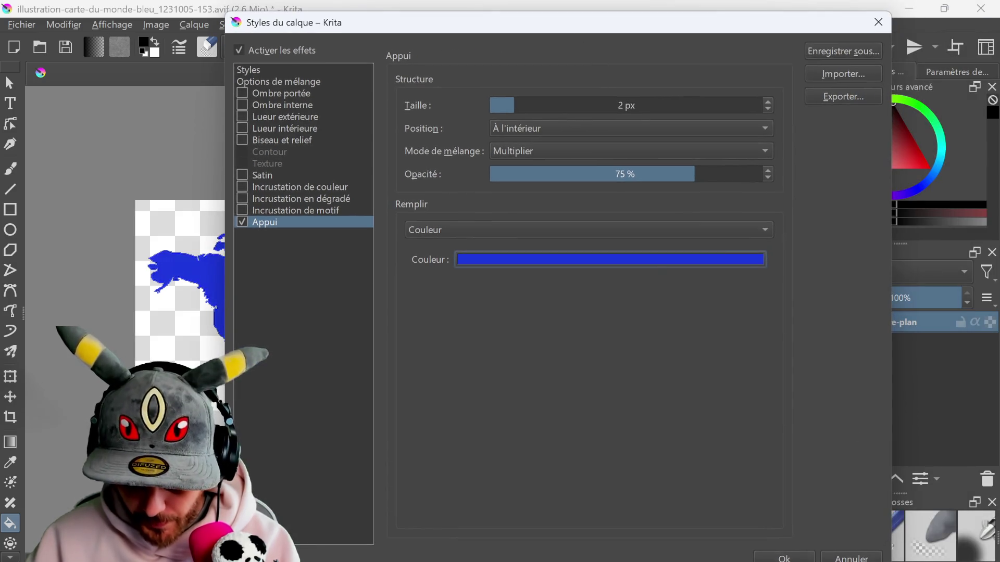
pyautogui.click(796, 559)
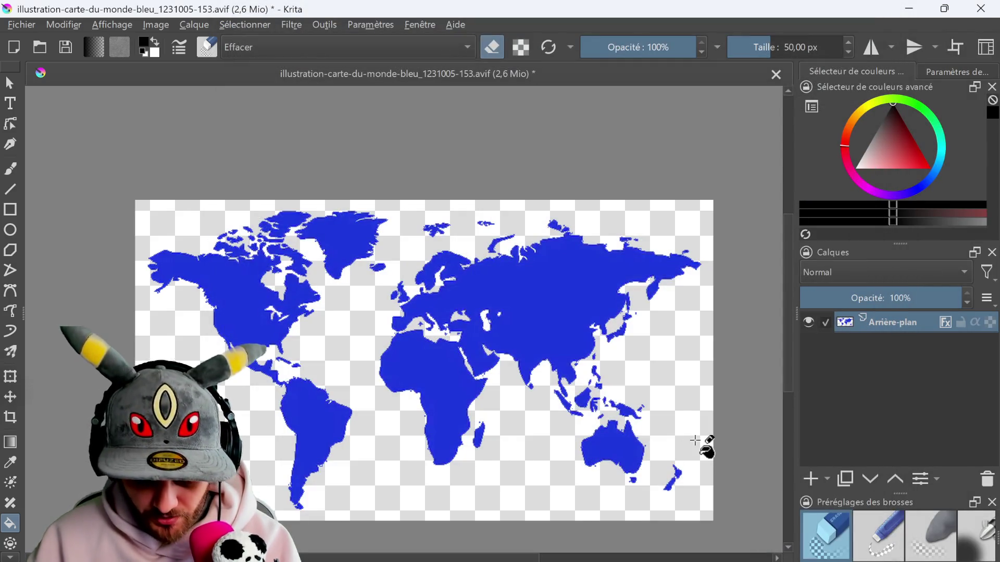
# - Zoom in on the coastlines and switch brush presets, ending on the pen
pyautogui.keyDown('ctrl'); pyautogui.scroll(10, 695, 441); pyautogui.keyUp('ctrl')
pyautogui.keyDown('ctrl'); pyautogui.scroll(2, 578, 438); pyautogui.keyUp('ctrl')
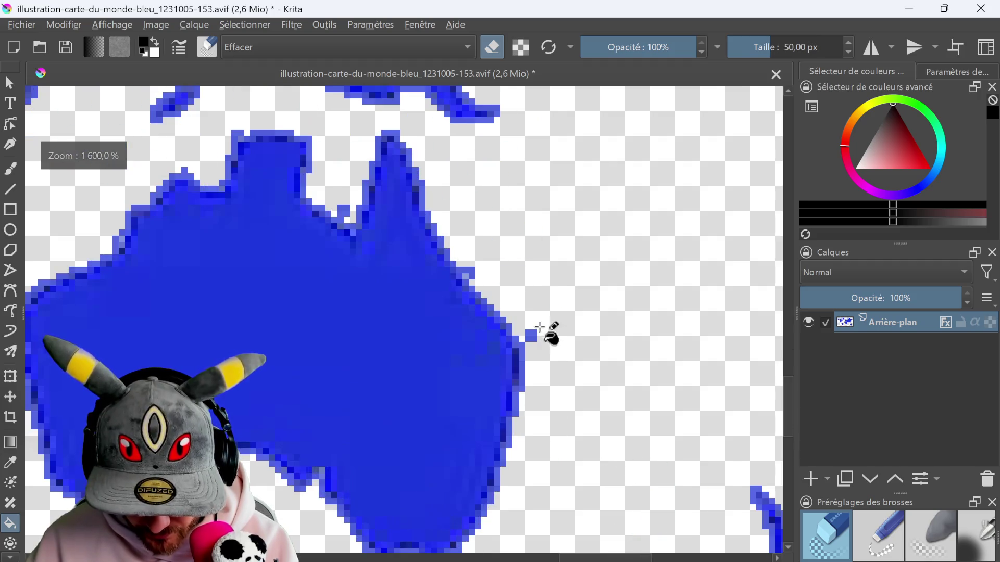
pyautogui.keyDown('ctrl'); pyautogui.scroll(-2, 487, 278); pyautogui.keyUp('ctrl')
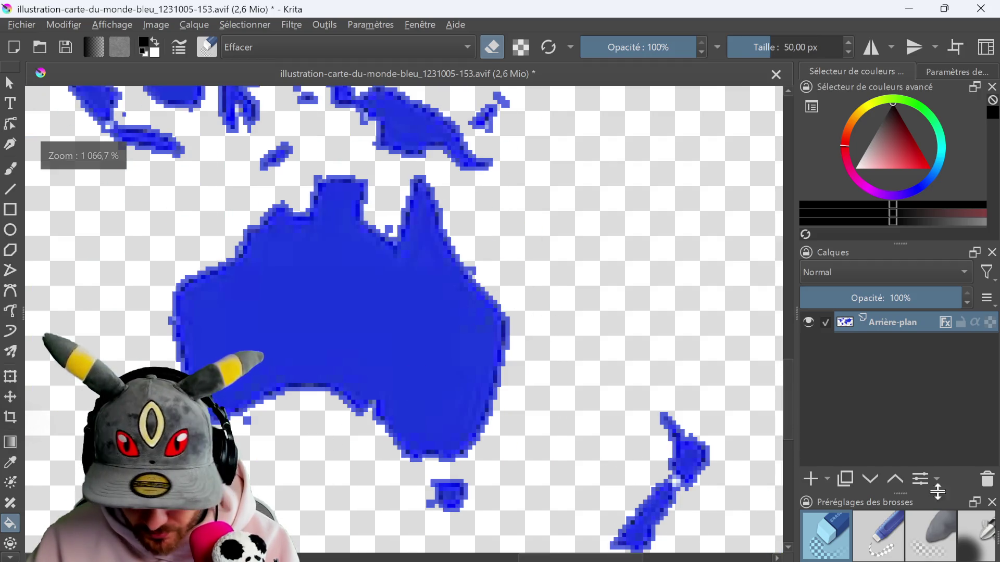
pyautogui.press('/')
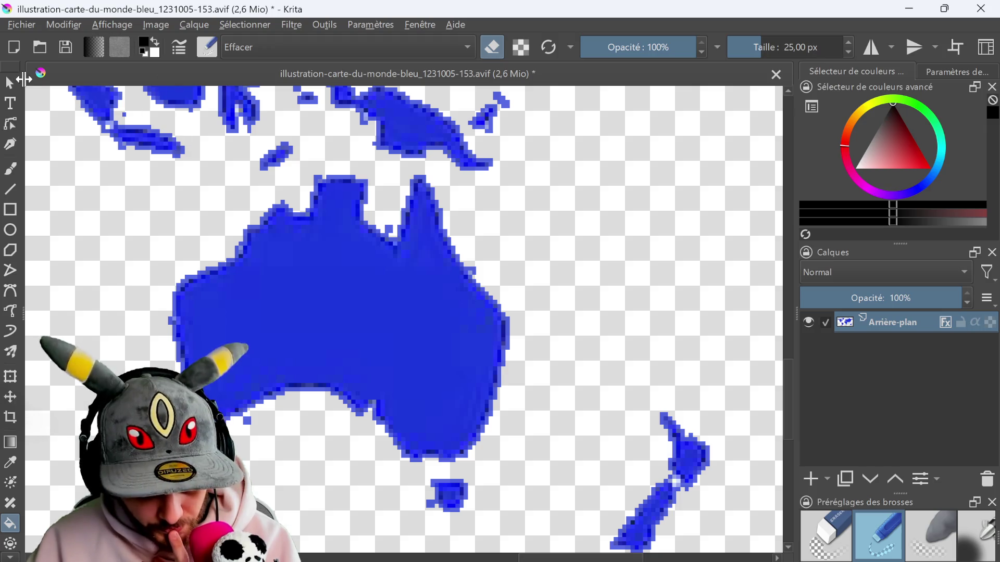
pyautogui.click(257, 434)
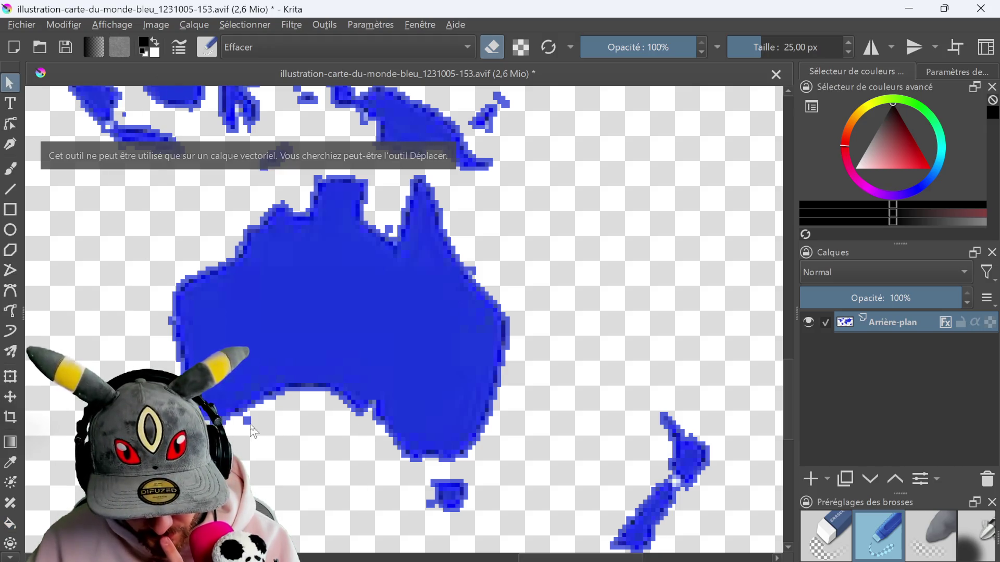
pyautogui.press('/')
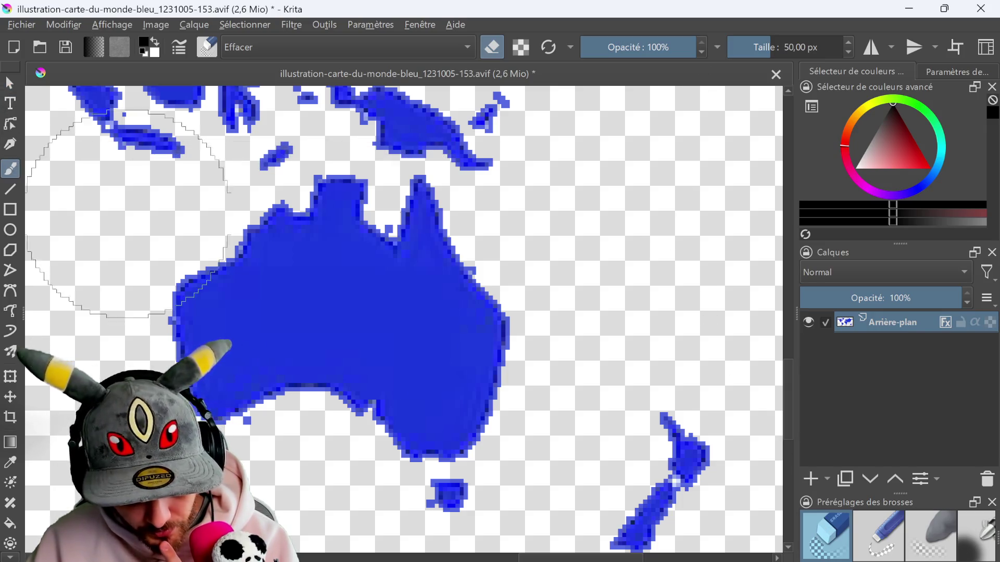
pyautogui.press('/')
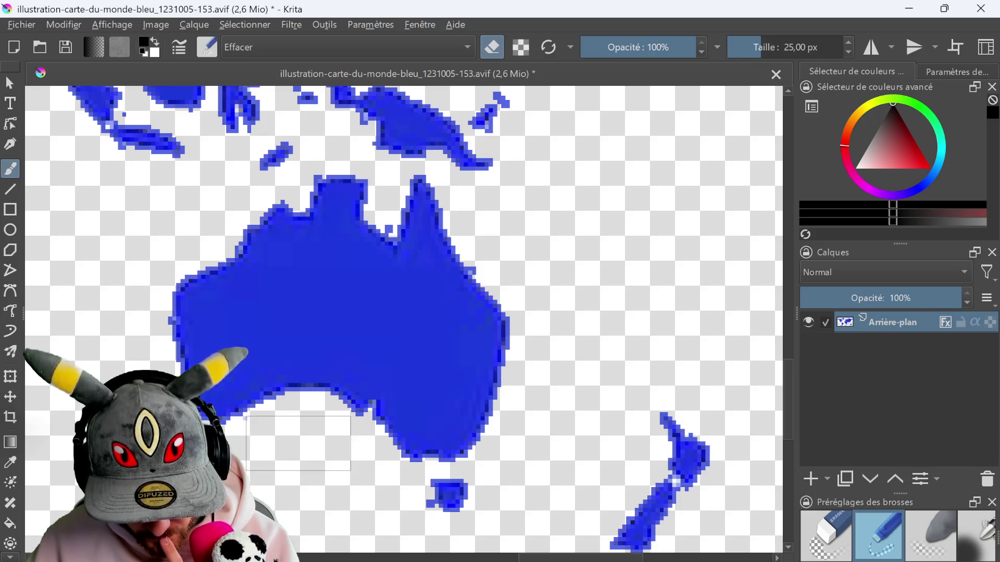
# - Reduce the pen size to about 2.48 px while checking the coastlines across Asia
pyautogui.scroll(-5, 565, 414)
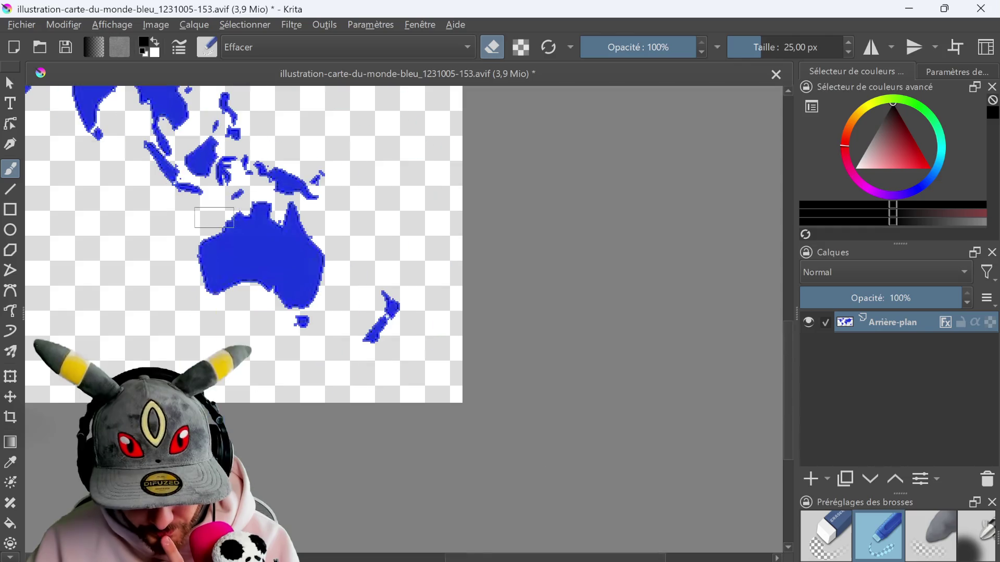
pyautogui.scroll(3, 565, 414)
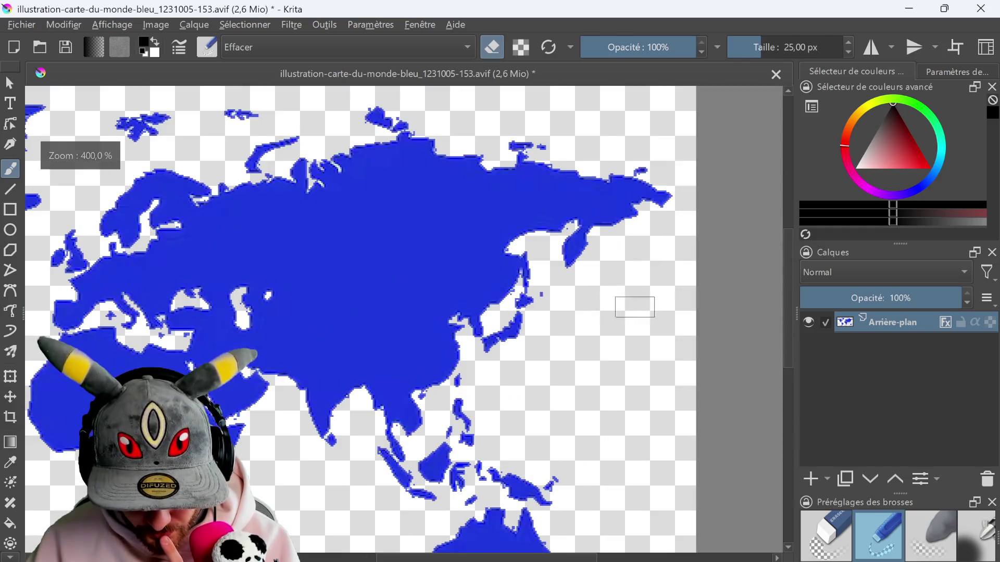
pyautogui.moveTo(475, 380); pyautogui.dragTo(616, 338, button='middle')
pyautogui.scroll(-4, 616, 339)
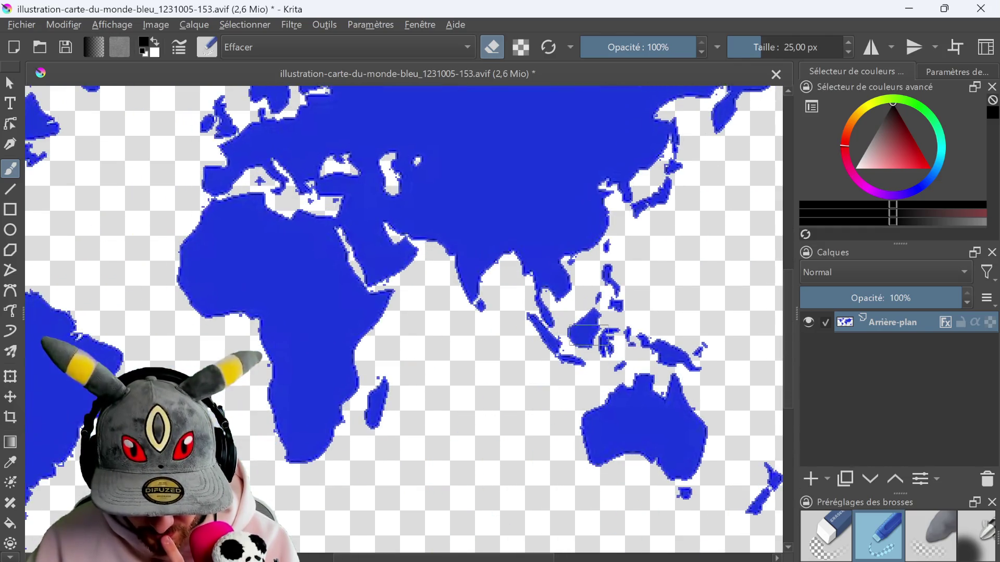
pyautogui.scroll(8, 472, 377)
pyautogui.click(737, 49)
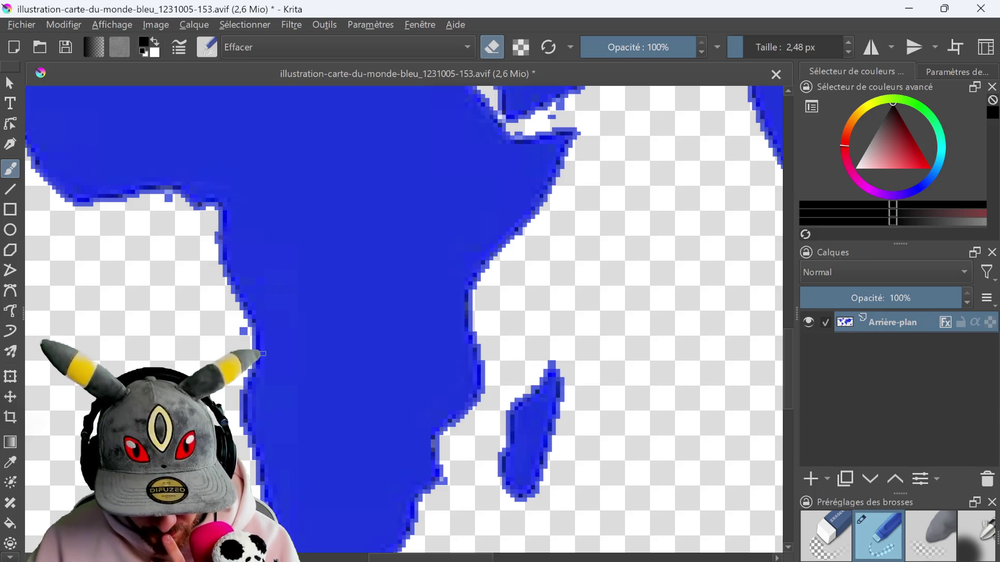
pyautogui.scroll(-5, 191, 238)
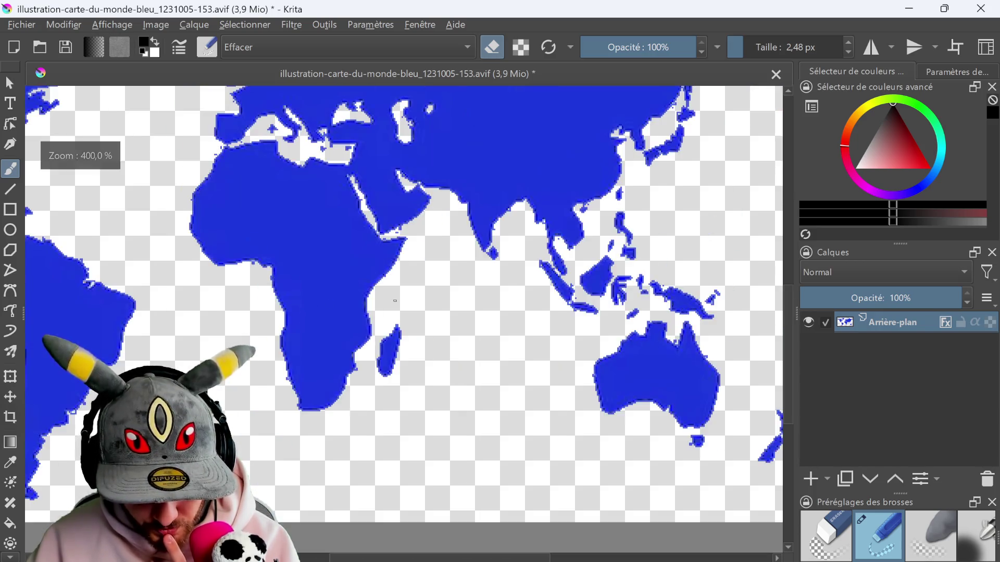
pyautogui.scroll(3, 467, 294)
pyautogui.scroll(-2, 467, 294)
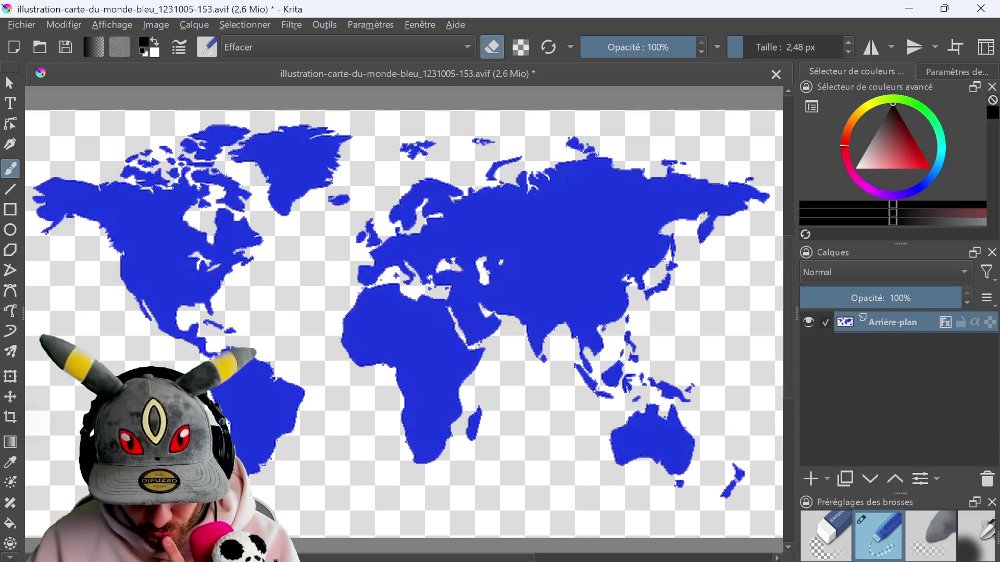
pyautogui.scroll(3, 285, 247)
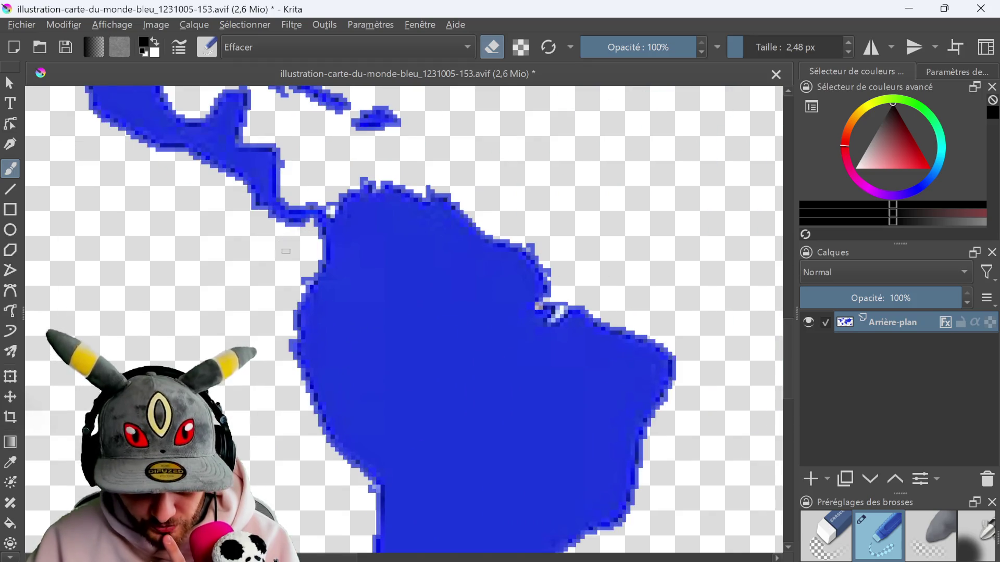
pyautogui.scroll(-2, 372, 495)
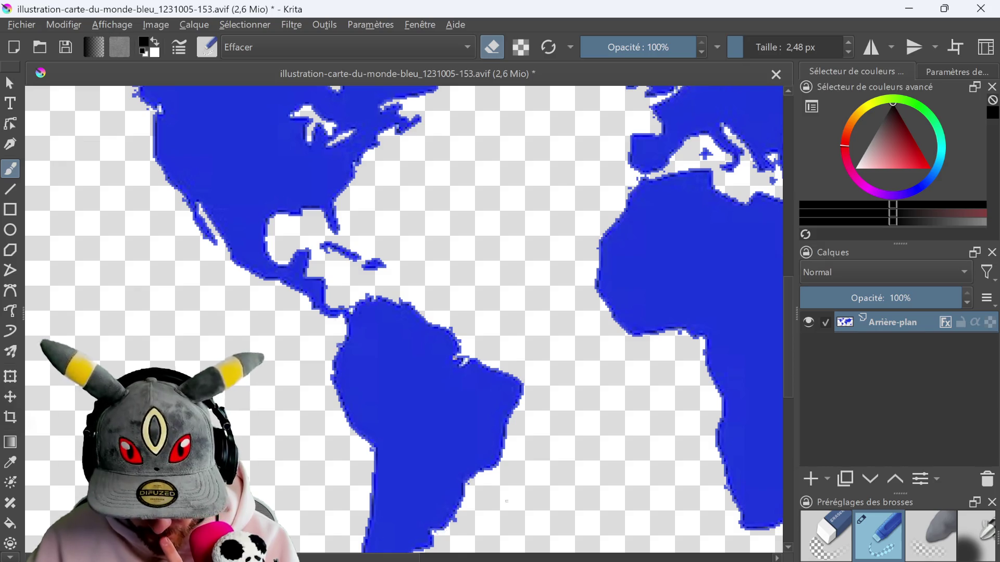
pyautogui.scroll(-3, 446, 533)
pyautogui.scroll(1, 473, 311)
pyautogui.moveTo(485, 311)
pyautogui.mouseDown(button='middle')
pyautogui.moveTo(411, 310)
pyautogui.moveTo(501, 304)
pyautogui.mouseUp(button='middle')
# - In the Gain, Offset and Intensity filter, set the gain to cyan and the offset to light grey
pyautogui.click(292, 26)
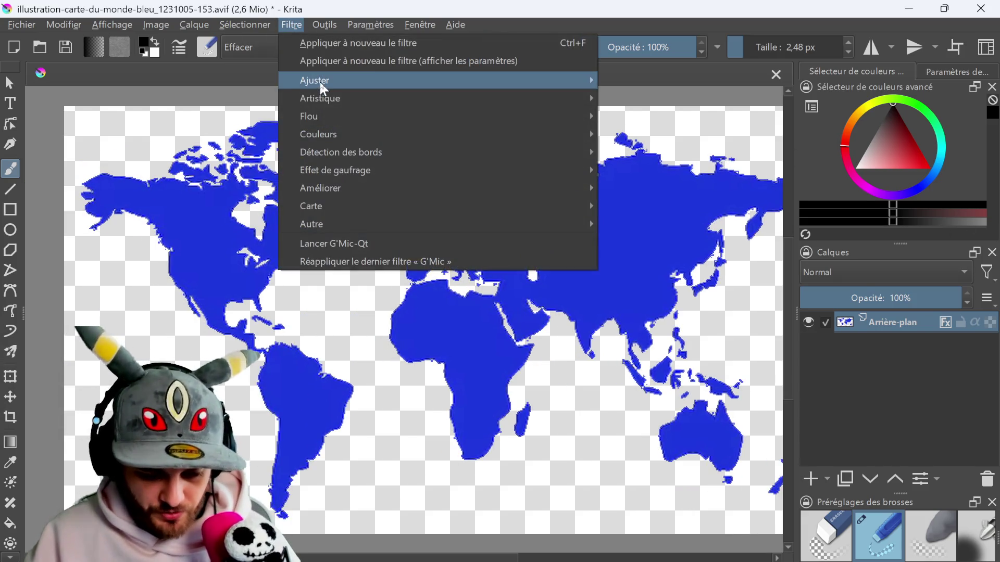
pyautogui.moveTo(320, 83)
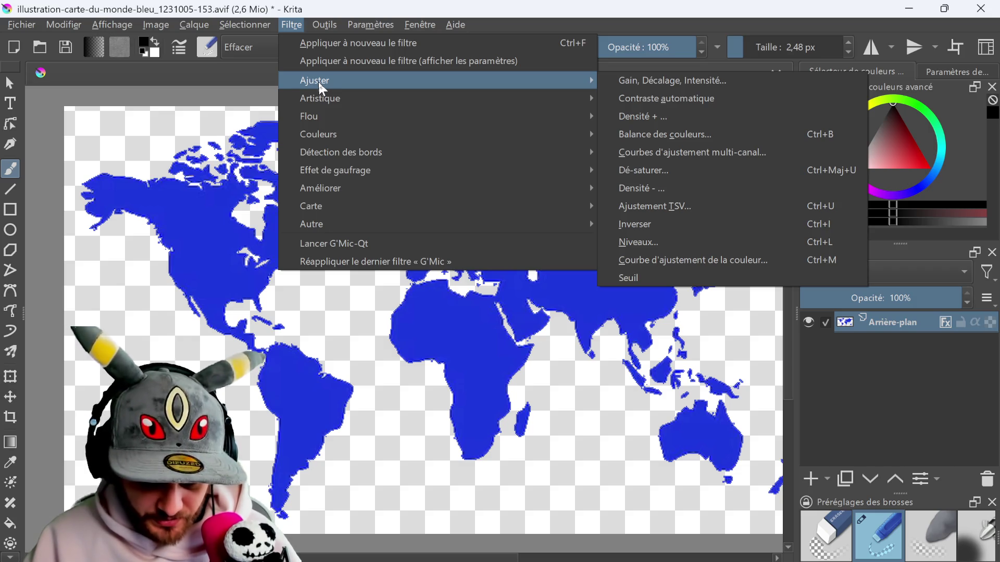
pyautogui.click(886, 321)
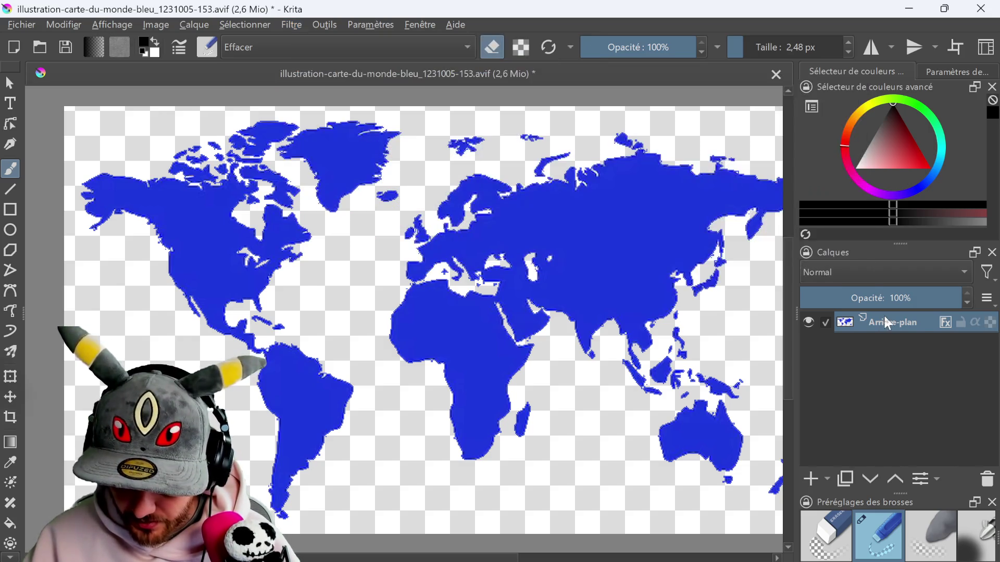
pyautogui.rightClick(886, 320)
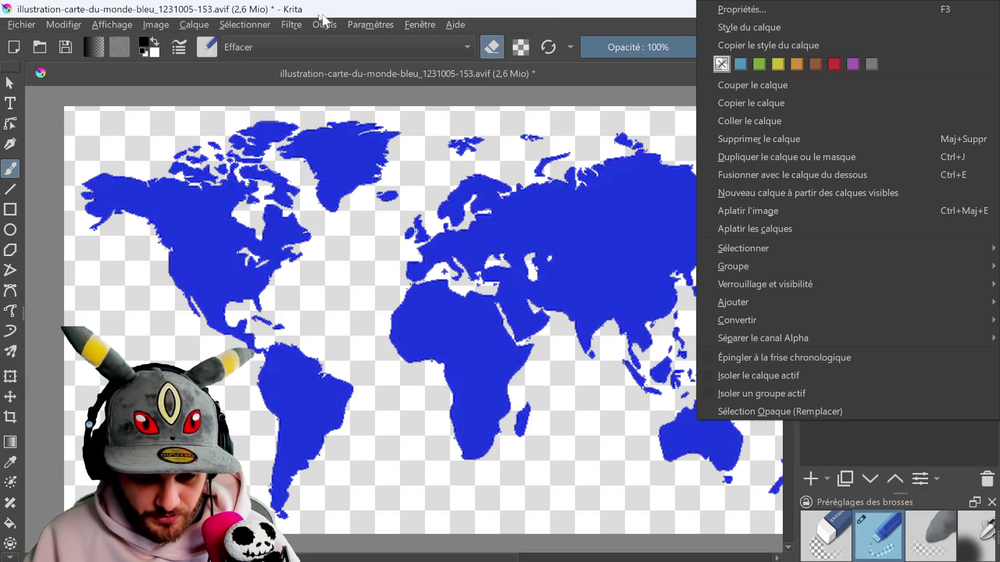
pyautogui.click(292, 24)
pyautogui.click(292, 24)
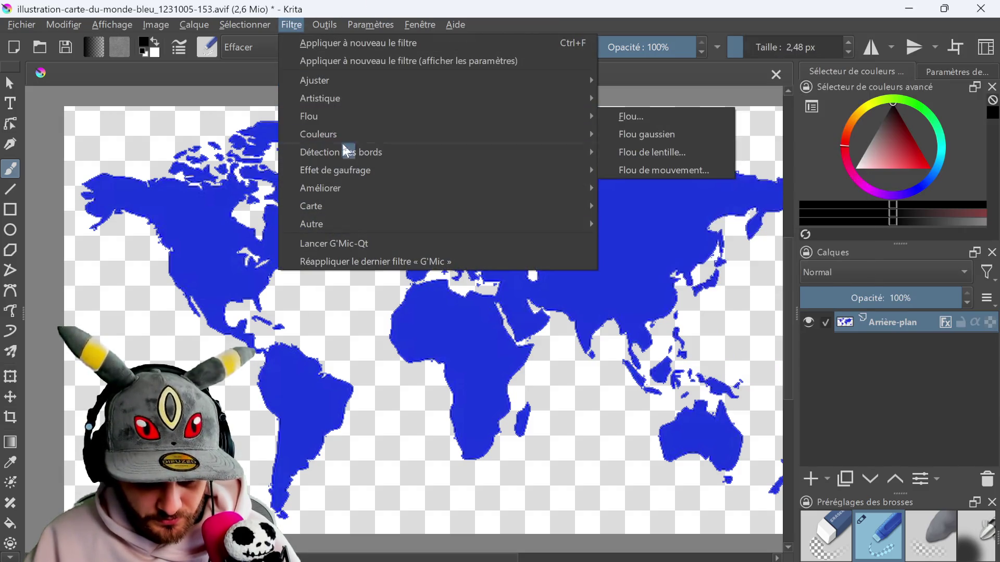
pyautogui.moveTo(346, 81)
pyautogui.click(646, 82)
pyautogui.click(399, 216)
pyautogui.click(414, 209)
pyautogui.click(494, 205)
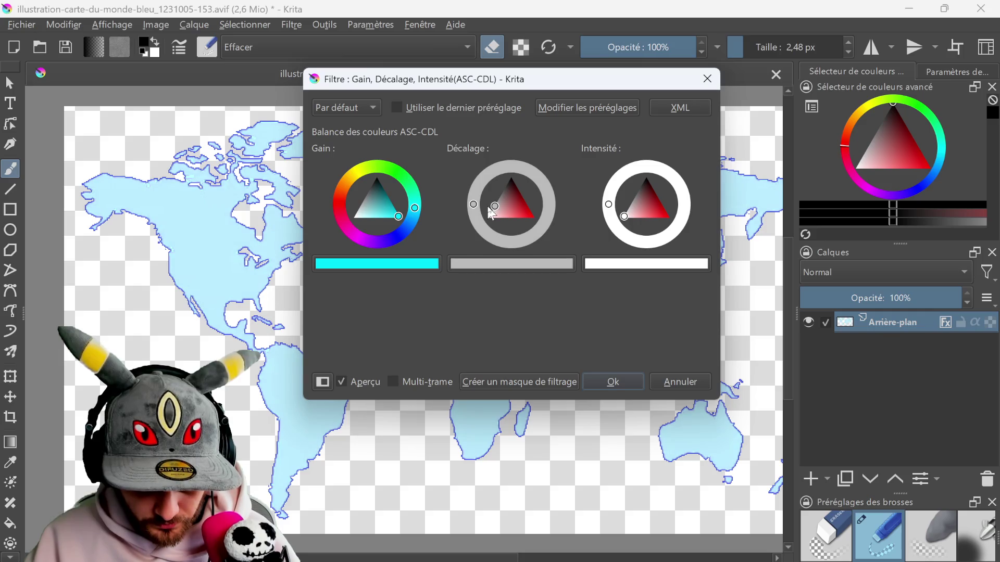
pyautogui.moveTo(489, 209); pyautogui.dragTo(484, 210)
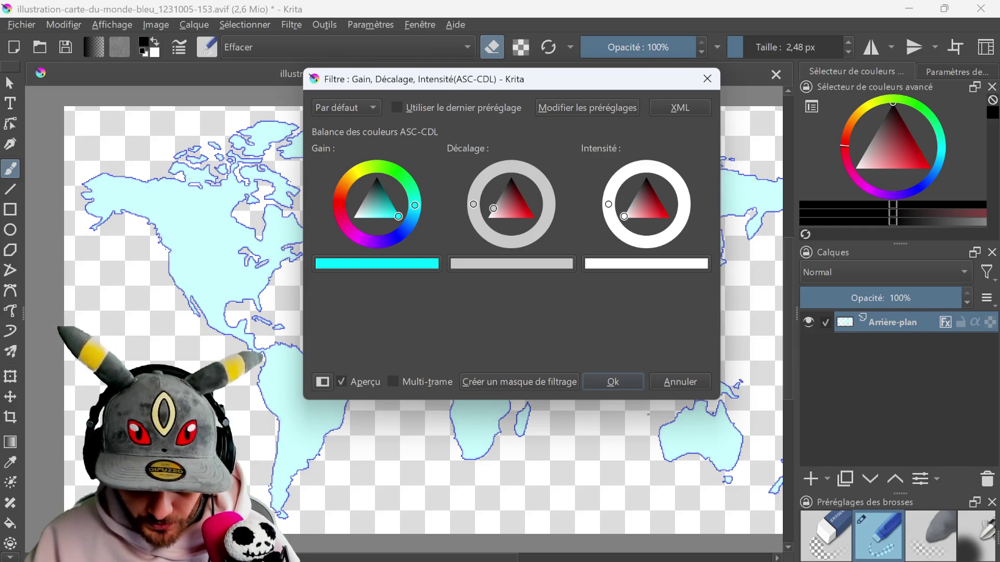
# - Apply the adjustment so the continents turn pale cyan, and rotate the canvas view slightly
pyautogui.click(613, 381)
pyautogui.scroll(-1, 610, 380)
pyautogui.moveTo(599, 344)
pyautogui.keyDown('shift'); pyautogui.mouseDown()
pyautogui.moveTo(591, 323)
pyautogui.moveTo(563, 323)
pyautogui.moveTo(588, 314)
pyautogui.mouseUp(); pyautogui.keyUp('shift')
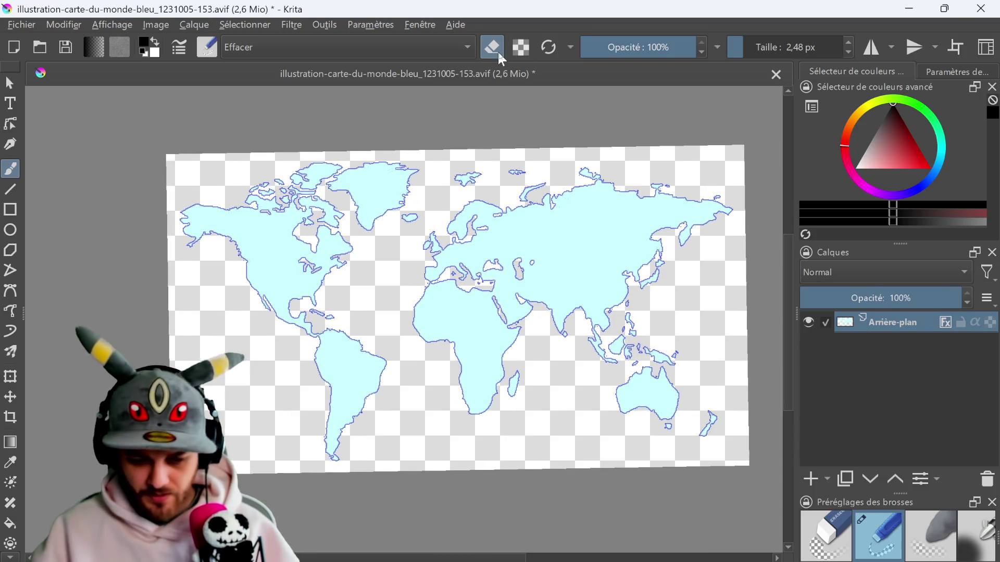
pyautogui.rightClick(862, 326)
# - In the layer style's Stroke settings, set a 4 px stroke centred on the continent edges
pyautogui.click(766, 28)
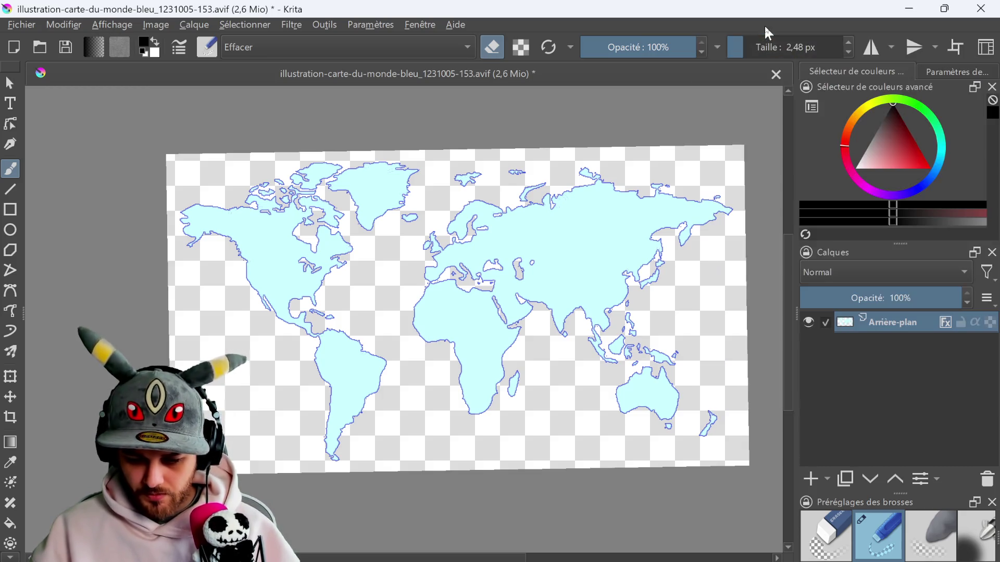
pyautogui.click(227, 240)
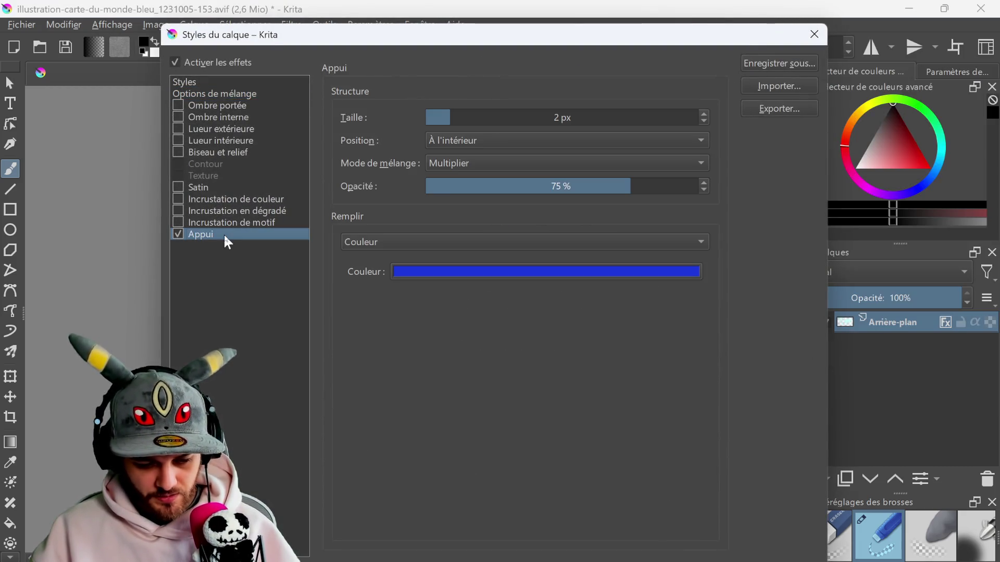
pyautogui.click(481, 153)
pyautogui.click(478, 148)
pyautogui.click(457, 144)
pyautogui.click(462, 161)
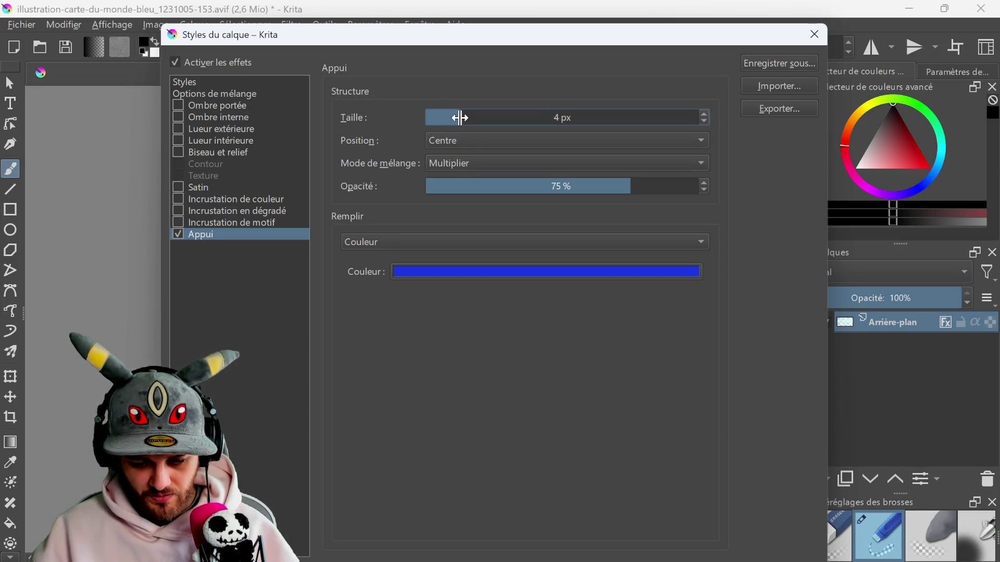
pyautogui.moveTo(462, 35)
pyautogui.mouseDown()
pyautogui.moveTo(839, 76)
pyautogui.moveTo(926, 75)
pyautogui.moveTo(942, 336)
pyautogui.moveTo(698, 429)
pyautogui.moveTo(388, 71)
pyautogui.moveTo(379, 33)
pyautogui.mouseUp()
# - Change the stroke colour to dark navy #000e6a and confirm the layer style
pyautogui.click(462, 263)
pyautogui.moveTo(348, 228)
pyautogui.mouseDown()
pyautogui.moveTo(331, 229)
pyautogui.moveTo(317, 207)
pyautogui.mouseUp()
pyautogui.click(480, 501)
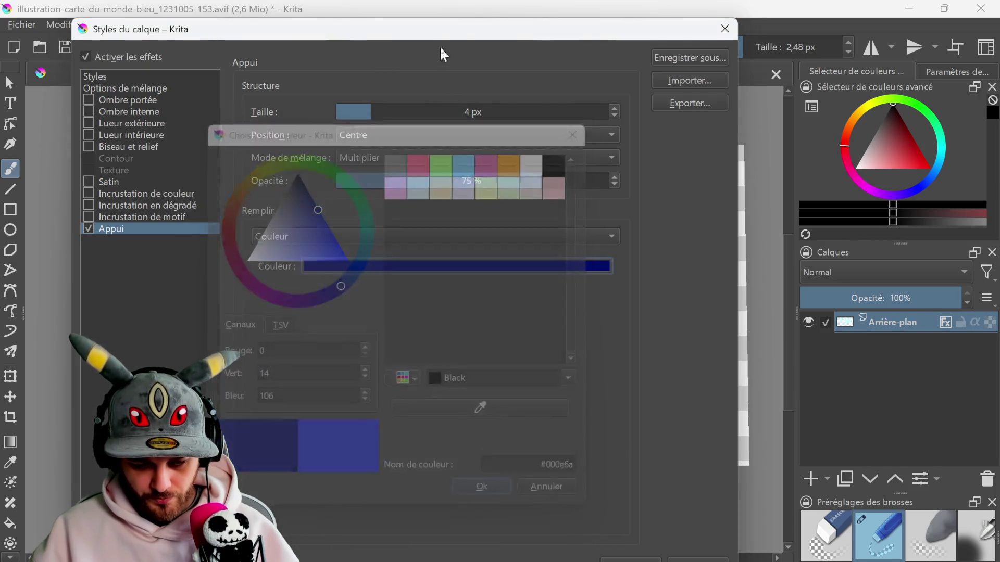
pyautogui.moveTo(424, 31)
pyautogui.mouseDown()
pyautogui.moveTo(997, 45)
pyautogui.moveTo(496, 27)
pyautogui.mouseUp()
pyautogui.click(702, 549)
pyautogui.click(20, 25)
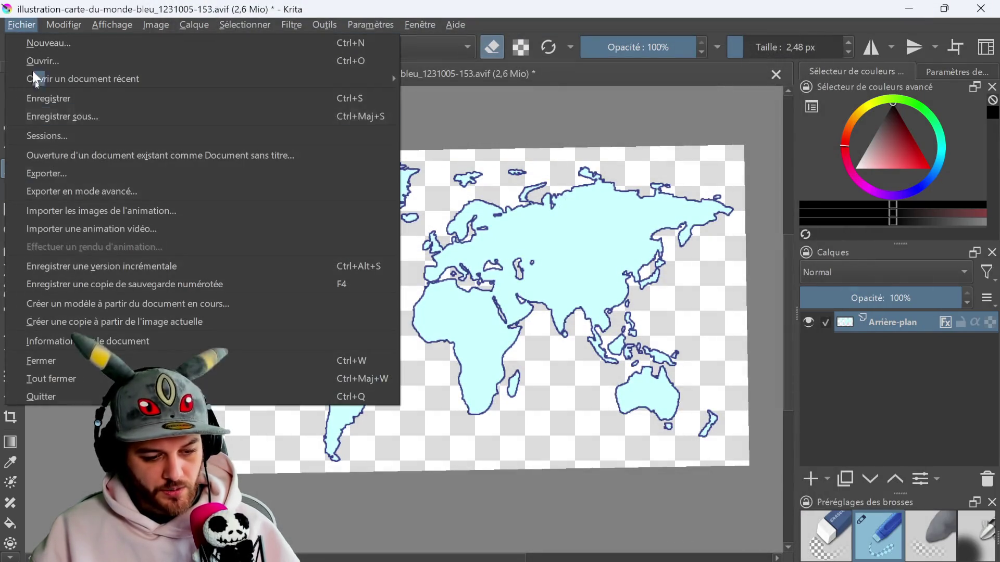
# - Try exporting over the existing file, then cancel the AVIF options and dismiss the save failure
pyautogui.click(82, 190)
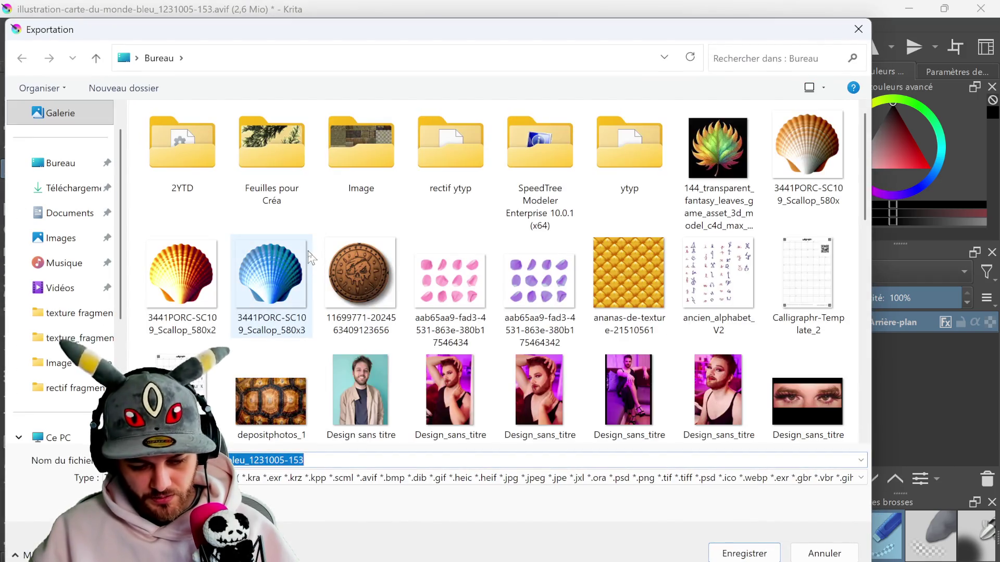
pyautogui.click(744, 553)
pyautogui.click(562, 305)
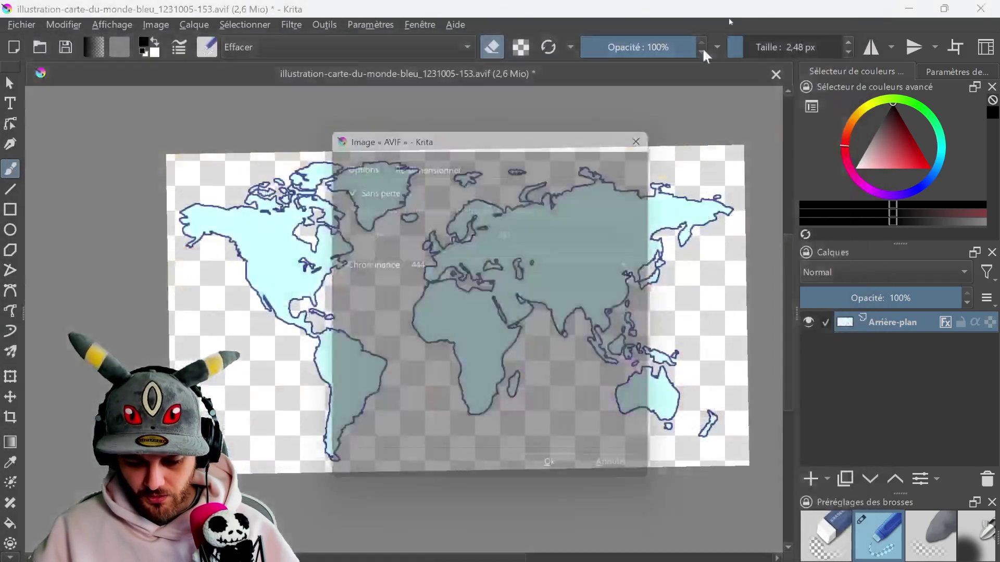
pyautogui.click(413, 158)
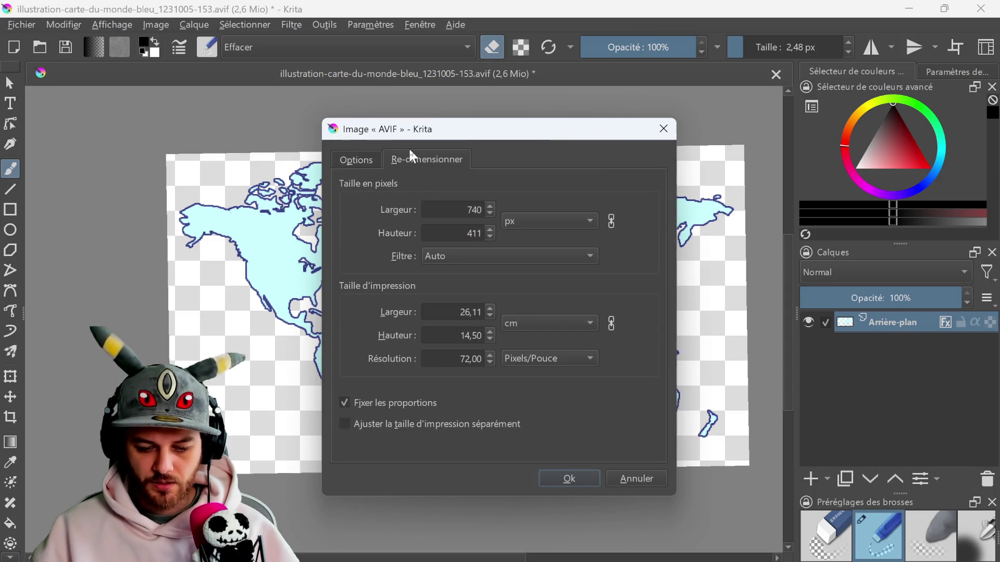
pyautogui.click(360, 158)
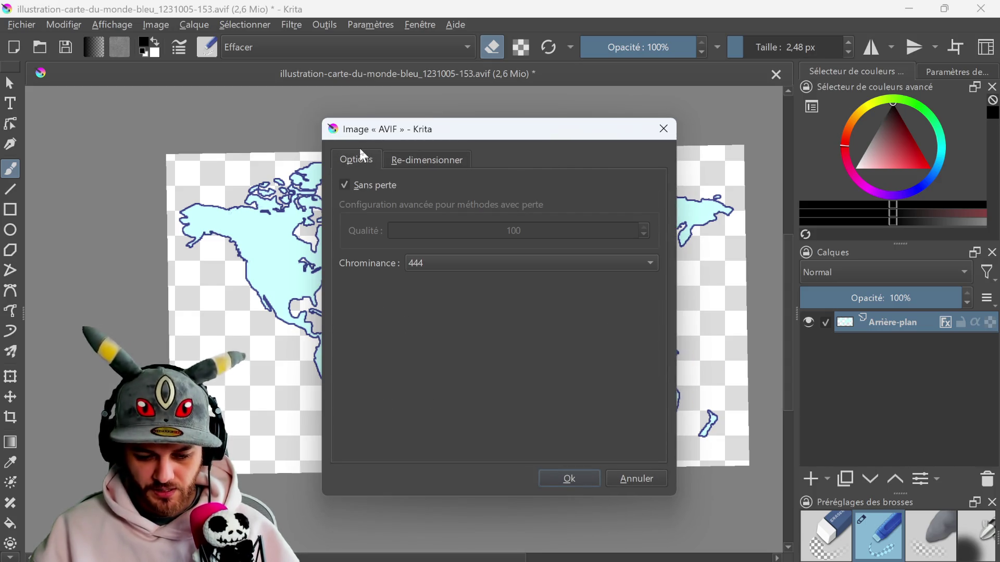
pyautogui.click(631, 488)
pyautogui.click(565, 346)
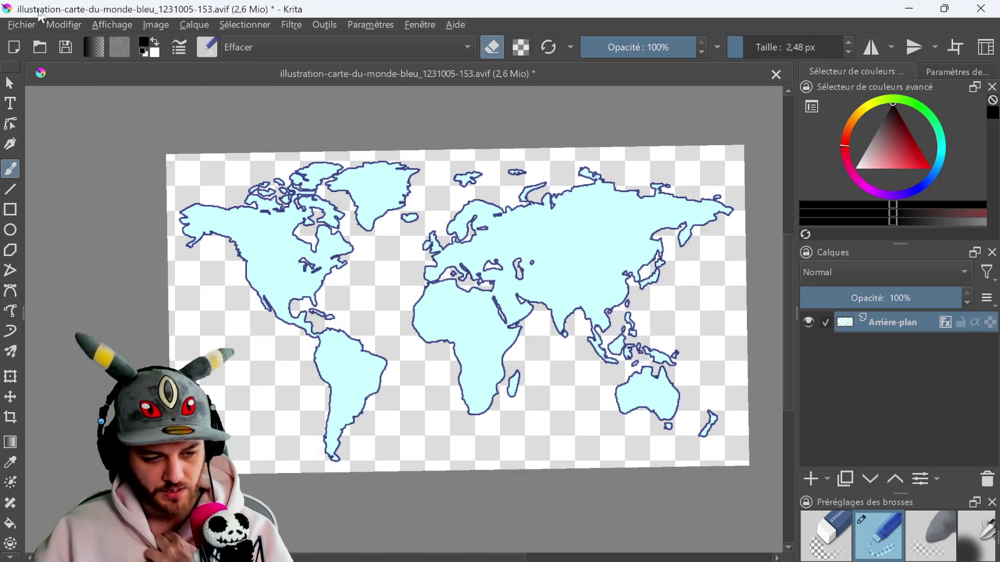
# - Export the map again as a PNG image, confirm the PNG options, and close the document
pyautogui.click(22, 25)
pyautogui.click(98, 192)
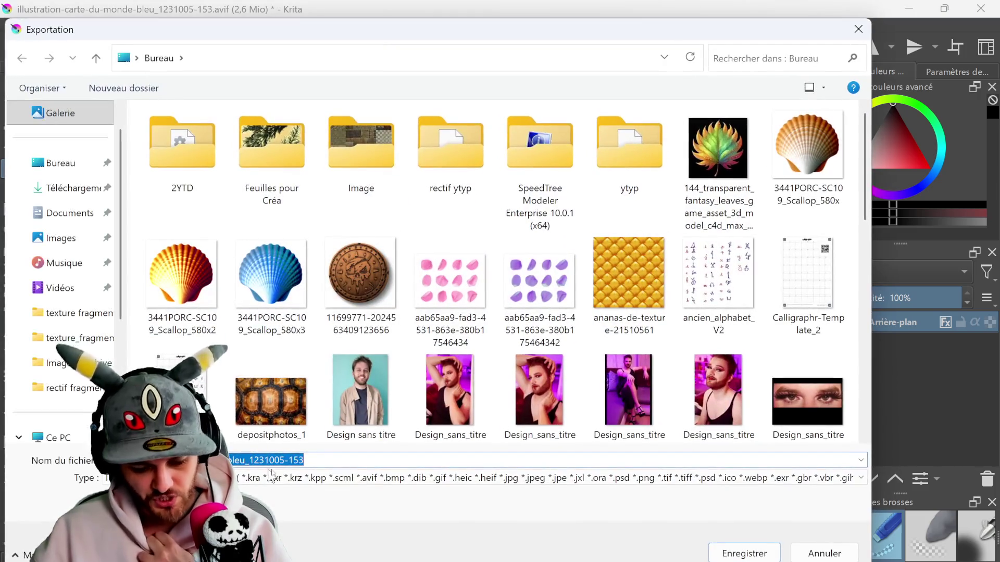
pyautogui.click(400, 482)
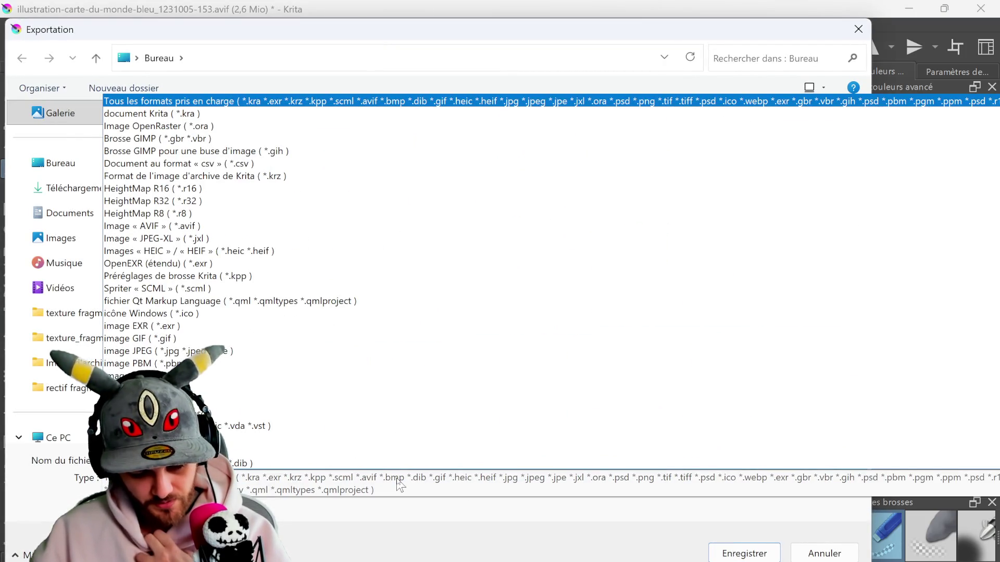
pyautogui.click(388, 401)
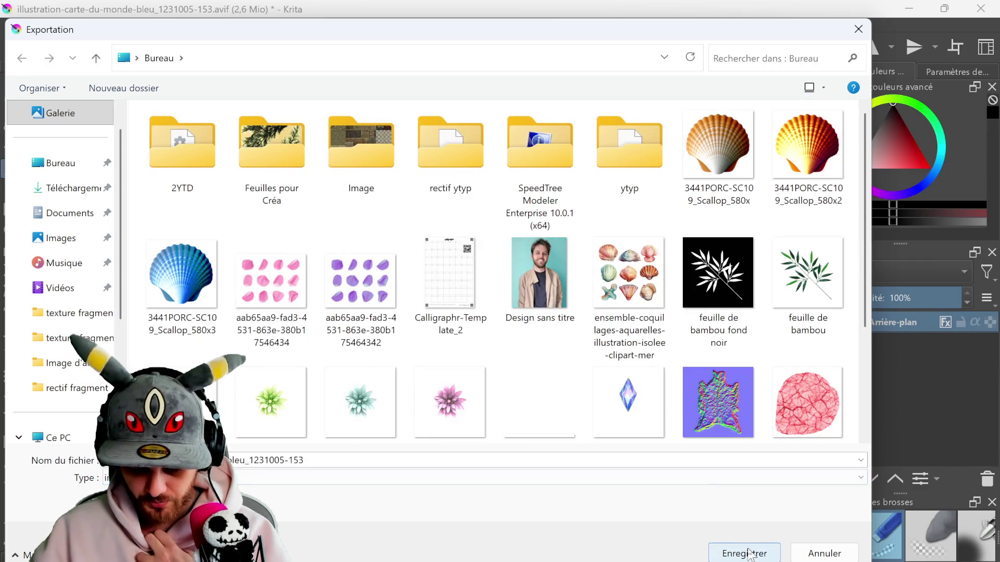
pyautogui.click(749, 553)
pyautogui.click(334, 160)
pyautogui.click(287, 160)
pyautogui.click(628, 477)
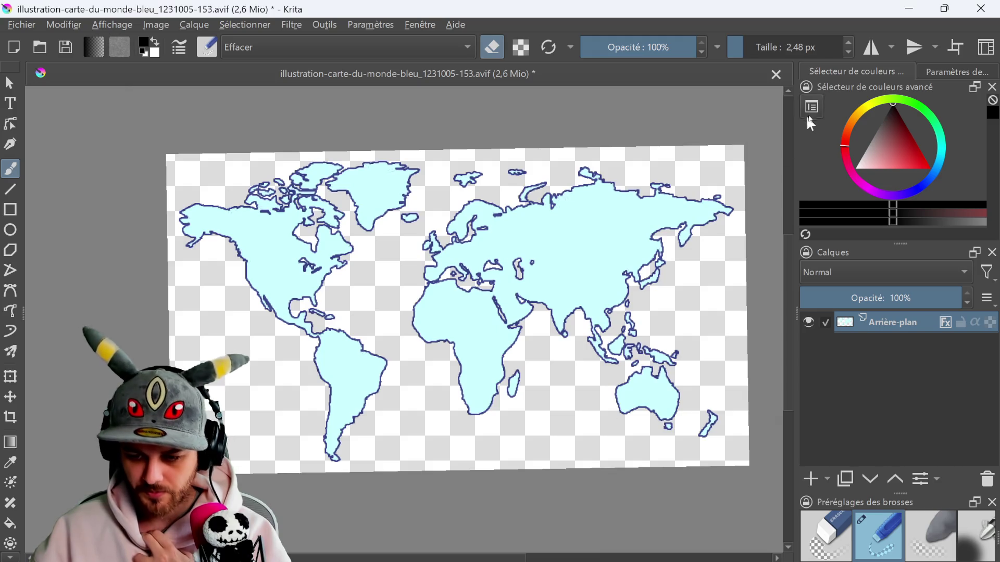
pyautogui.click(981, 8)
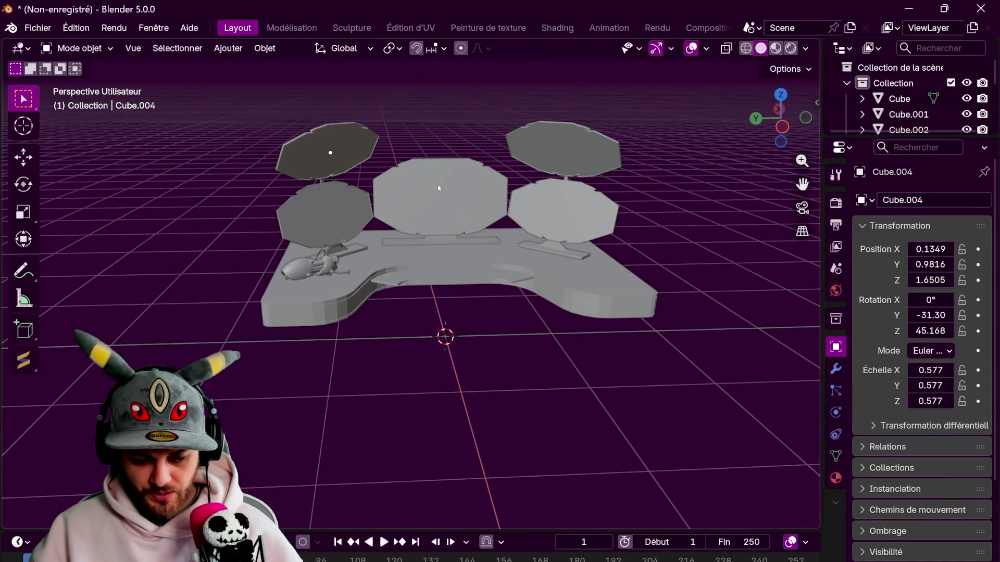
# - From the top view, add a plane and move it along the X axis
pyautogui.click(781, 94)
pyautogui.click(228, 48)
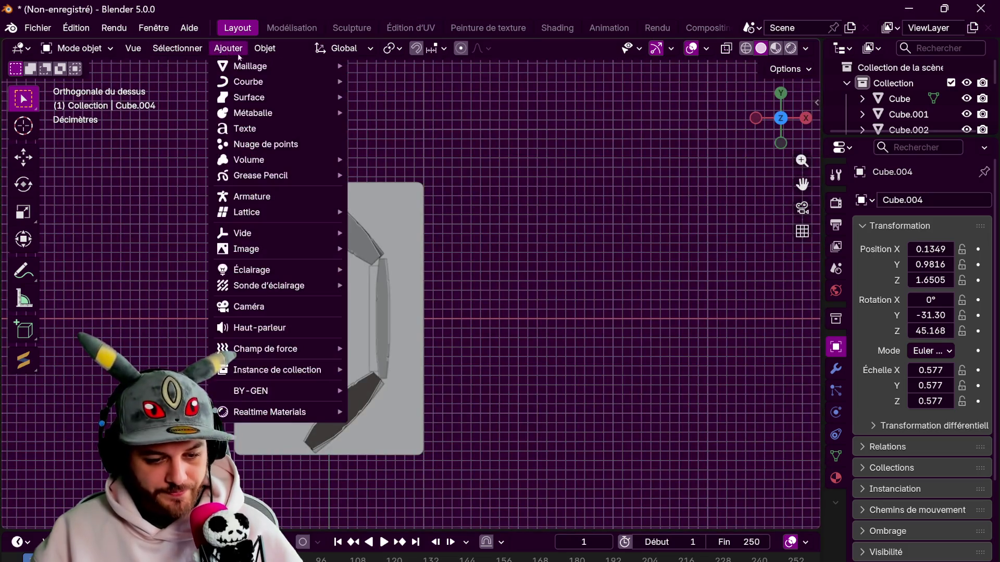
pyautogui.moveTo(271, 66)
pyautogui.click(381, 66)
pyautogui.press('g')
pyautogui.press('y')
pyautogui.press('x')
pyautogui.click(700, 342)
# - In wireframe Edit Mode, stretch the plane lengthwise along Y
pyautogui.moveTo(554, 203)
pyautogui.keyDown('shift'); pyautogui.mouseDown(button='middle')
pyautogui.moveTo(373, 193)
pyautogui.moveTo(399, 199)
pyautogui.mouseUp(button='middle'); pyautogui.keyUp('shift')
pyautogui.hotkey('shift', 'z')
pyautogui.press('Tab')
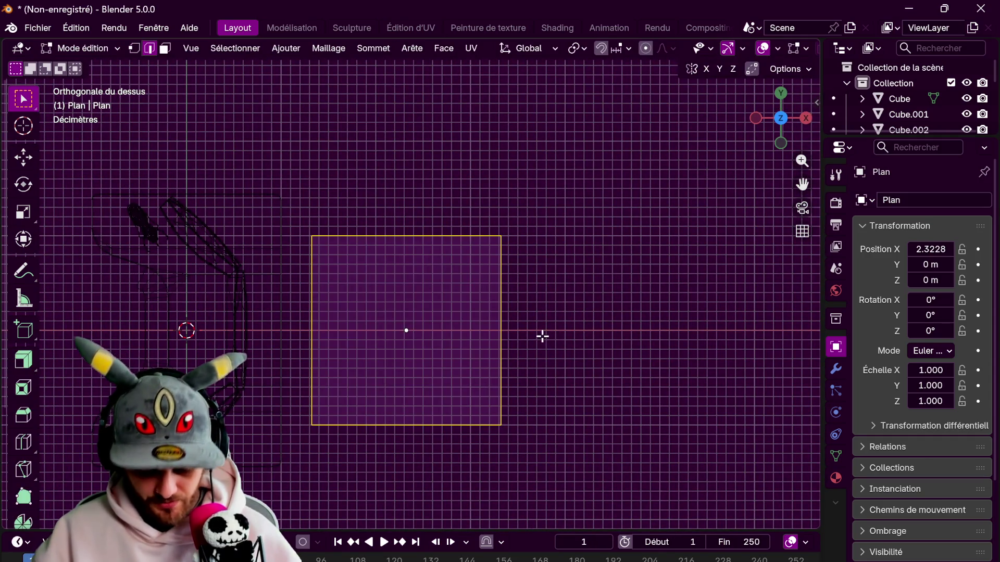
pyautogui.press('s')
pyautogui.press('y')
pyautogui.click(647, 373)
pyautogui.press('Tab')
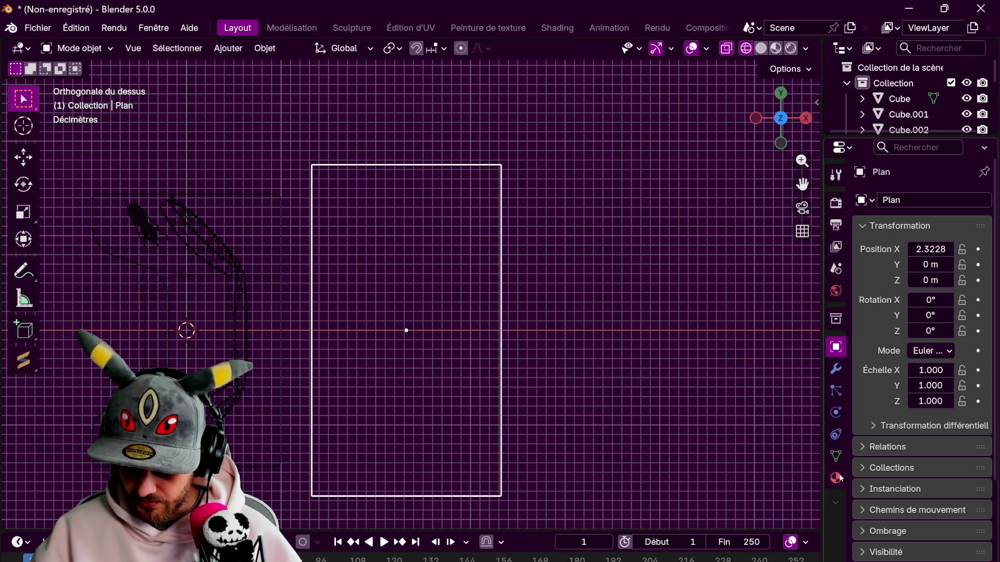
# - Create a new 'carte monde' material for the plane and open a Shader Editor beside the viewport
pyautogui.click(837, 478)
pyautogui.click(914, 267)
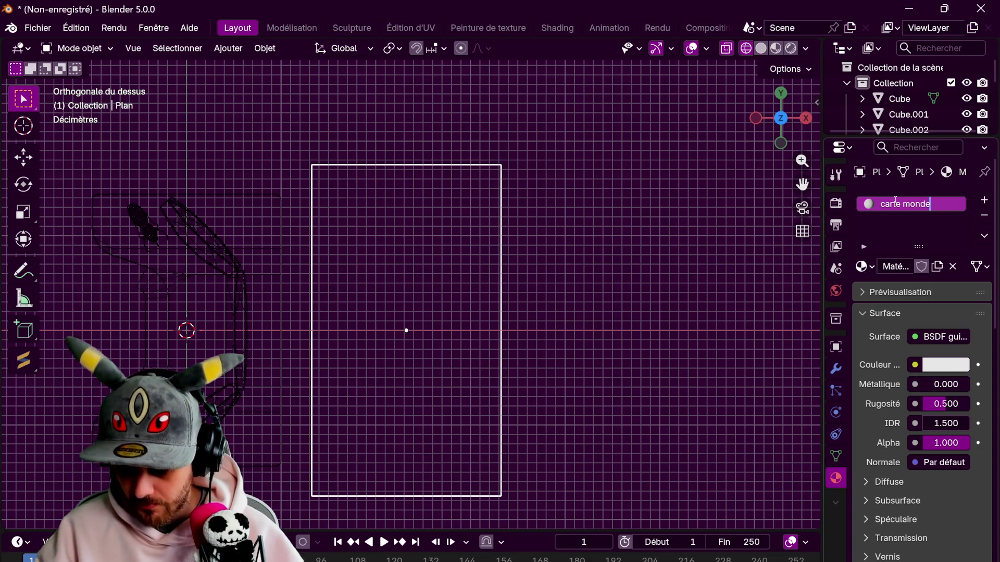
pyautogui.moveTo(818, 38); pyautogui.dragTo(435, 42)
pyautogui.click(456, 48)
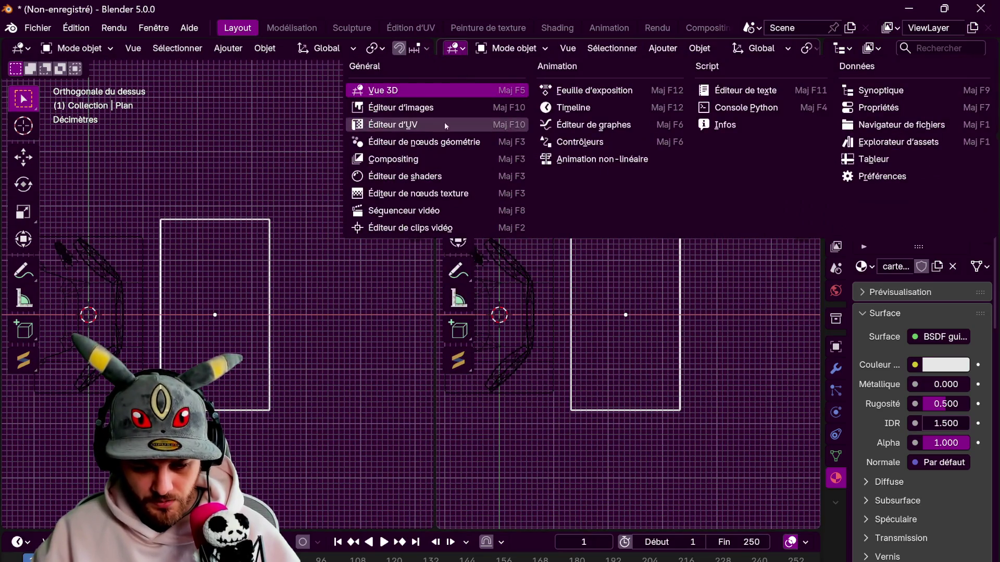
pyautogui.click(408, 176)
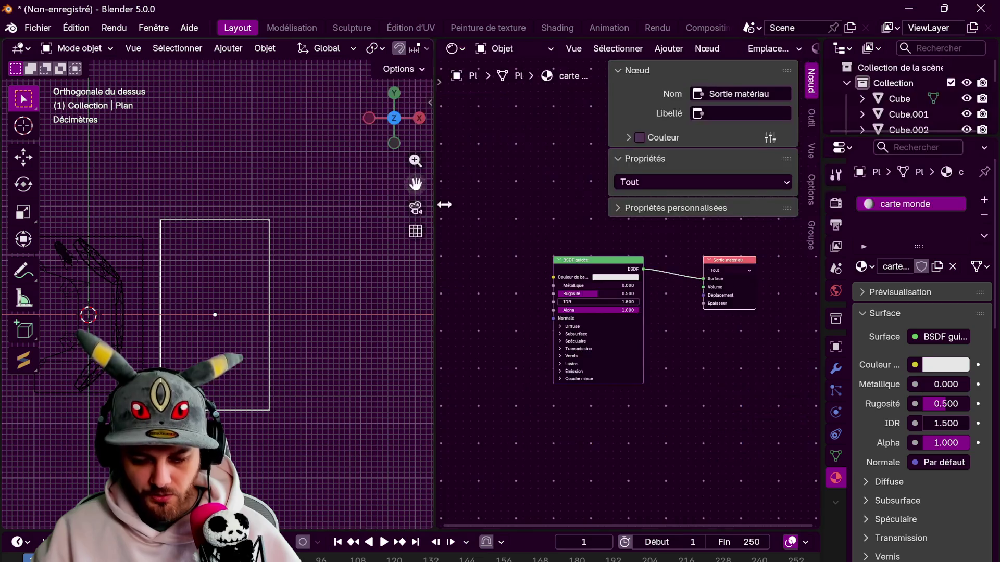
# - Drop the exported world-map PNG into the shader and link it to Base Color
pyautogui.moveTo(695, 283); pyautogui.dragTo(736, 278, button='middle')
pyautogui.moveTo(4, 241)
pyautogui.mouseDown()
pyautogui.moveTo(870, 272)
pyautogui.moveTo(530, 232)
pyautogui.mouseUp()
pyautogui.moveTo(560, 276); pyautogui.dragTo(462, 401, button='middle')
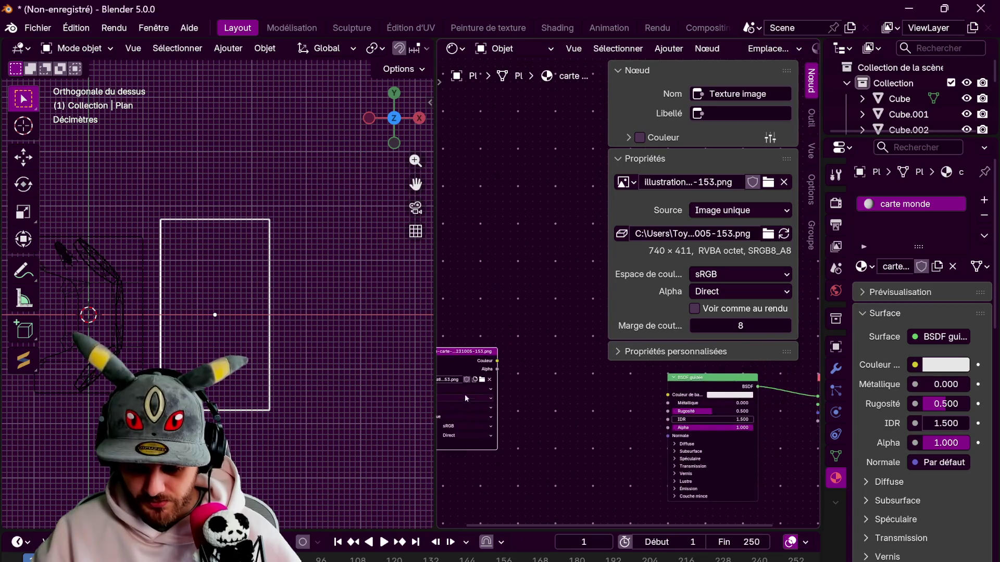
pyautogui.moveTo(549, 415); pyautogui.dragTo(627, 342, button='middle')
pyautogui.moveTo(438, 41); pyautogui.dragTo(456, 45)
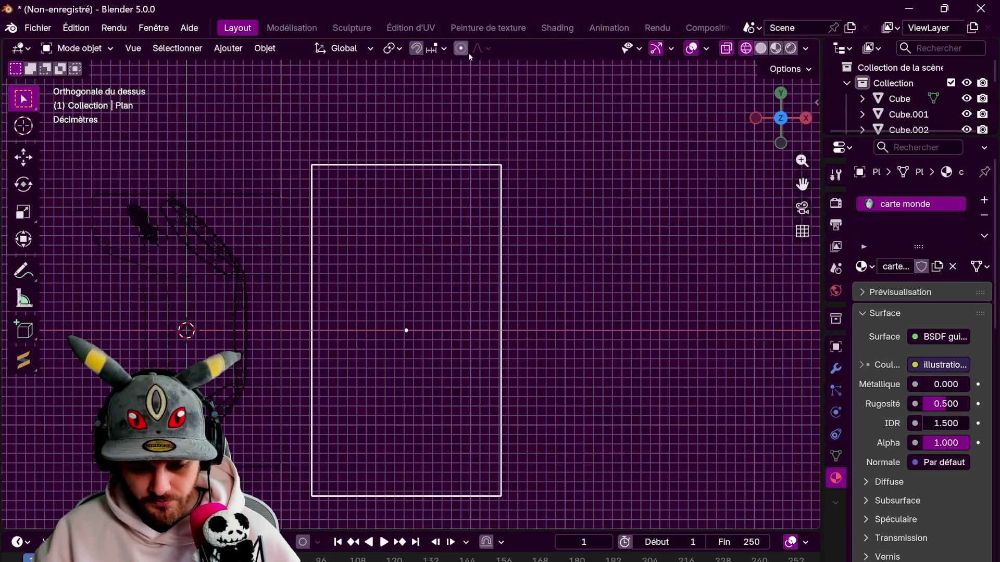
pyautogui.click(760, 48)
# - View the map plane from directly above in Material Preview
pyautogui.click(776, 48)
pyautogui.moveTo(677, 156)
pyautogui.mouseDown(button='middle')
pyautogui.moveTo(461, 255)
pyautogui.moveTo(589, 92)
pyautogui.mouseUp(button='middle')
pyautogui.press('KP_7')
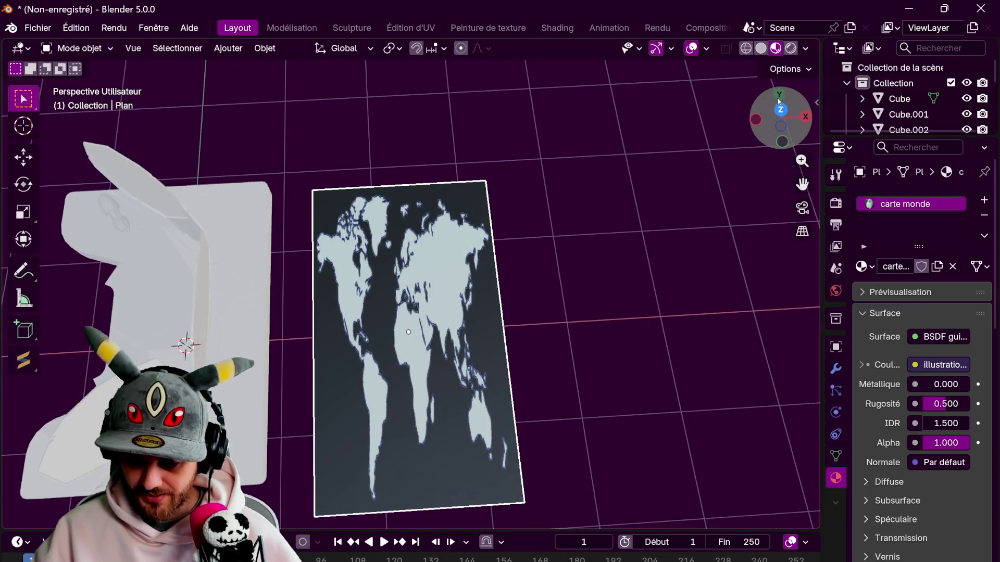
pyautogui.hotkey('shift', 'z')
pyautogui.click(760, 48)
pyautogui.click(776, 47)
# - In Edit Mode, scale the plane on Y and X to the map's landscape proportions, then shrink it
pyautogui.press('Tab')
pyautogui.press('s')
pyautogui.press('y')
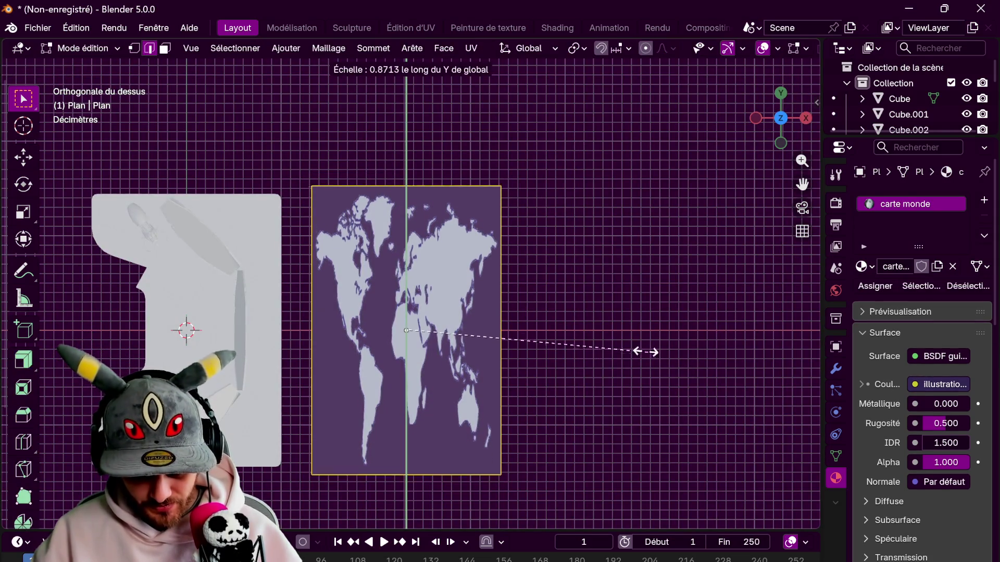
pyautogui.click(586, 330)
pyautogui.press('s')
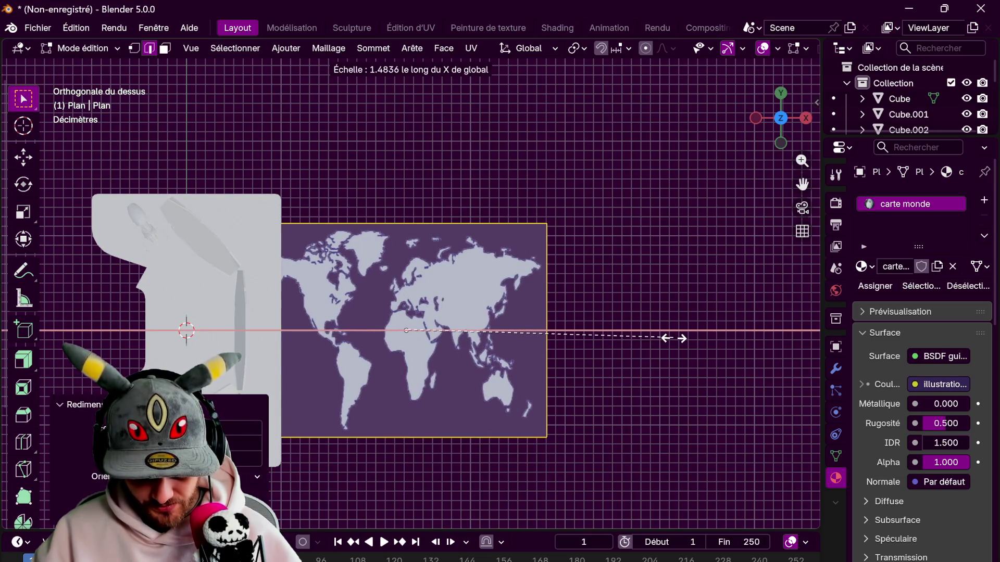
pyautogui.click(733, 343)
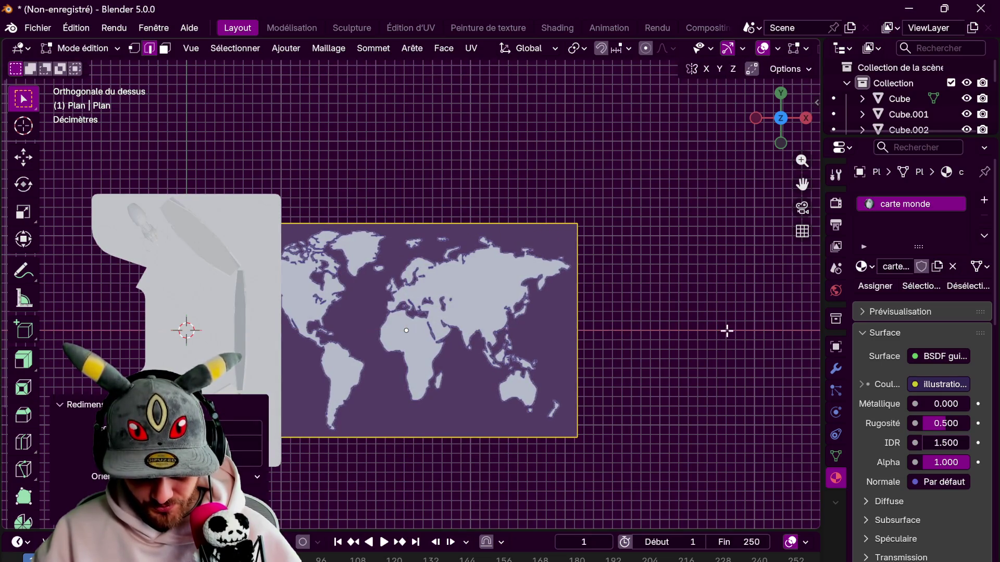
pyautogui.press('s')
pyautogui.click(453, 330)
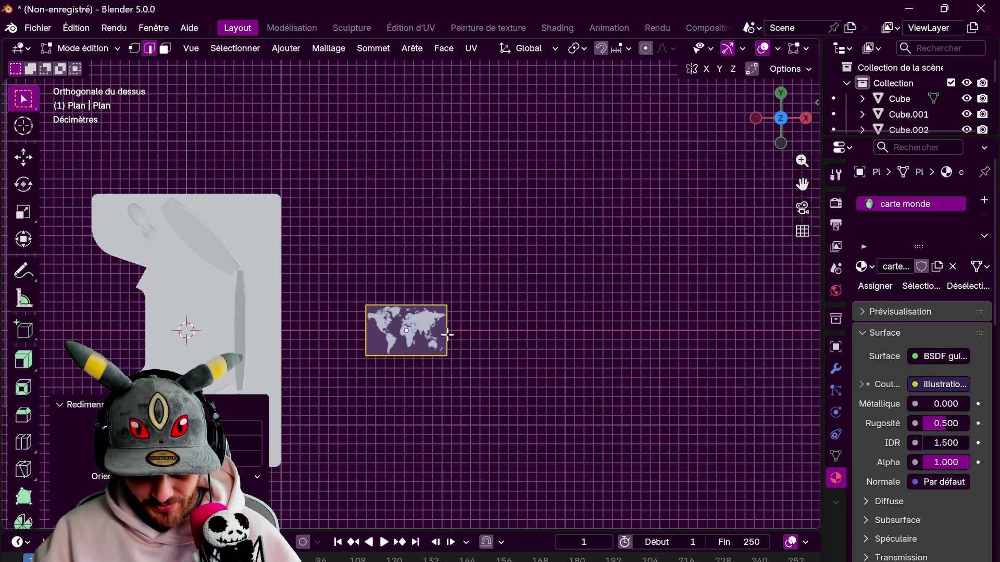
pyautogui.moveTo(453, 330); pyautogui.dragTo(551, 261, button='middle')
pyautogui.press('Tab')
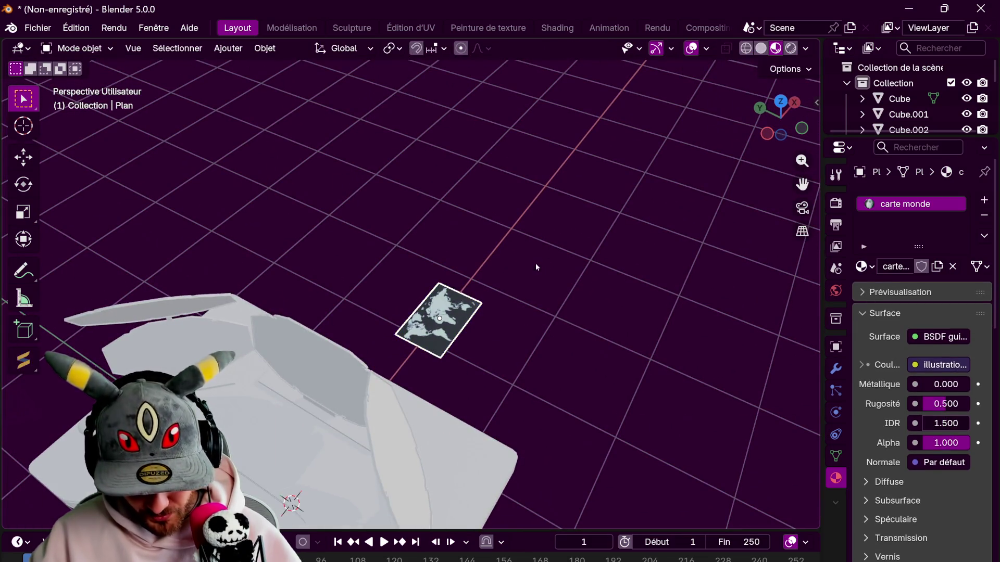
# - Rotate the plane 90° around X, 90° around Z, then 180° around Z to stand upright
pyautogui.write('rx90')
pyautogui.press('Return')
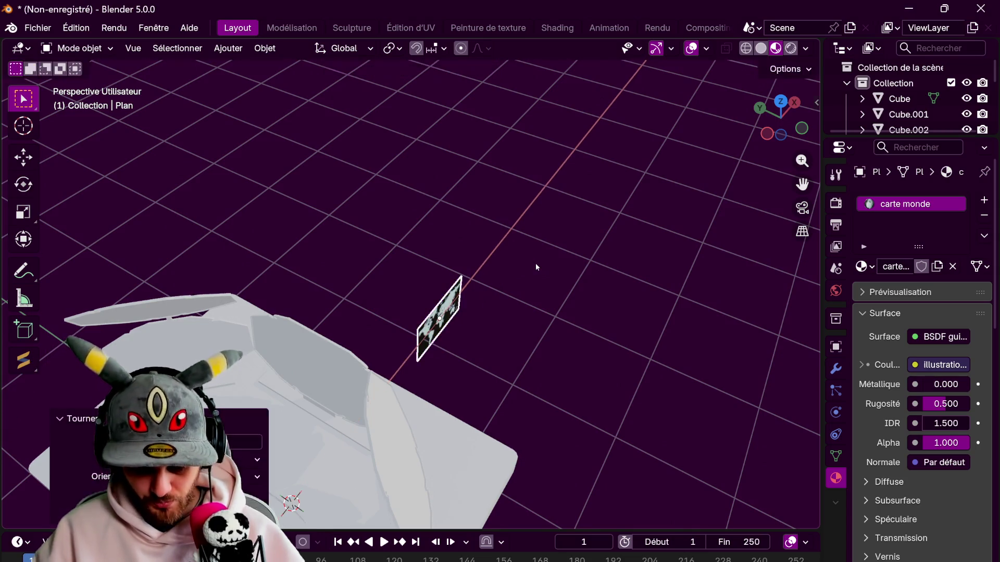
pyautogui.write('rz90')
pyautogui.press('Return')
pyautogui.write('rz')
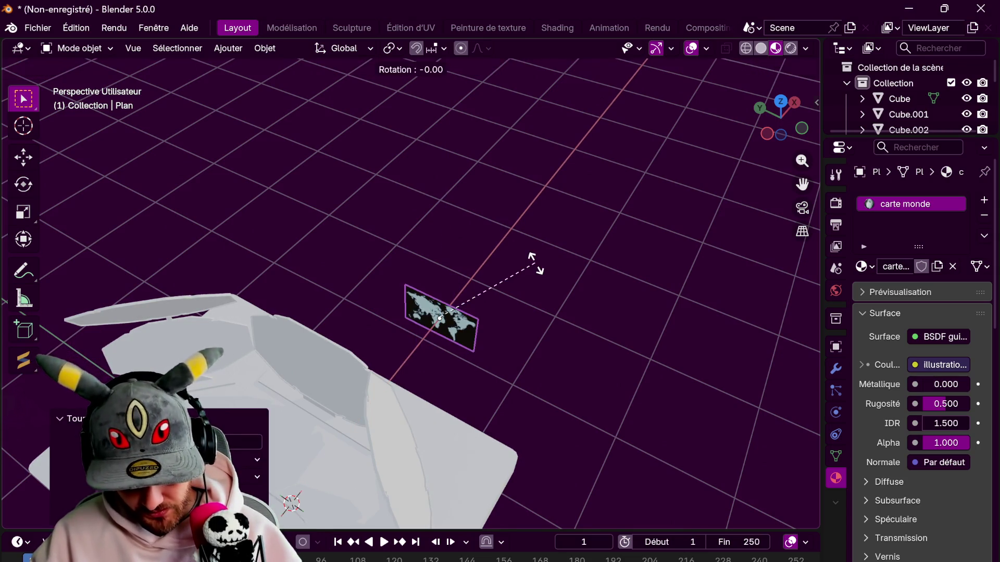
pyautogui.write('180')
pyautogui.press('Return')
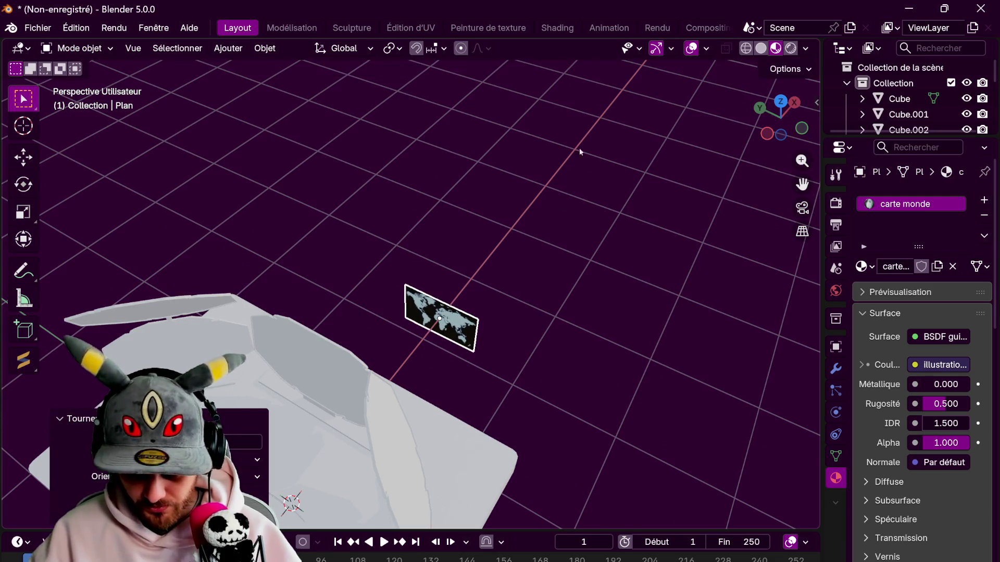
pyautogui.click(801, 128)
# - In X-ray view, rotate and move the map plane to line it up with the tilted panel
pyautogui.press('g')
pyautogui.click(373, 171)
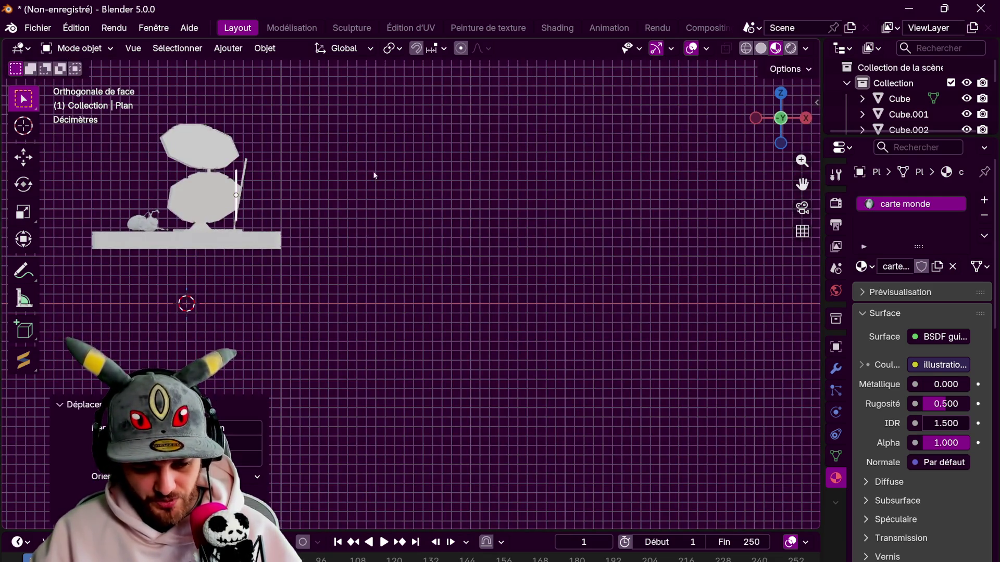
pyautogui.scroll(8, 373, 170)
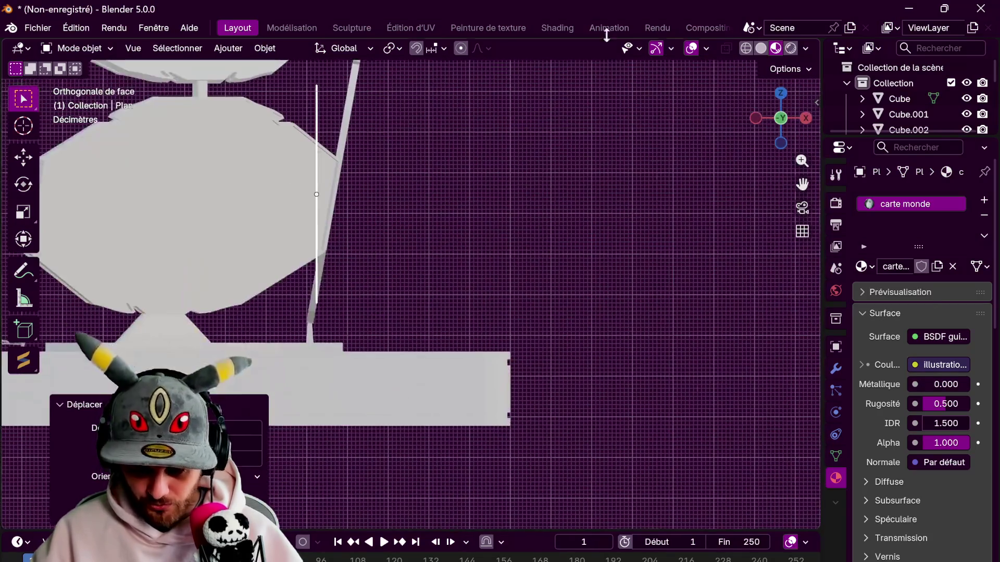
pyautogui.click(726, 48)
pyautogui.press('KP_Decimal')
pyautogui.press('r')
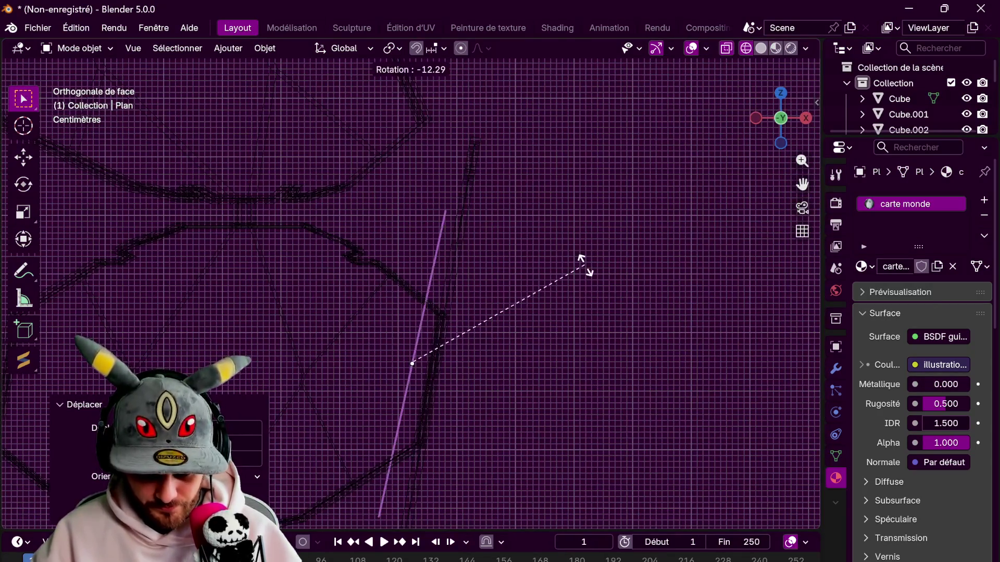
pyautogui.click(584, 264)
pyautogui.press('g')
pyautogui.click(598, 245)
pyautogui.press('r')
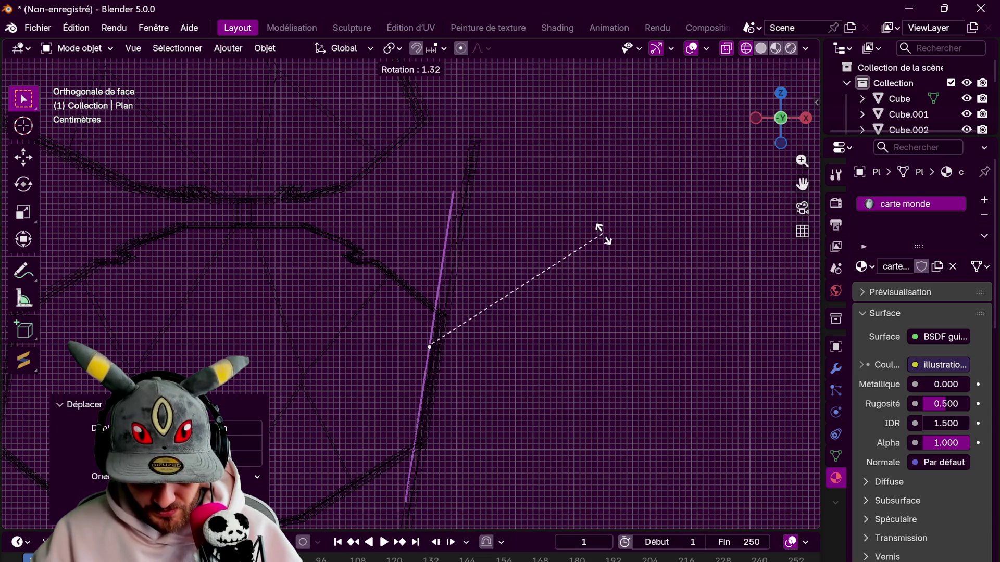
pyautogui.click(607, 261)
pyautogui.press('g')
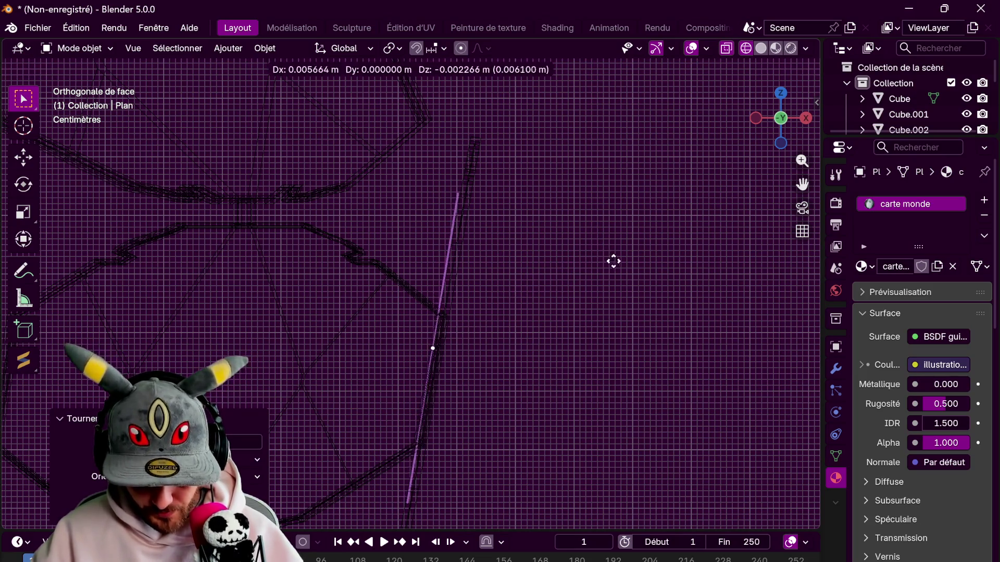
pyautogui.click(643, 250)
# - Shrink the map plane and slide it along its local Y axis toward the wall
pyautogui.hotkey('alt', 'z')
pyautogui.moveTo(643, 250)
pyautogui.mouseDown(button='middle')
pyautogui.moveTo(614, 194)
pyautogui.moveTo(590, 203)
pyautogui.moveTo(625, 224)
pyautogui.mouseUp(button='middle')
pyautogui.press('z')
pyautogui.scroll(-3, 599, 201)
pyautogui.press('s')
pyautogui.click(660, 242)
pyautogui.press('g')
pyautogui.press('z')
pyautogui.press('z')
pyautogui.press('y')
pyautogui.press('y')
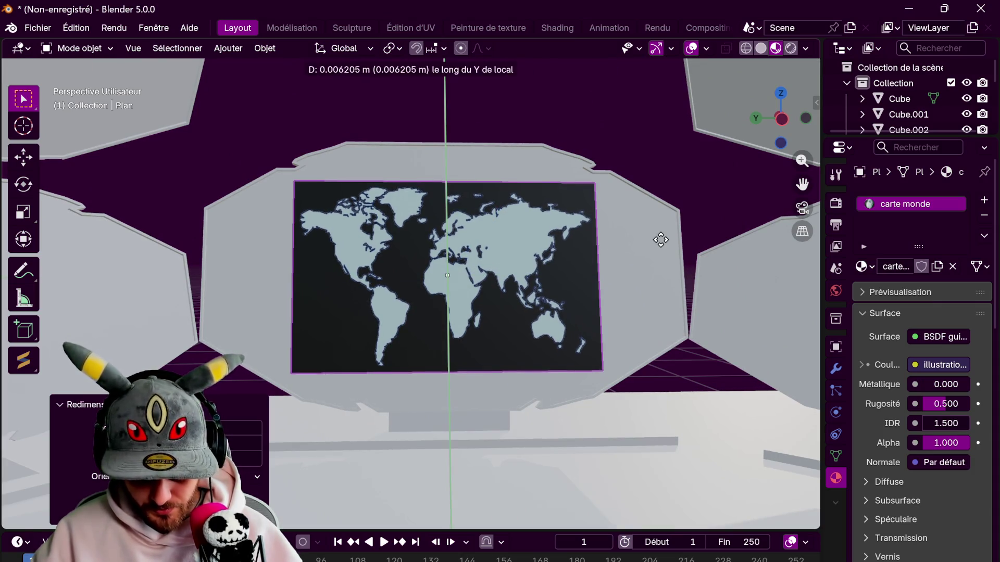
pyautogui.click(665, 263)
# - In front orthographic view, rotate the plane to match the wall panel, then check it in Material Preview
pyautogui.moveTo(665, 264)
pyautogui.mouseDown(button='middle')
pyautogui.moveTo(738, 136)
pyautogui.moveTo(768, 129)
pyautogui.mouseUp(button='middle')
pyautogui.hotkey('alt', 'z')
pyautogui.click(772, 125)
pyautogui.scroll(3, 620, 202)
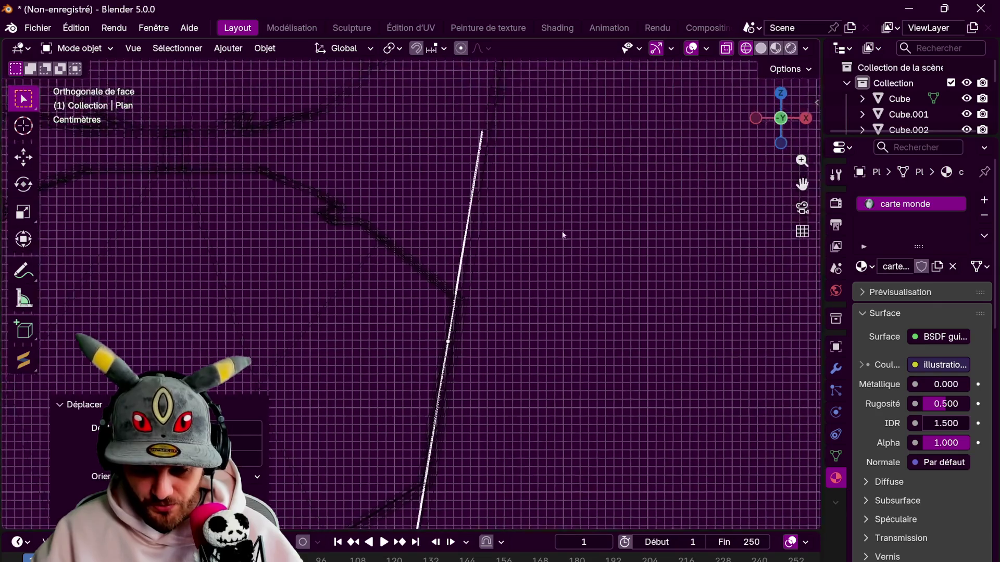
pyautogui.press('r')
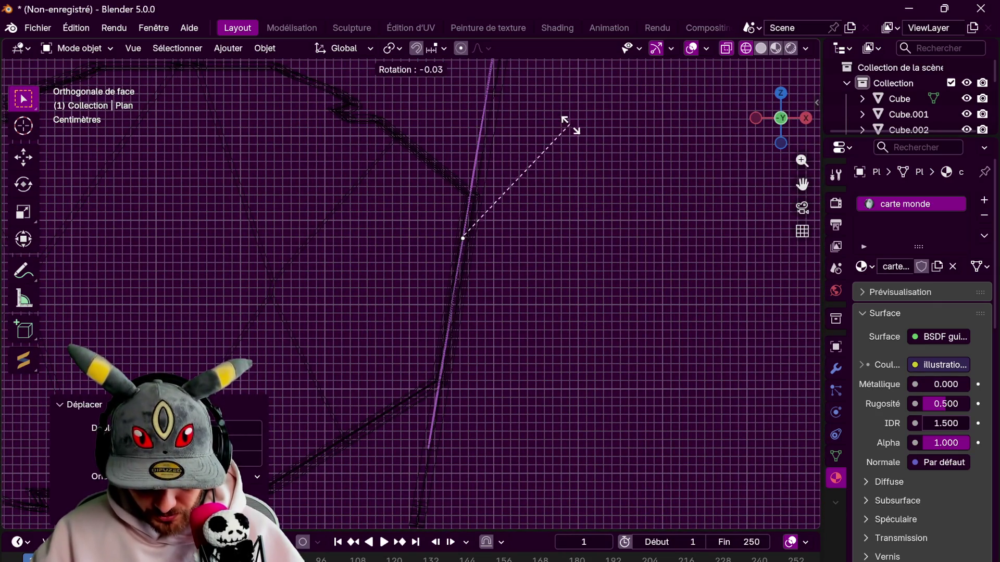
pyautogui.click(587, 156)
pyautogui.moveTo(781, 117); pyautogui.dragTo(745, 57)
pyautogui.click(775, 48)
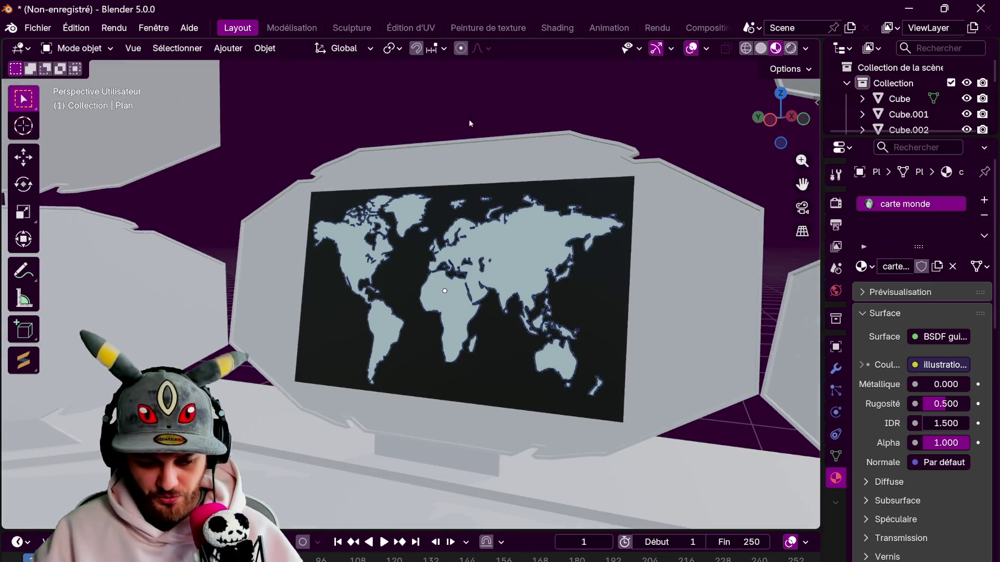
pyautogui.click(478, 317)
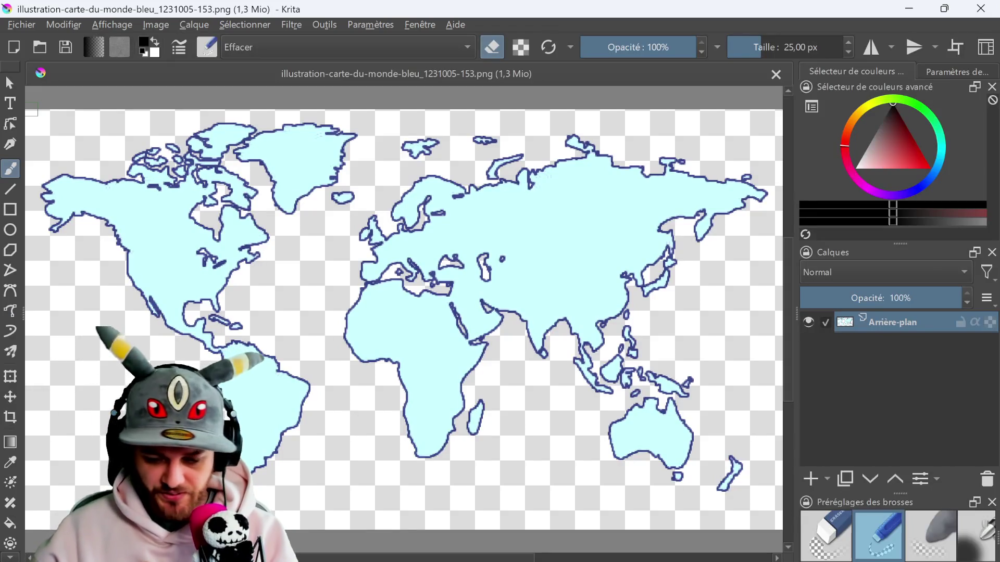
# - Add Calque de dessin 1 below Arrière-plan, fill it black, and reselect Arrière-plan
pyautogui.click(810, 479)
pyautogui.moveTo(875, 329); pyautogui.dragTo(886, 373)
pyautogui.scroll(-2, 908, 526)
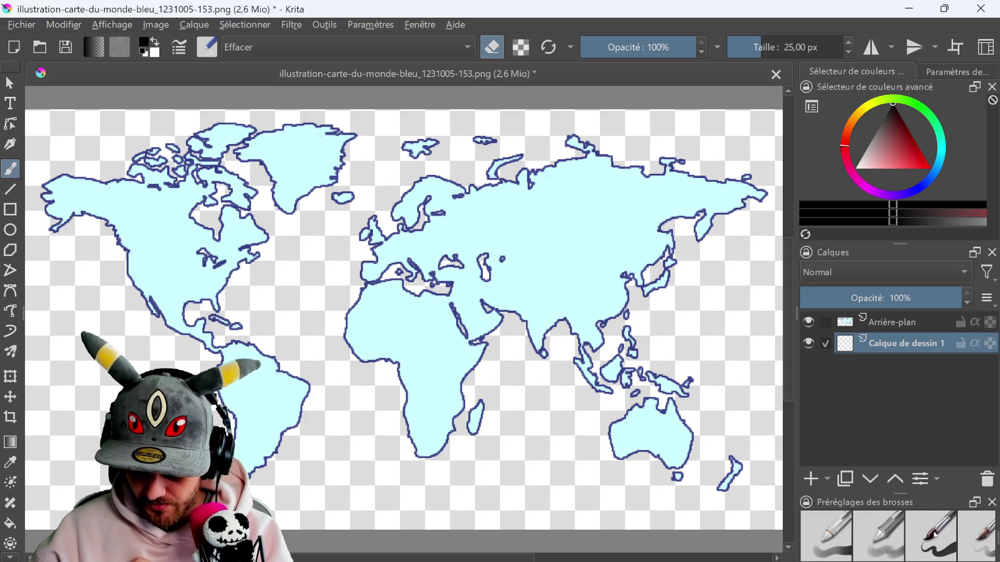
pyautogui.click(930, 534)
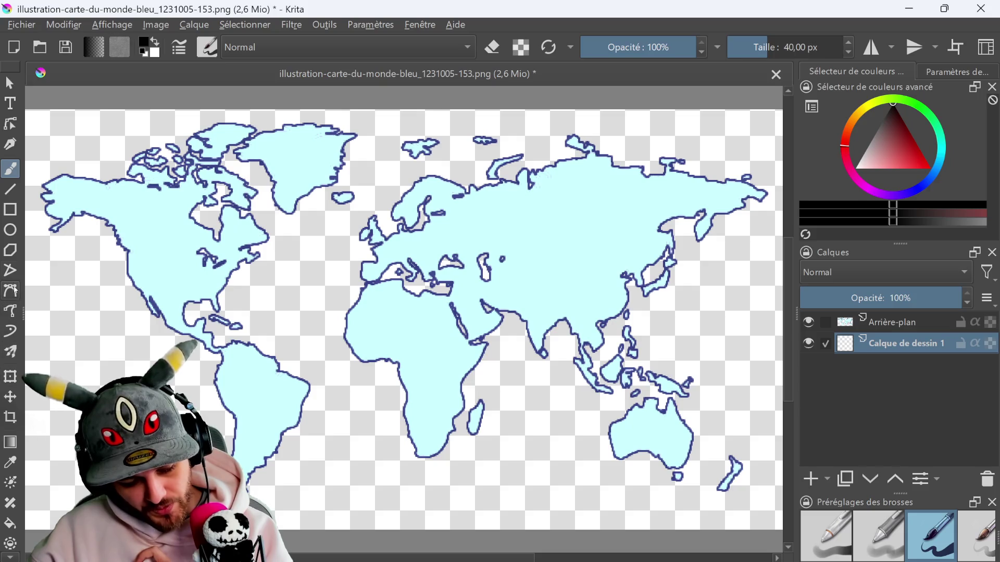
pyautogui.click(10, 522)
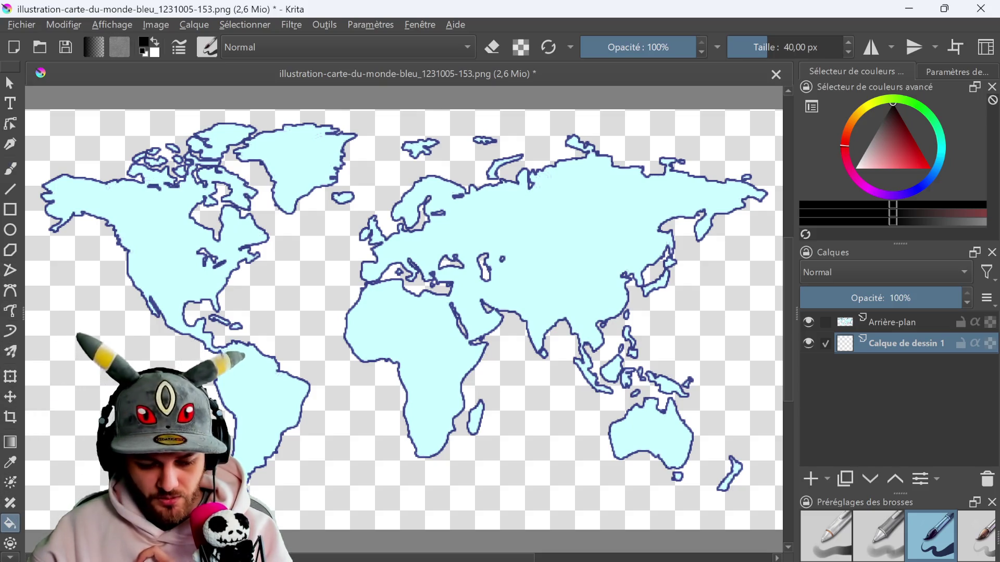
pyautogui.click(332, 152)
pyautogui.click(909, 331)
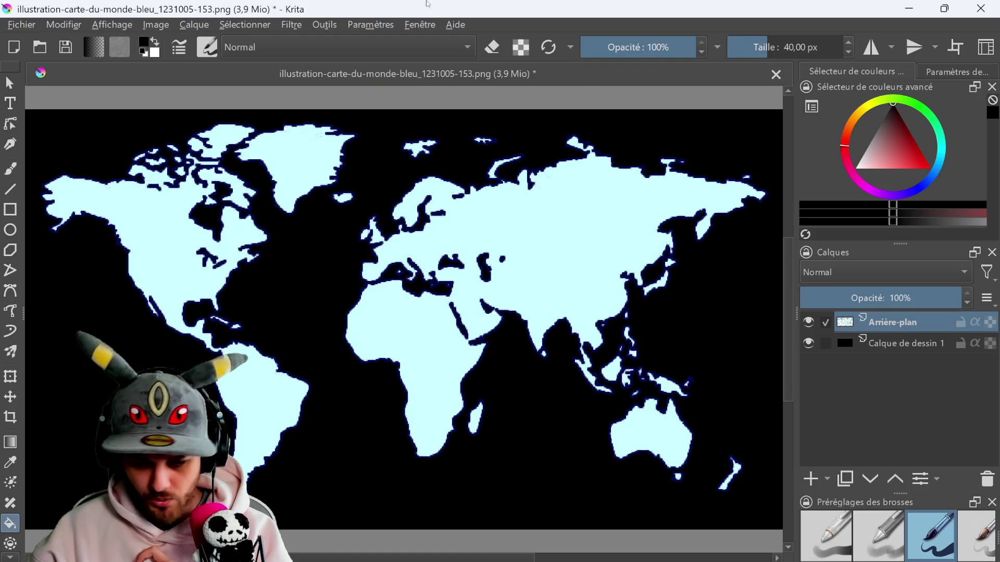
pyautogui.click(292, 25)
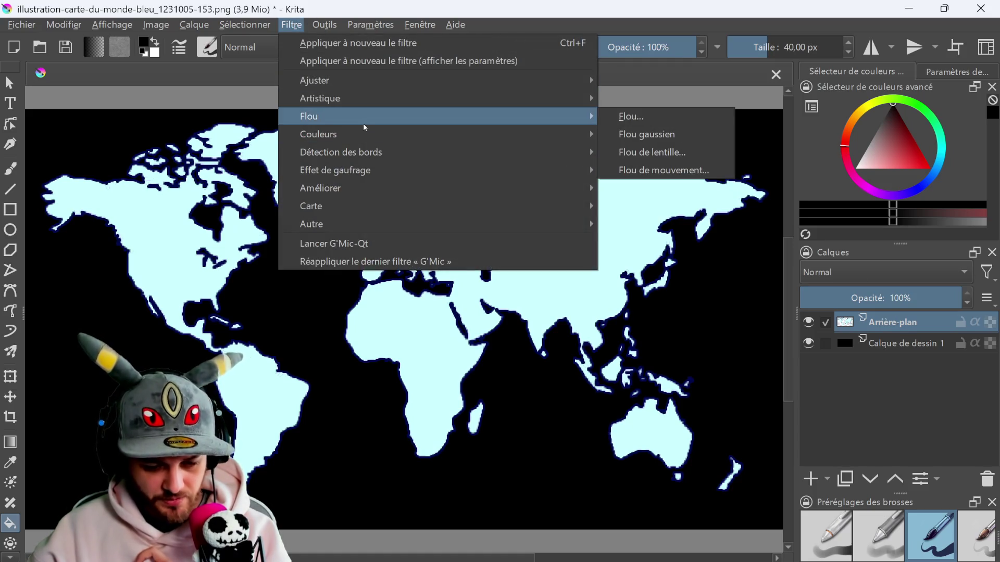
# - Apply the Gain, Décalage, Intensité (ASC-CDL) filter with white values to whiten the continents
pyautogui.moveTo(367, 82)
pyautogui.click(671, 80)
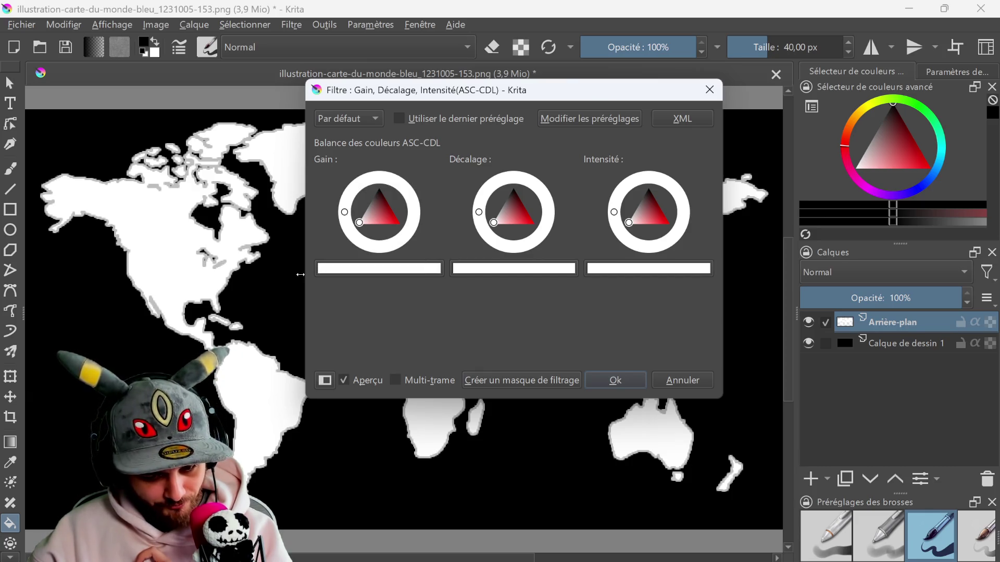
pyautogui.click(608, 381)
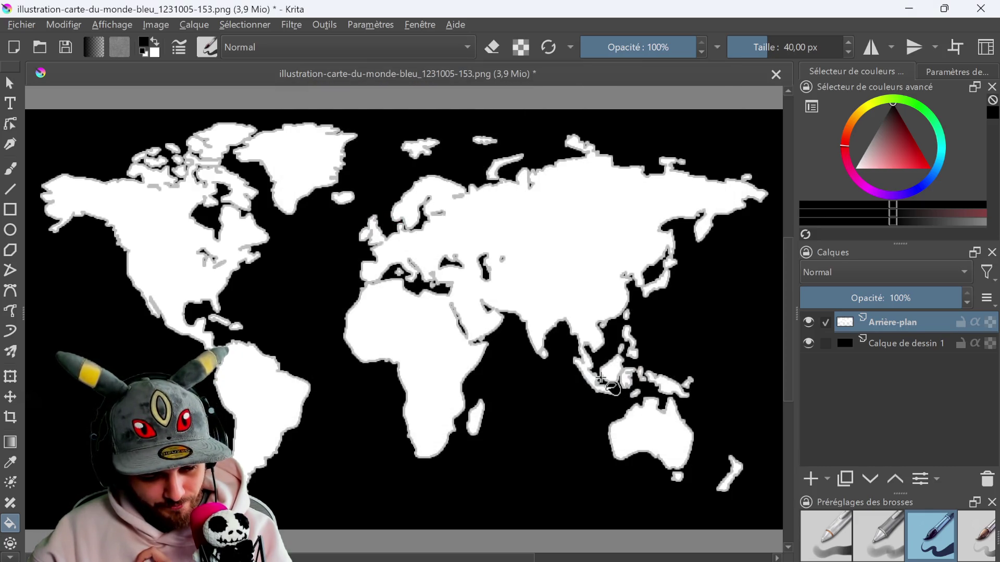
# - Open the map layer's Style du calque dialog and close it without changes
pyautogui.rightClick(870, 330)
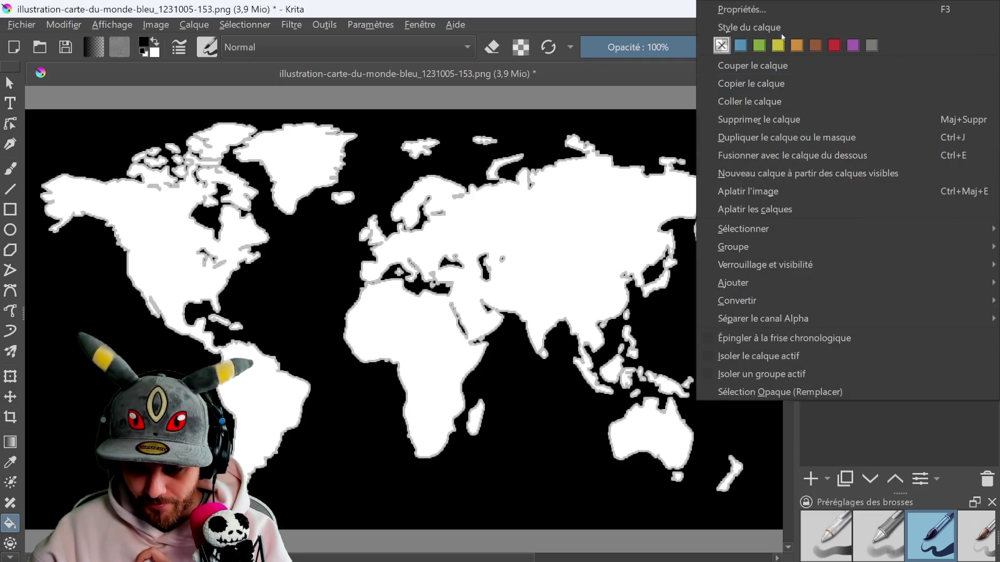
pyautogui.click(729, 25)
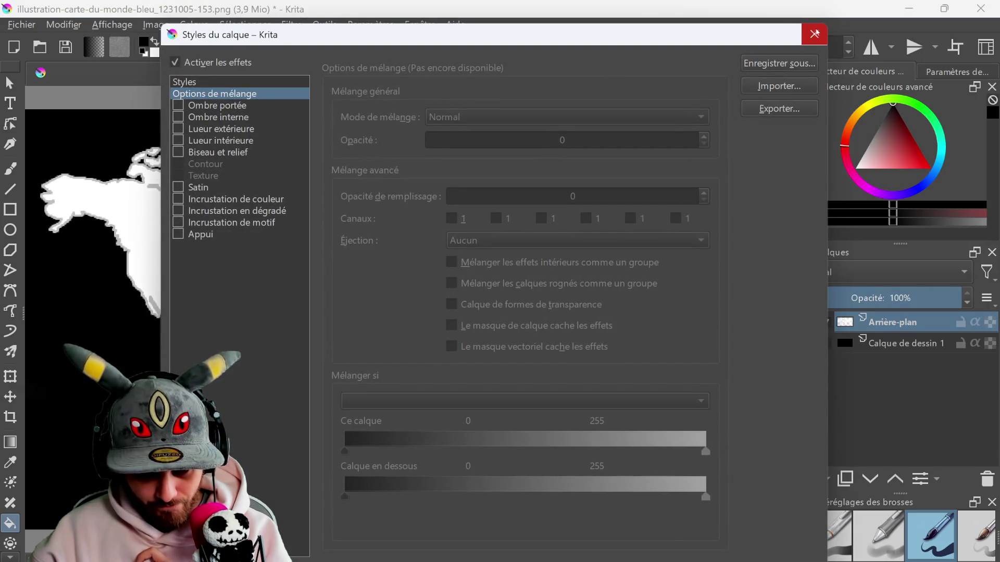
pyautogui.click(809, 37)
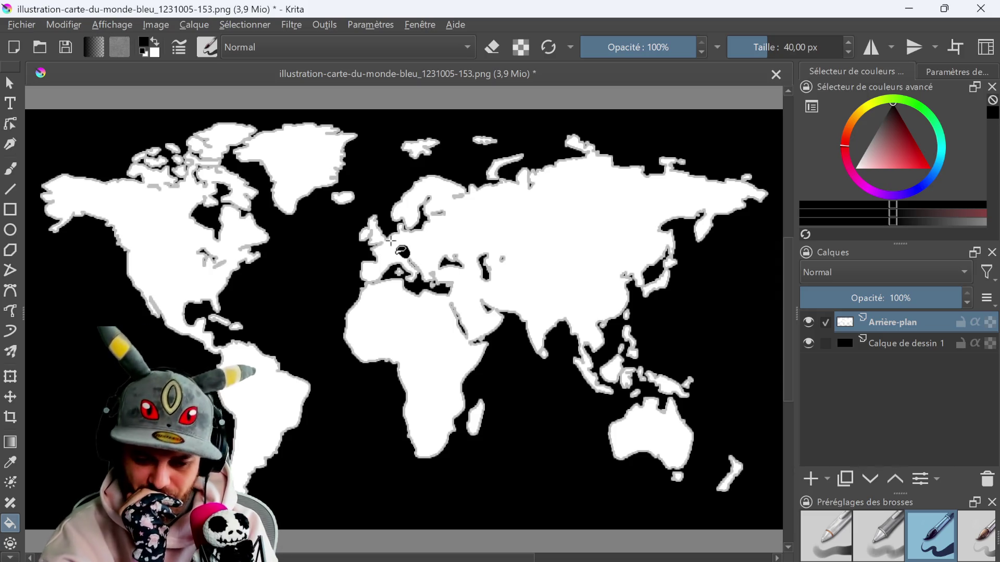
pyautogui.click(292, 25)
# - Apply the ASC-CDL Gain, Décalage, Intensité filter with a white offset colour
pyautogui.moveTo(322, 82)
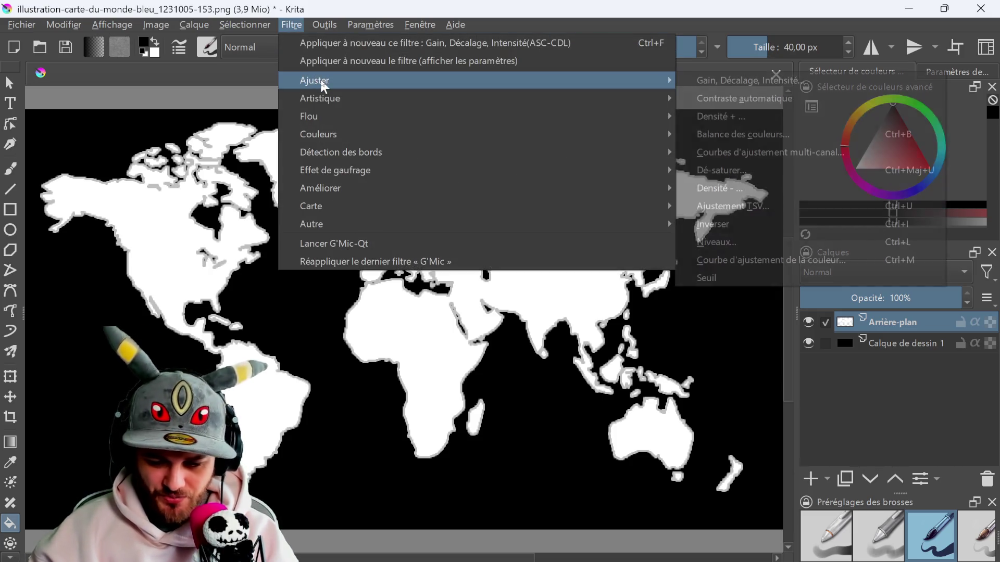
pyautogui.click(746, 82)
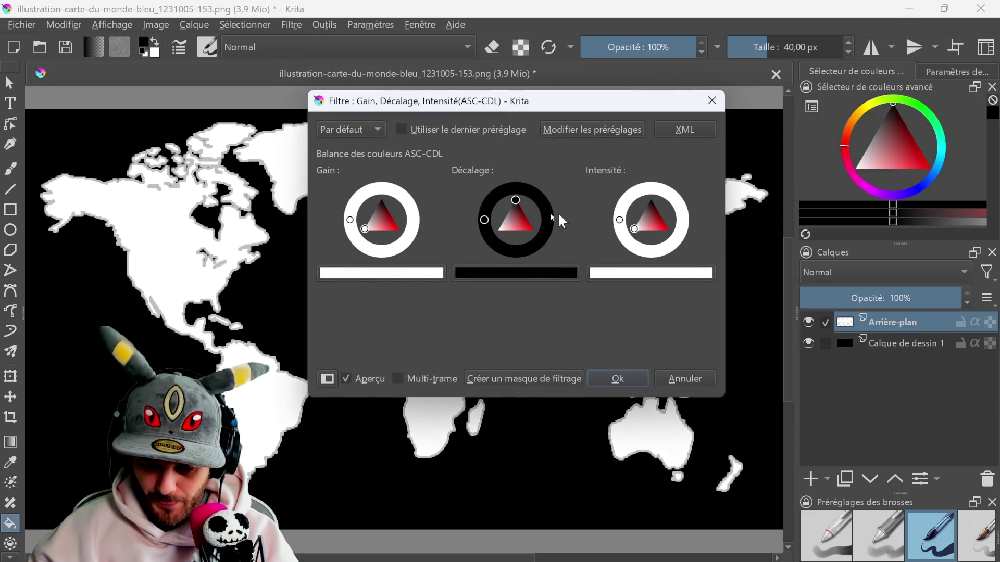
pyautogui.click(491, 238)
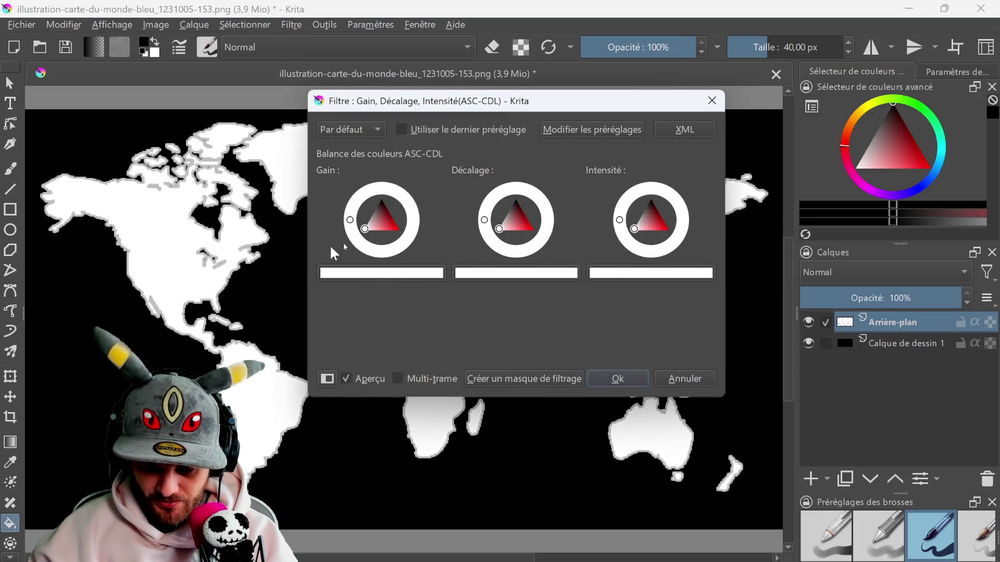
pyautogui.click(622, 378)
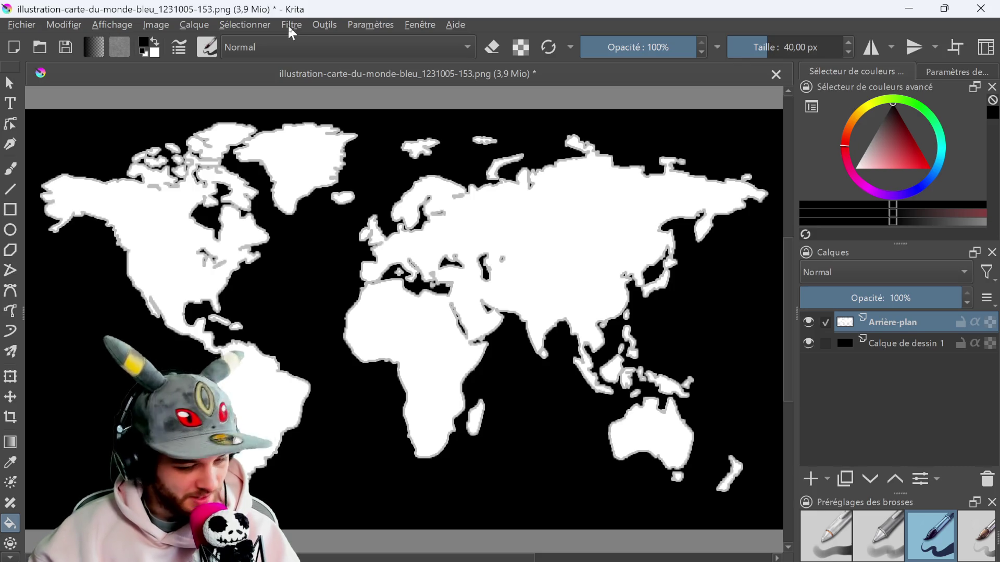
# - Apply the automatic contrast filter to the map
pyautogui.click(289, 26)
pyautogui.moveTo(333, 140)
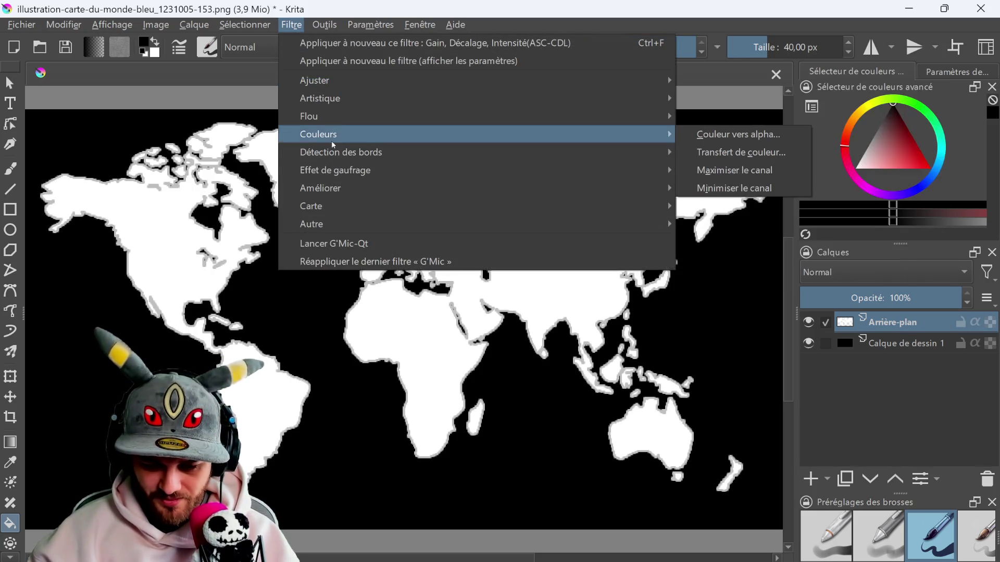
pyautogui.moveTo(358, 172)
pyautogui.moveTo(344, 101)
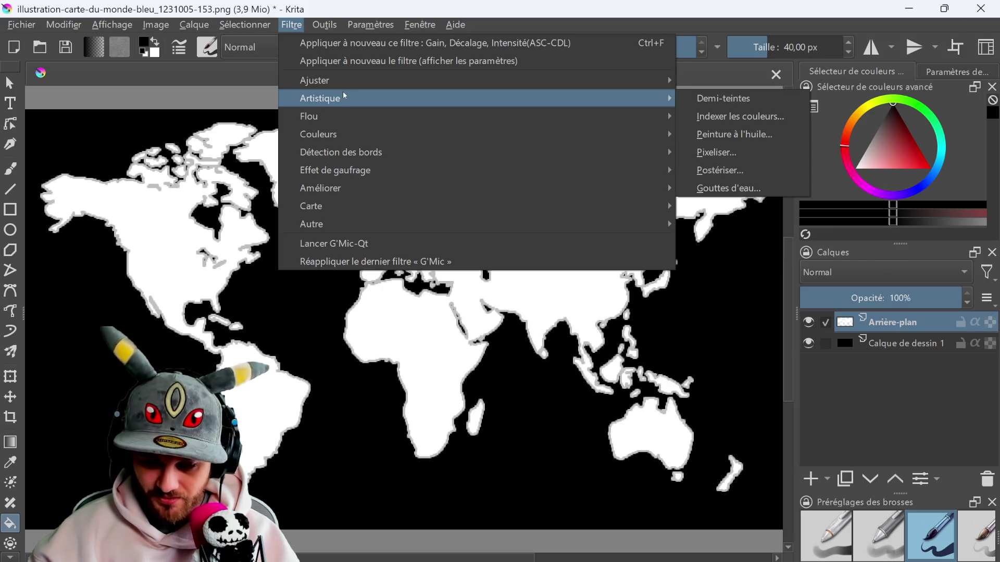
pyautogui.moveTo(334, 81)
pyautogui.click(749, 97)
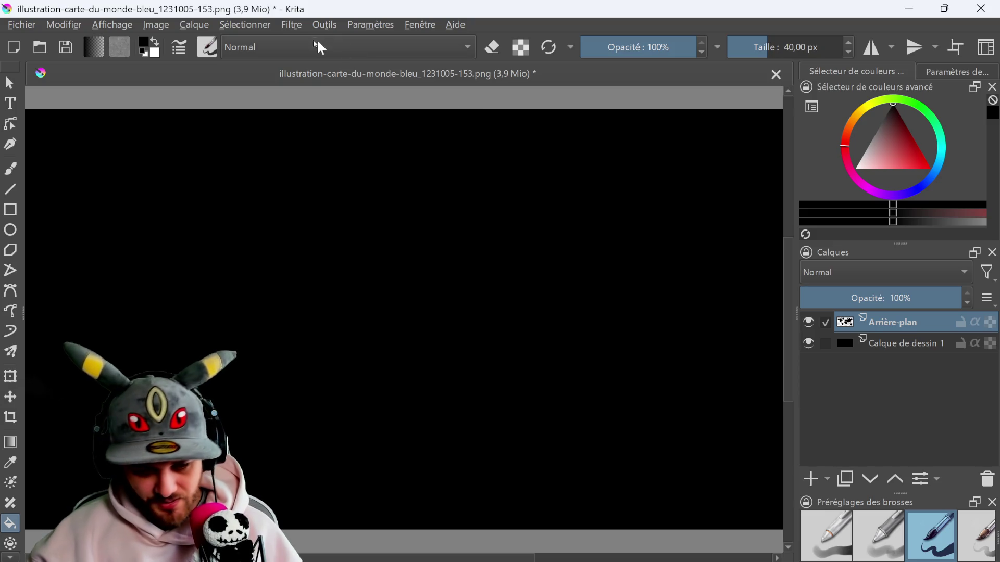
# - Reapply the ASC-CDL filter with white offset so continents show white on black
pyautogui.click(292, 25)
pyautogui.moveTo(375, 81)
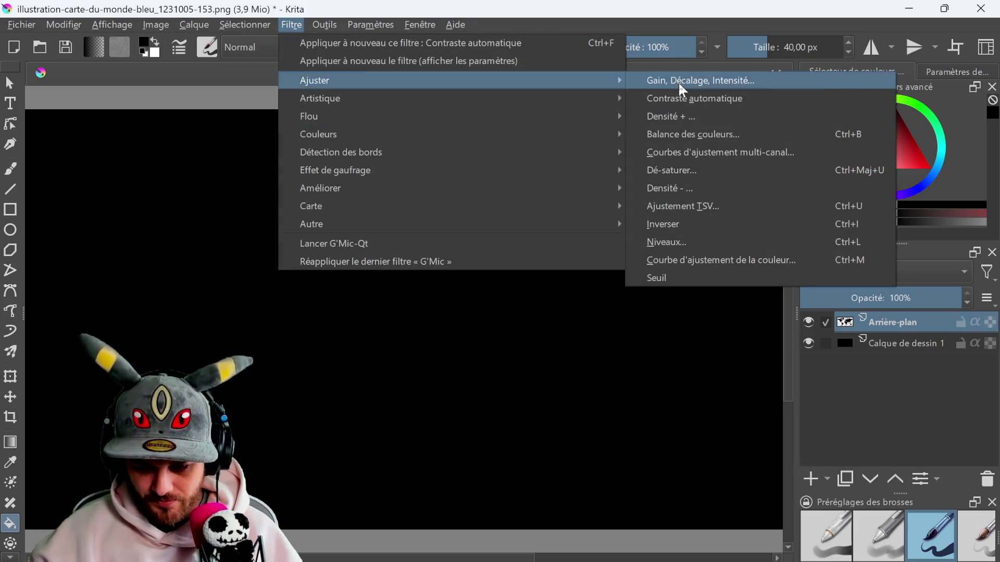
pyautogui.click(680, 82)
pyautogui.click(504, 235)
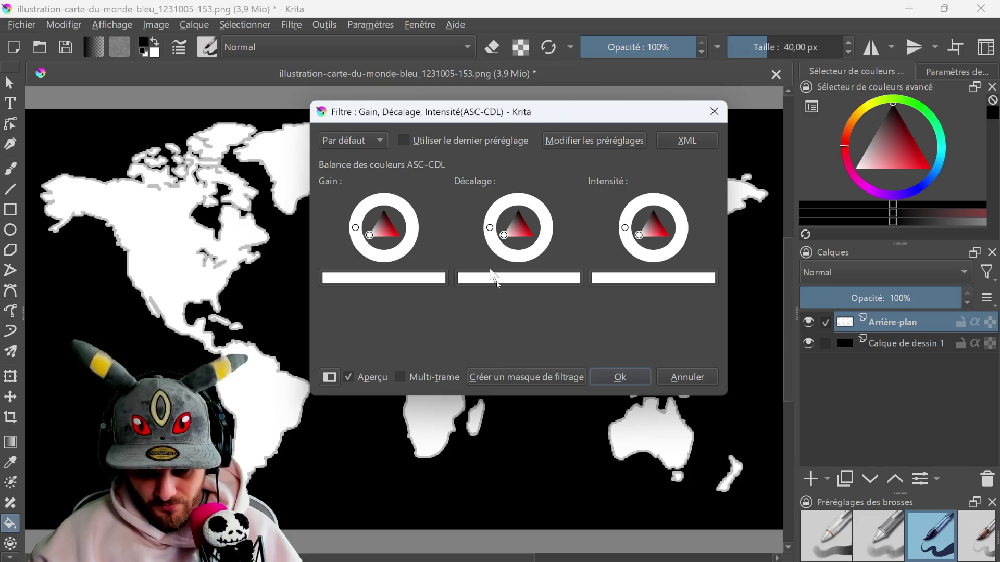
pyautogui.click(621, 379)
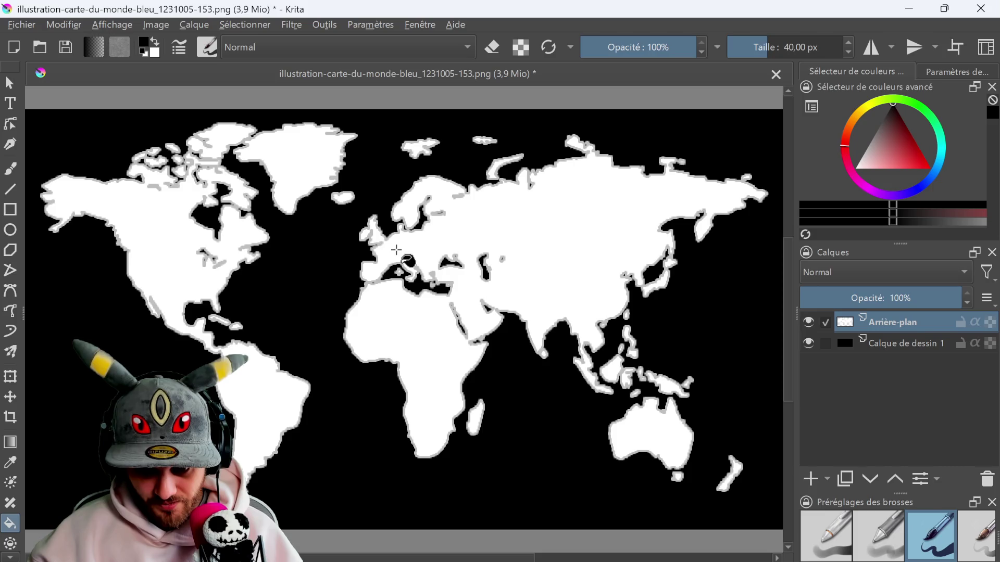
pyautogui.rightClick(846, 322)
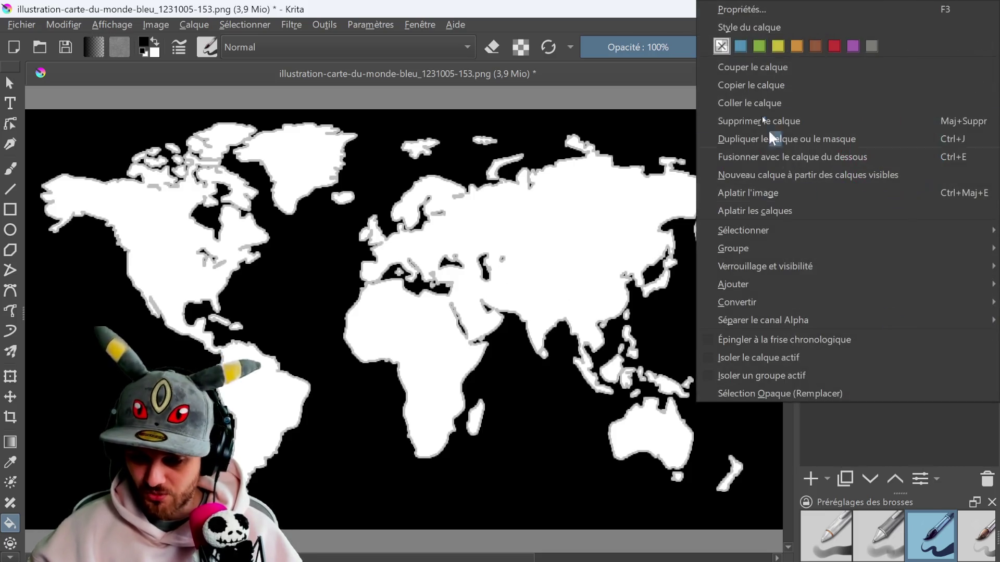
# - Give Arrière-plan a 1 px white inside stroke (Appui) at 100 % opacity
pyautogui.click(749, 27)
pyautogui.click(184, 235)
pyautogui.click(182, 235)
pyautogui.moveTo(568, 186); pyautogui.dragTo(894, 190)
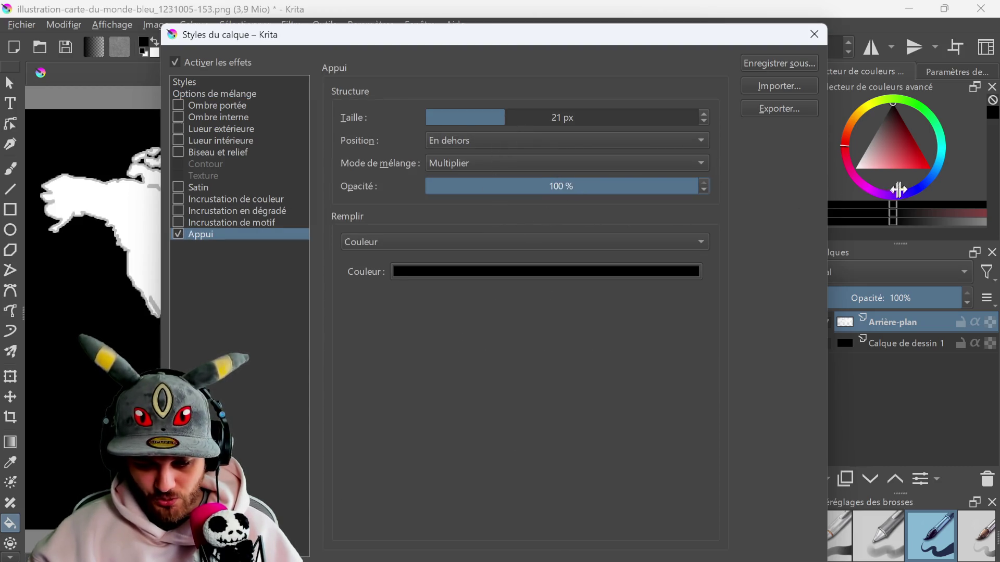
pyautogui.click(531, 273)
pyautogui.moveTo(361, 256); pyautogui.dragTo(253, 319)
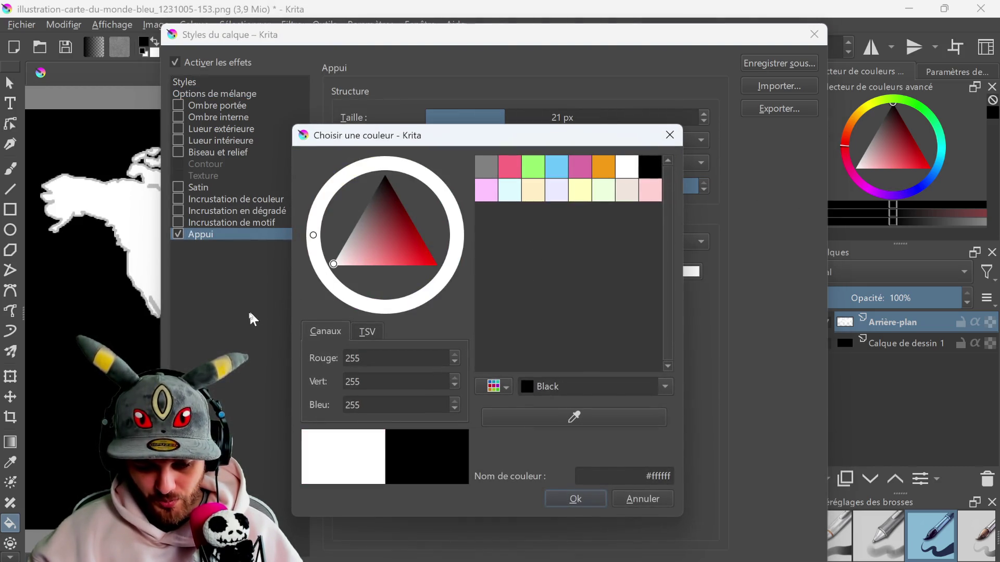
pyautogui.click(562, 499)
pyautogui.click(458, 140)
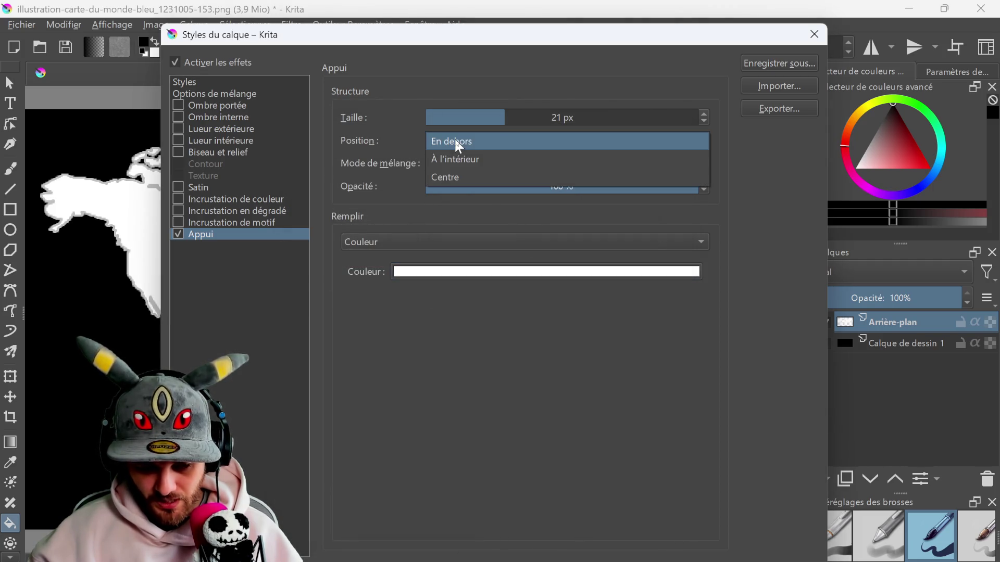
pyautogui.click(458, 154)
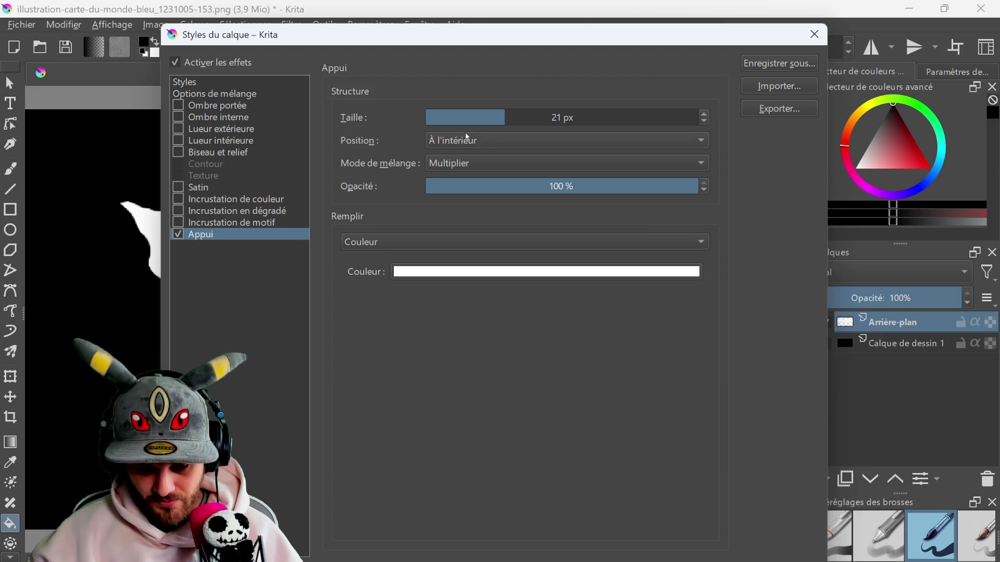
pyautogui.moveTo(488, 116); pyautogui.dragTo(443, 130)
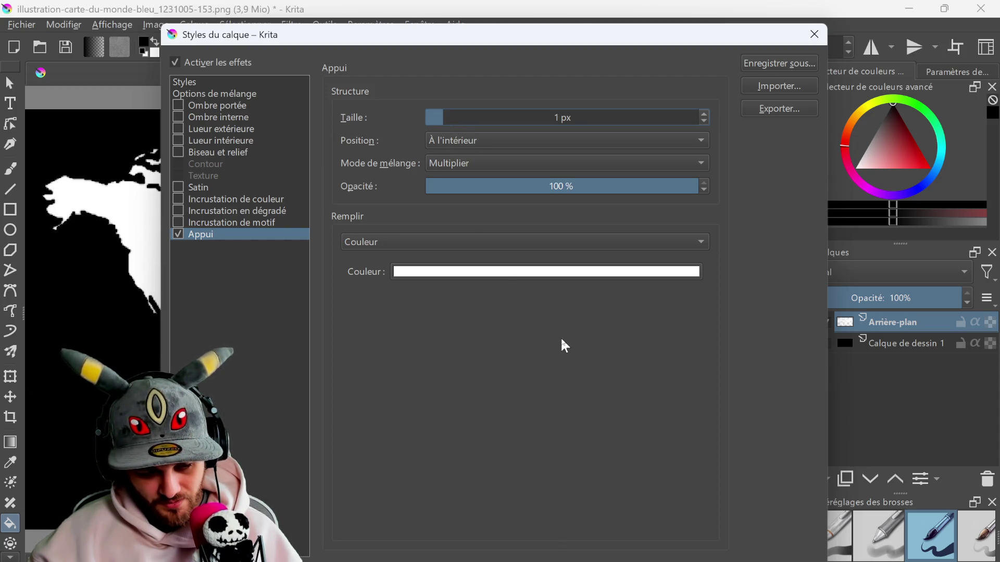
pyautogui.click(814, 34)
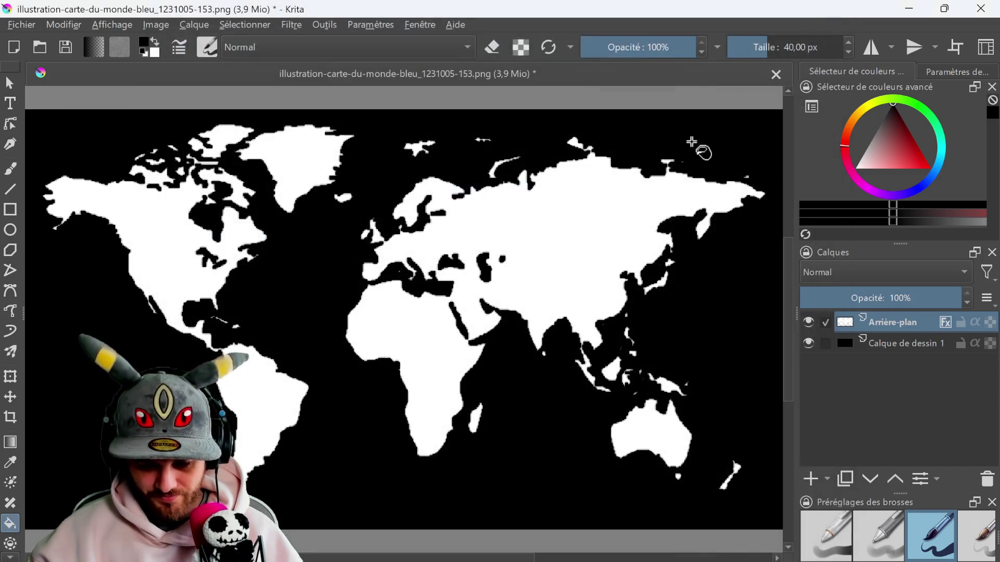
pyautogui.click(306, 26)
# - Close the edited map discarding changes, then reopen the original world map from Images récentes
pyautogui.moveTo(419, 24)
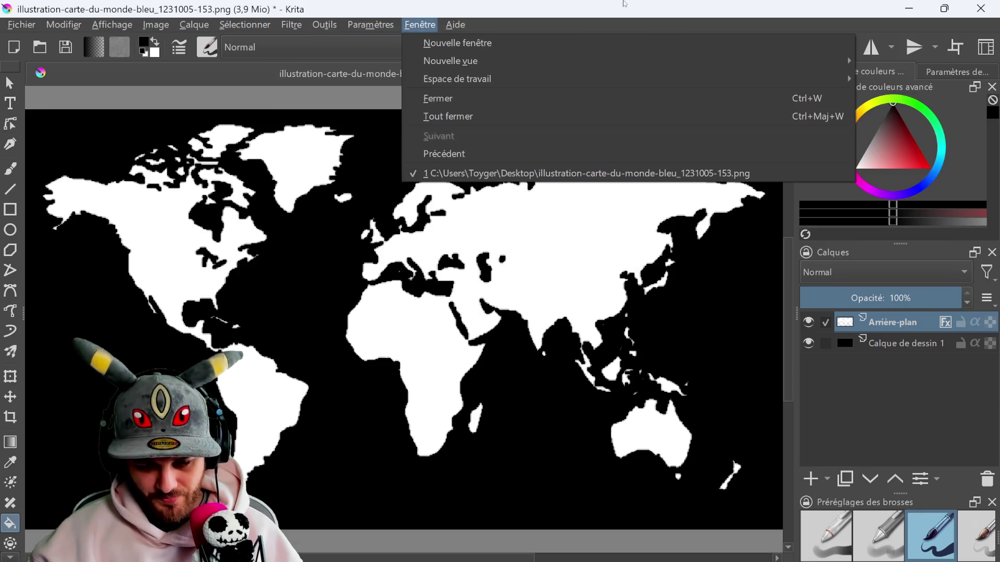
pyautogui.click(249, 335)
pyautogui.click(776, 74)
pyautogui.click(668, 263)
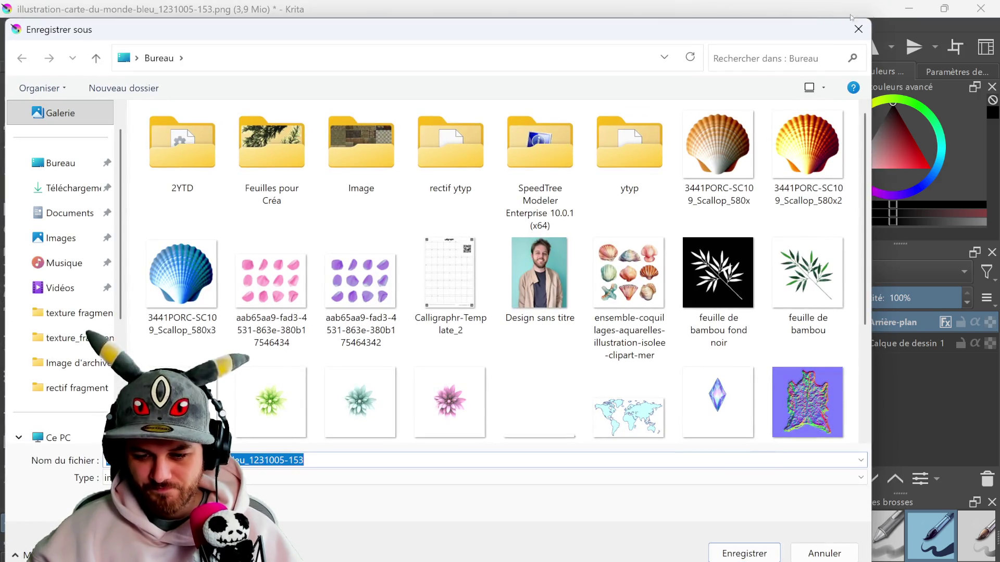
pyautogui.press('Escape')
pyautogui.click(776, 73)
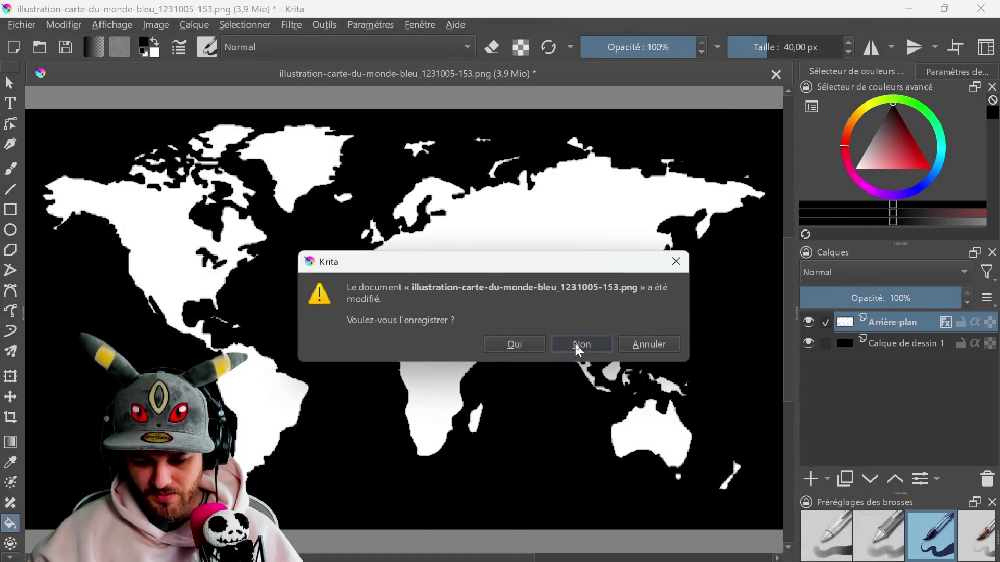
pyautogui.click(580, 345)
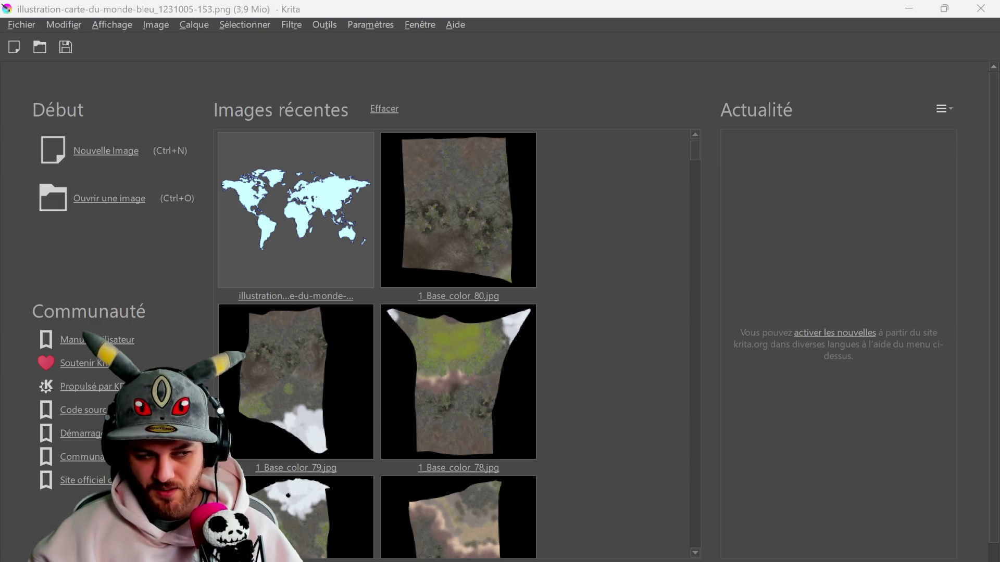
pyautogui.click(296, 209)
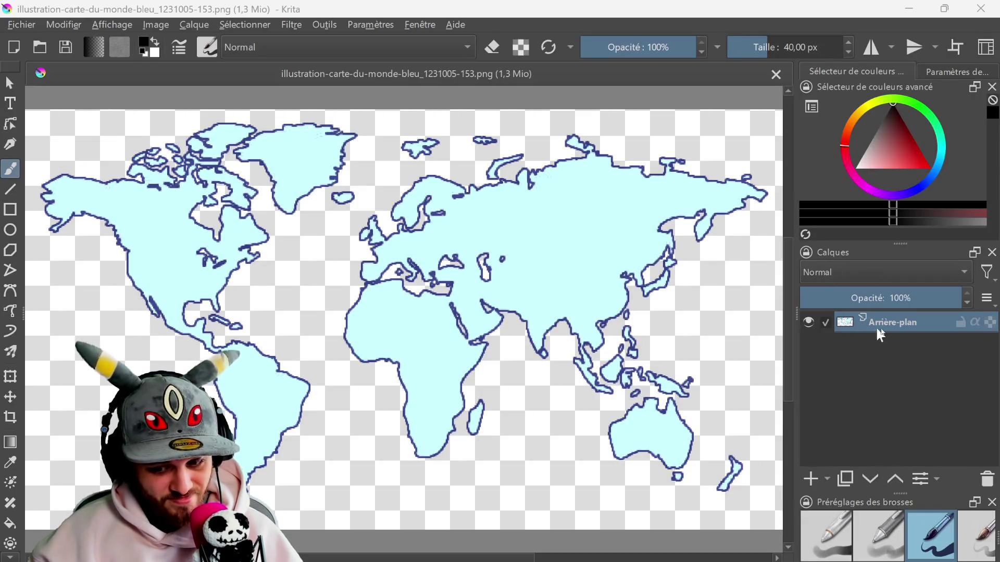
# - Add a 250 px white inside stroke at 100 % opacity to the map layer's style
pyautogui.rightClick(843, 321)
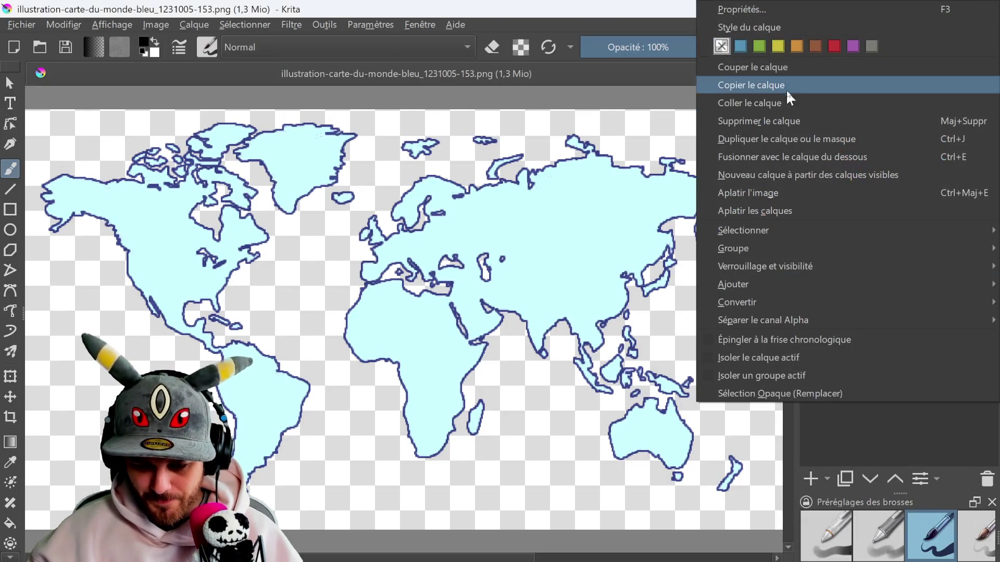
pyautogui.click(769, 32)
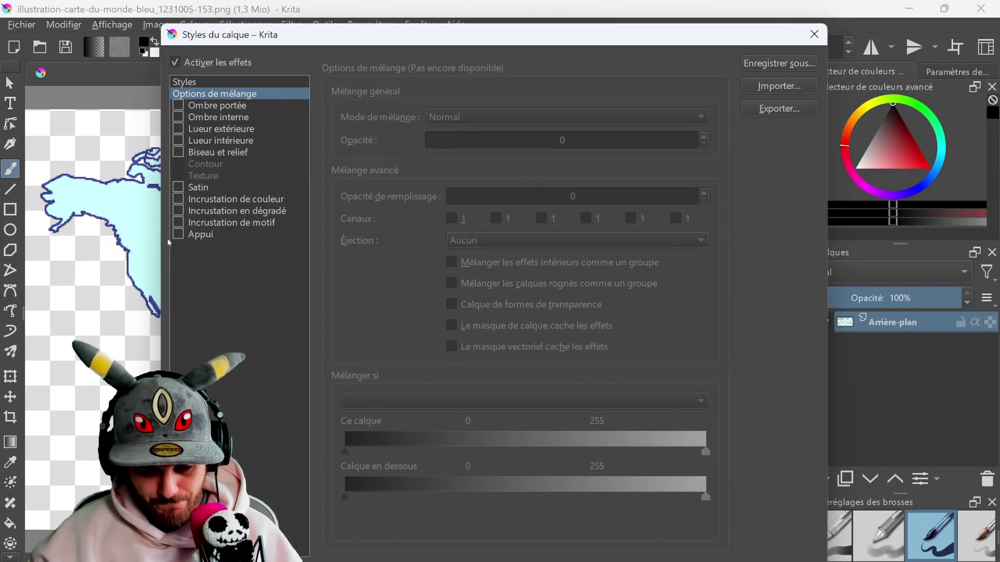
pyautogui.click(177, 235)
pyautogui.moveTo(499, 112); pyautogui.dragTo(483, 120)
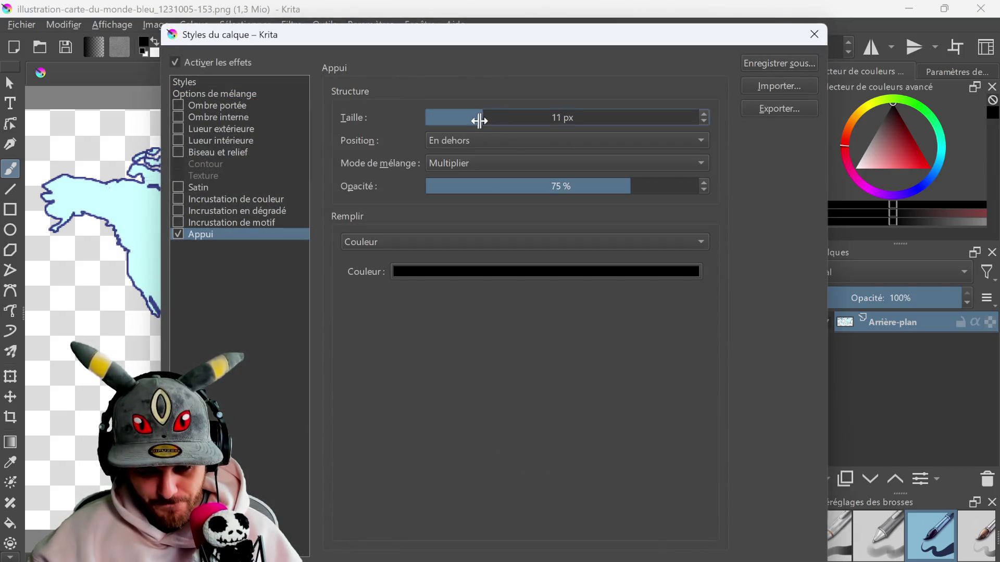
pyautogui.click(491, 273)
pyautogui.moveTo(359, 245); pyautogui.dragTo(334, 264)
pyautogui.click(583, 501)
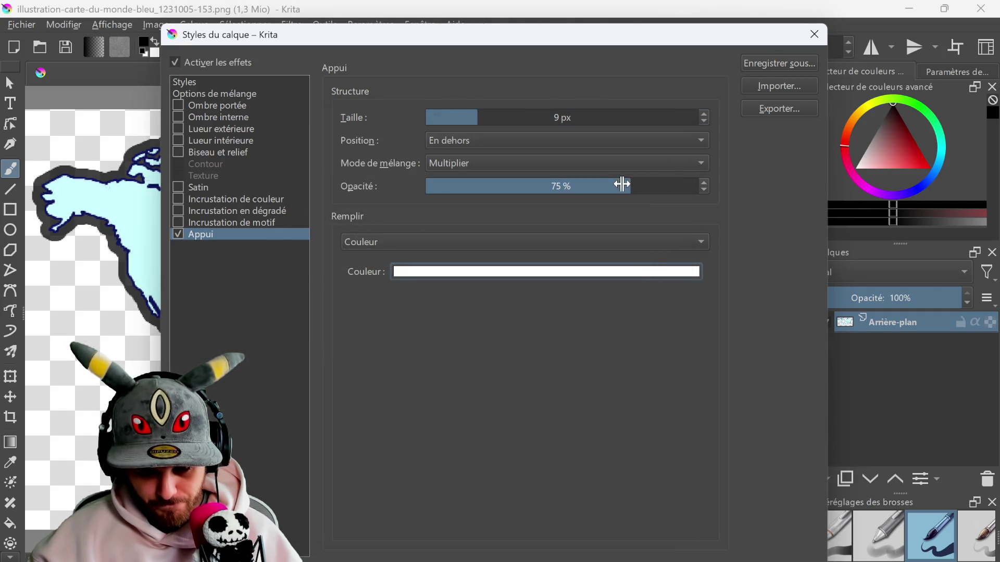
pyautogui.moveTo(621, 184); pyautogui.dragTo(875, 185)
pyautogui.click(503, 143)
pyautogui.click(473, 160)
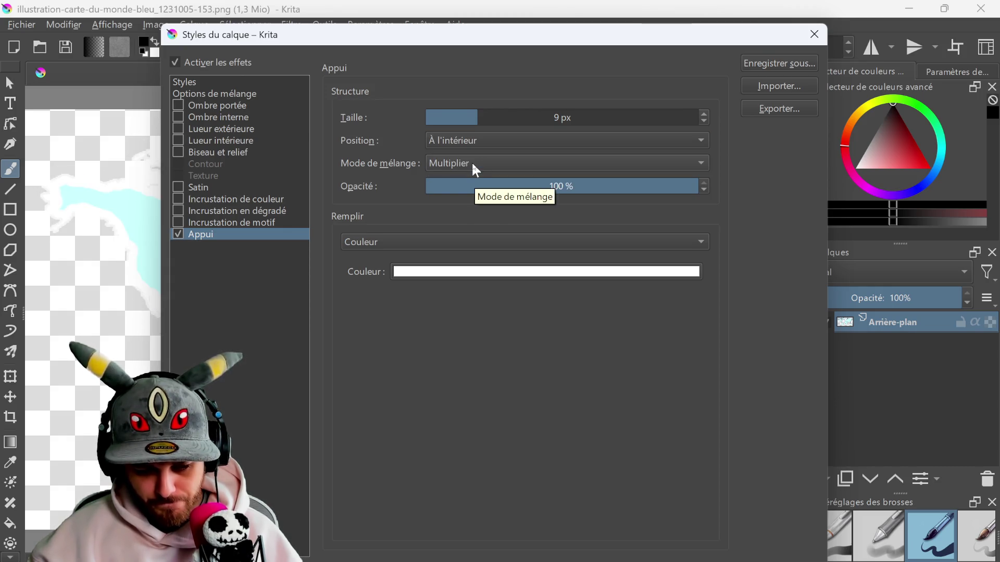
pyautogui.moveTo(520, 118); pyautogui.dragTo(761, 105)
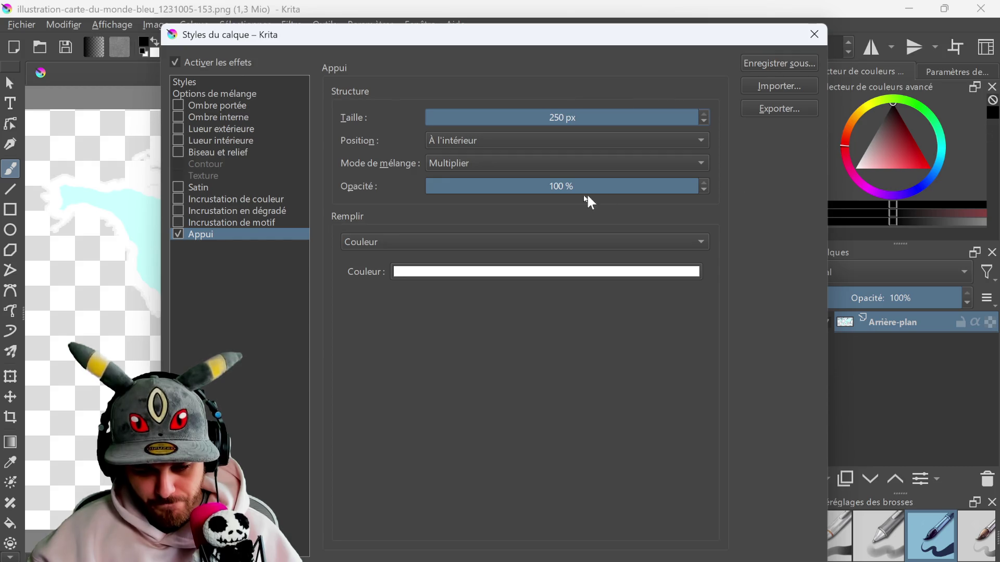
pyautogui.moveTo(379, 39)
pyautogui.mouseDown()
pyautogui.moveTo(998, 202)
pyautogui.moveTo(964, 275)
pyautogui.moveTo(936, 403)
pyautogui.mouseUp()
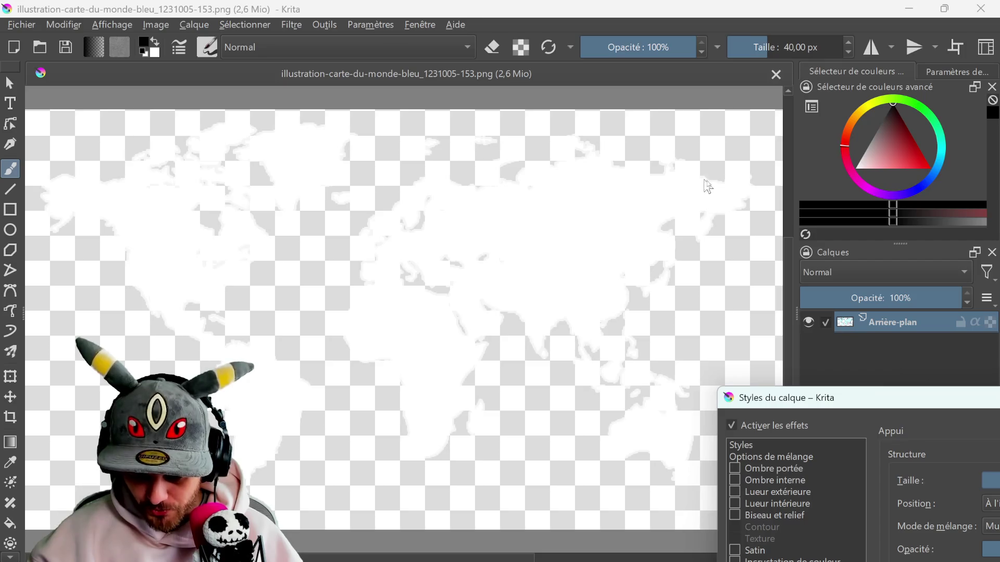
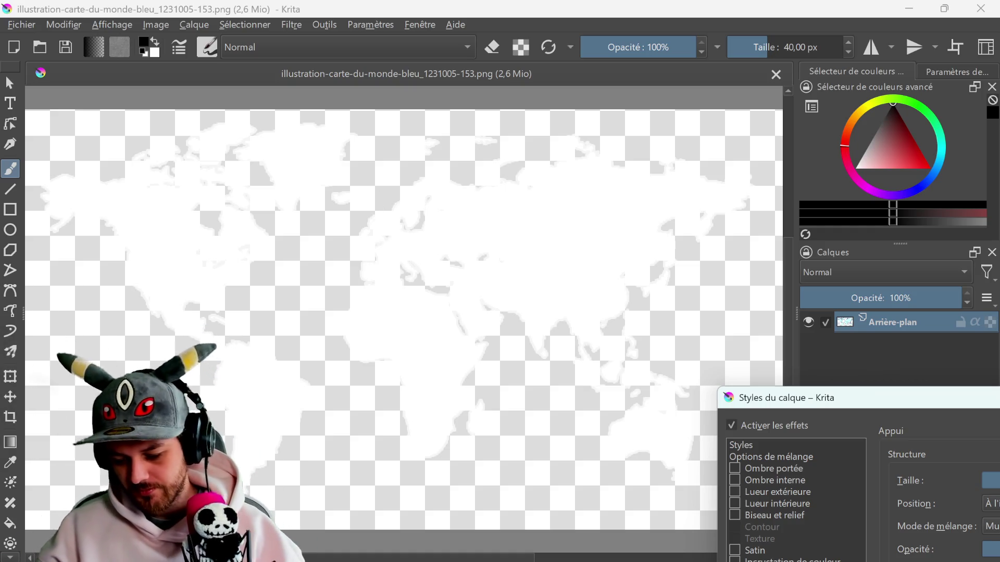
# - Close the Layer Style dialog and add a new paint layer below Arrière-plan
pyautogui.moveTo(890, 410); pyautogui.dragTo(315, 177)
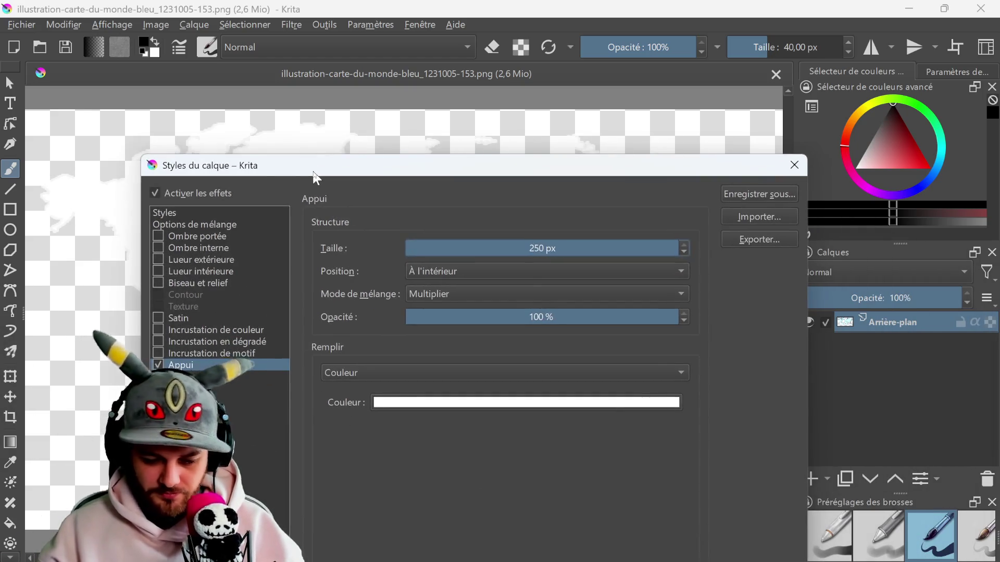
pyautogui.click(795, 167)
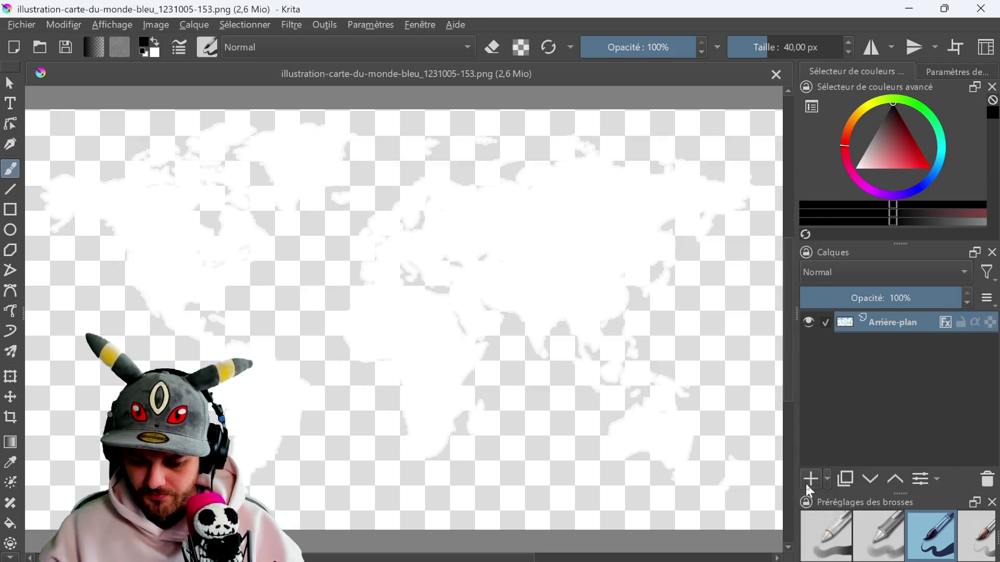
pyautogui.click(811, 484)
pyautogui.moveTo(886, 326); pyautogui.dragTo(894, 375)
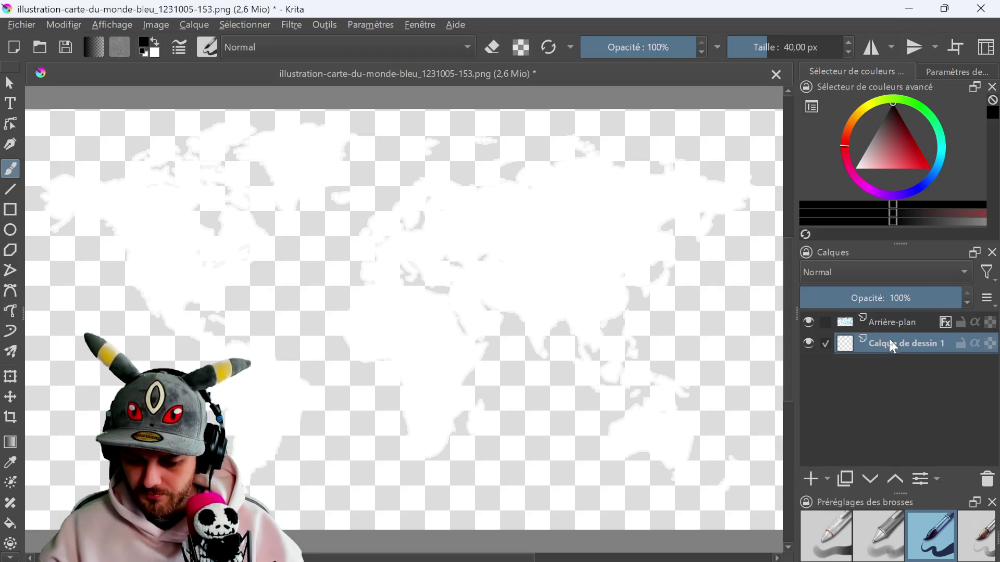
pyautogui.rightClick(893, 348)
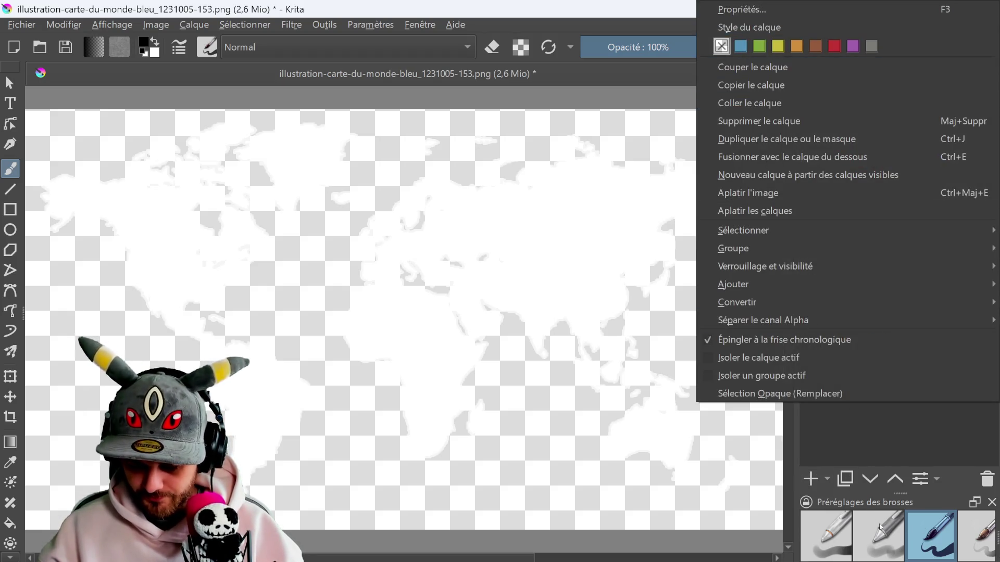
pyautogui.press('Escape')
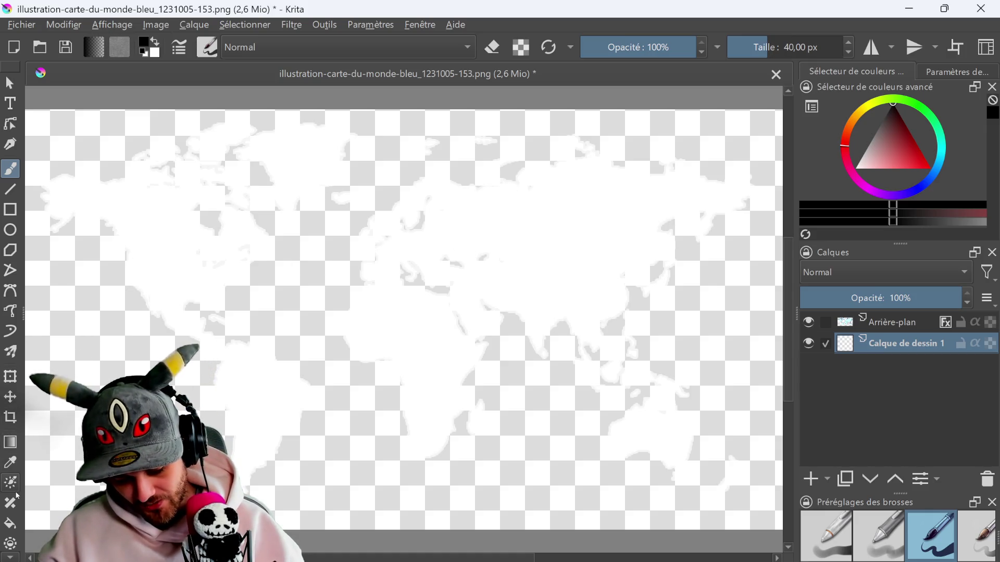
# - Fill the new layer solid black, then reselect the Arrière-plan map layer
pyautogui.click(10, 523)
pyautogui.click(256, 419)
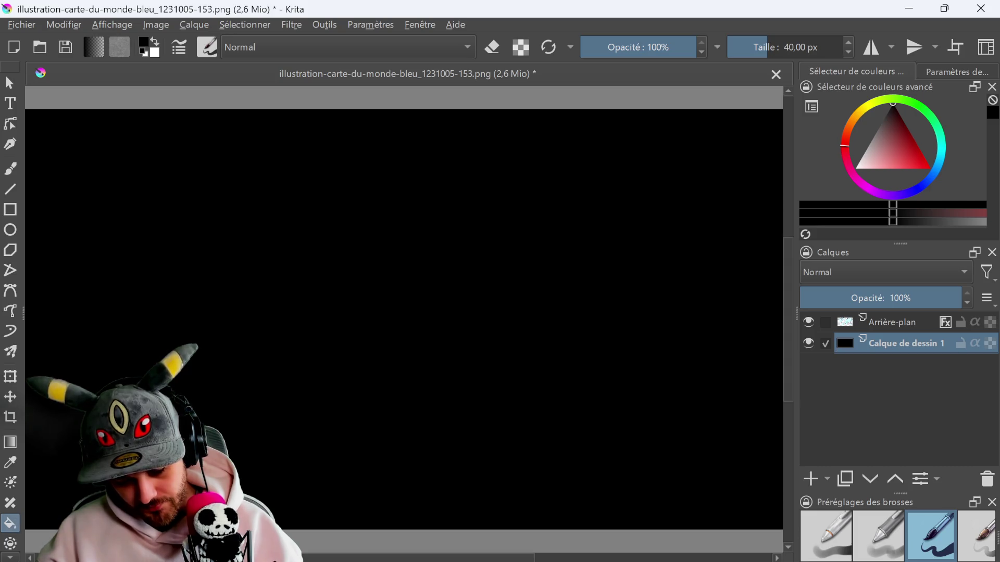
pyautogui.click(890, 326)
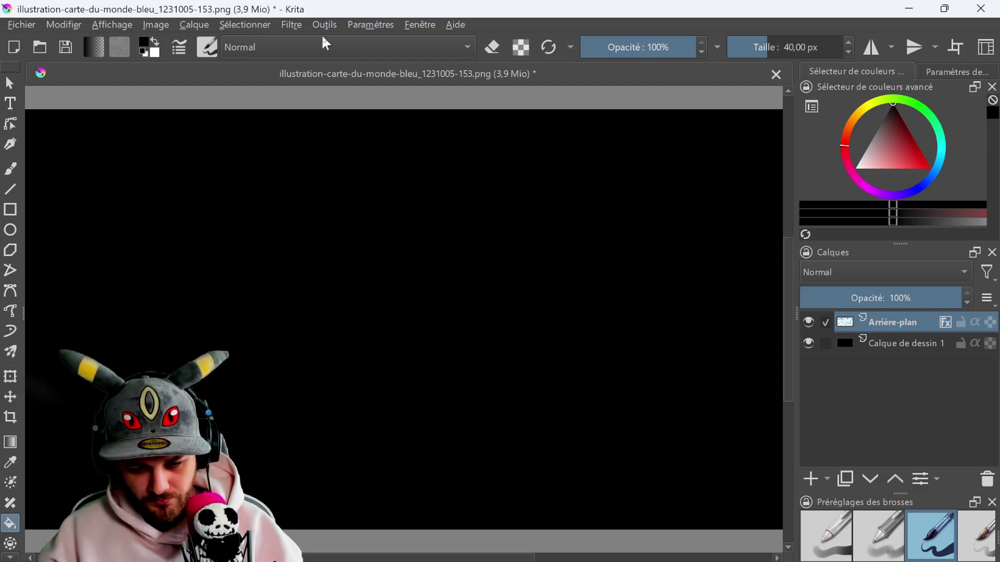
# - Adjust the map layer's style and apply Gain, Décalage, Intensité to whiten the continents
pyautogui.rightClick(888, 330)
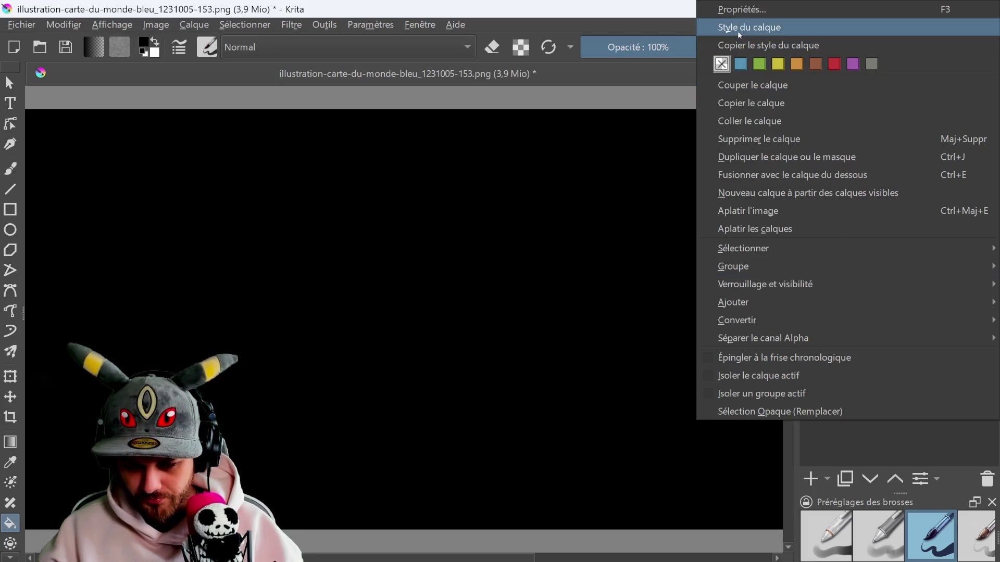
pyautogui.click(755, 26)
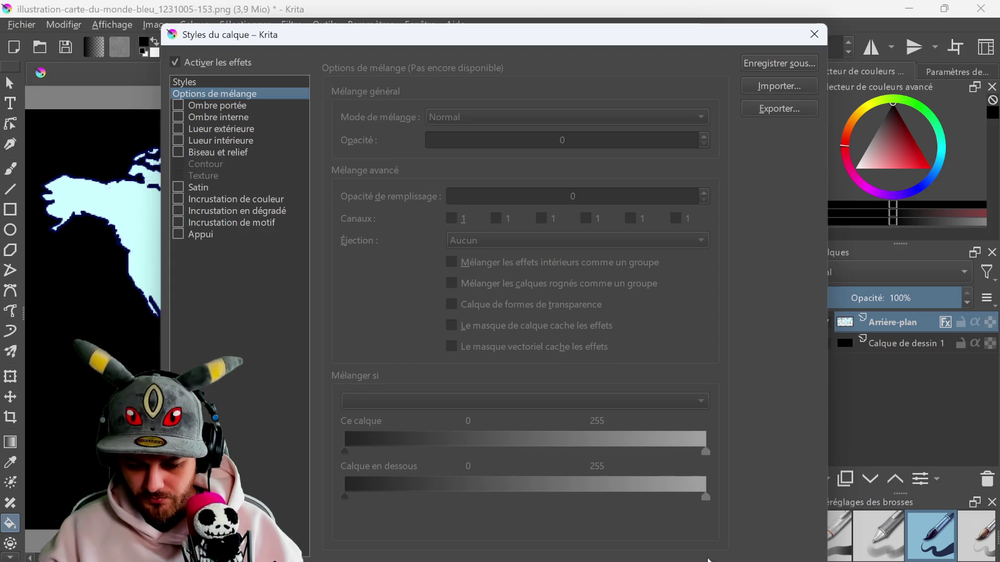
pyautogui.click(775, 557)
pyautogui.click(291, 25)
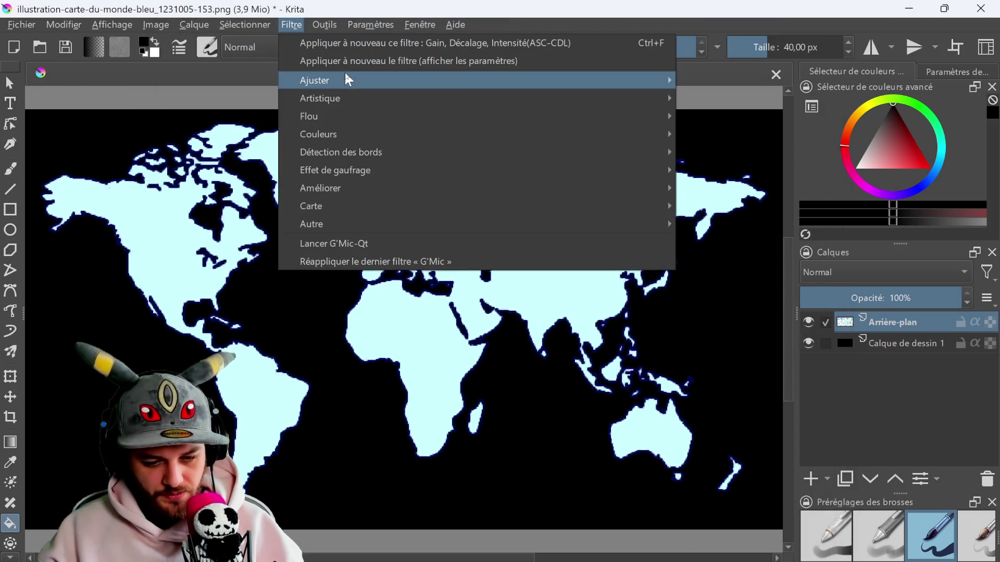
pyautogui.moveTo(346, 80)
pyautogui.click(696, 83)
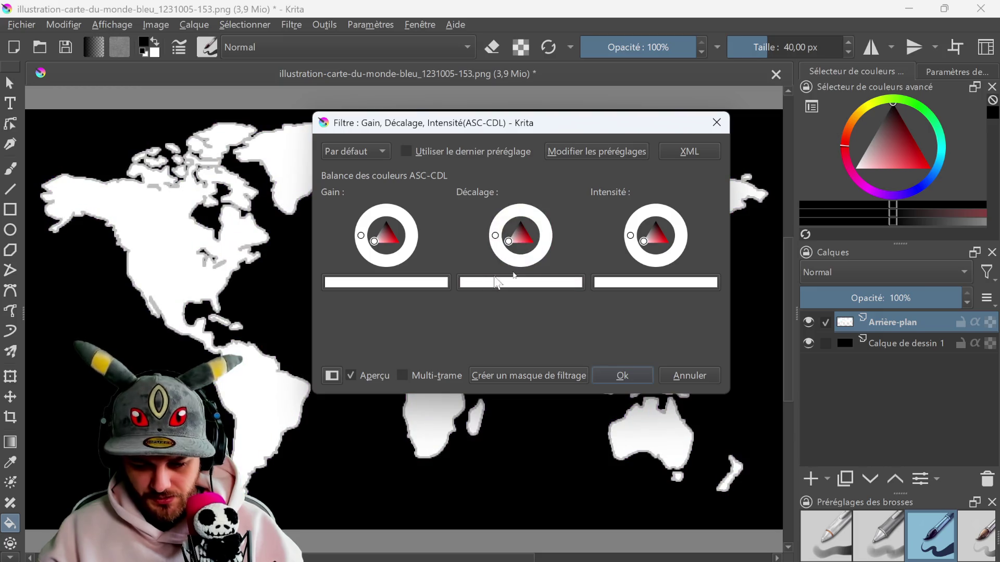
pyautogui.click(614, 375)
# - Export the map as a separate 153alpha PNG, then close the document without saving
pyautogui.click(21, 25)
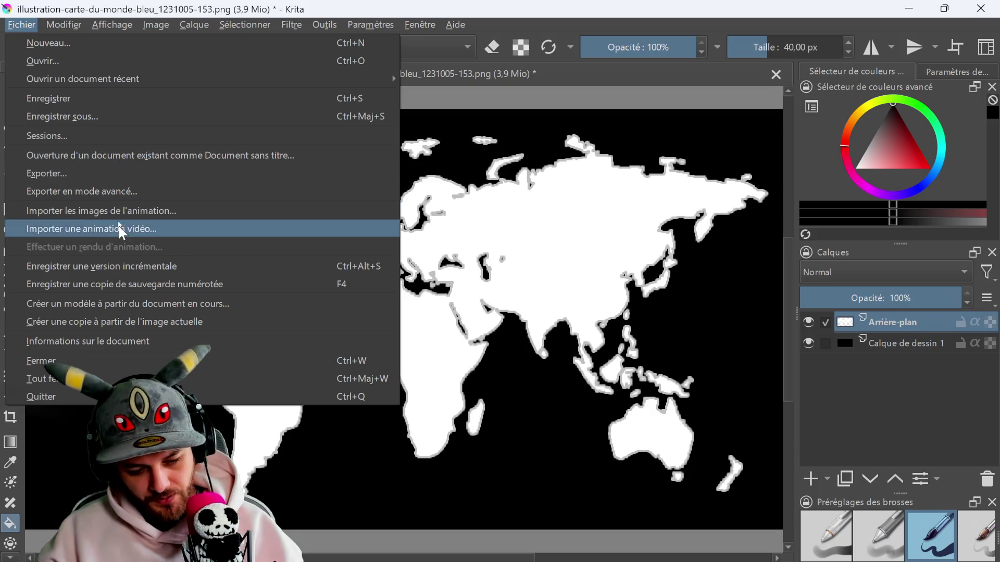
pyautogui.click(116, 188)
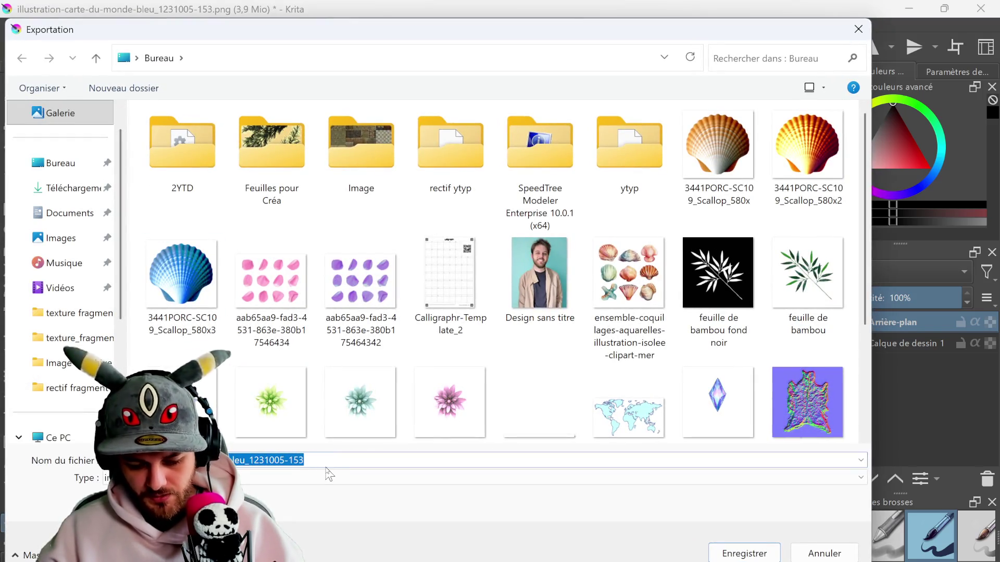
pyautogui.write('.png')
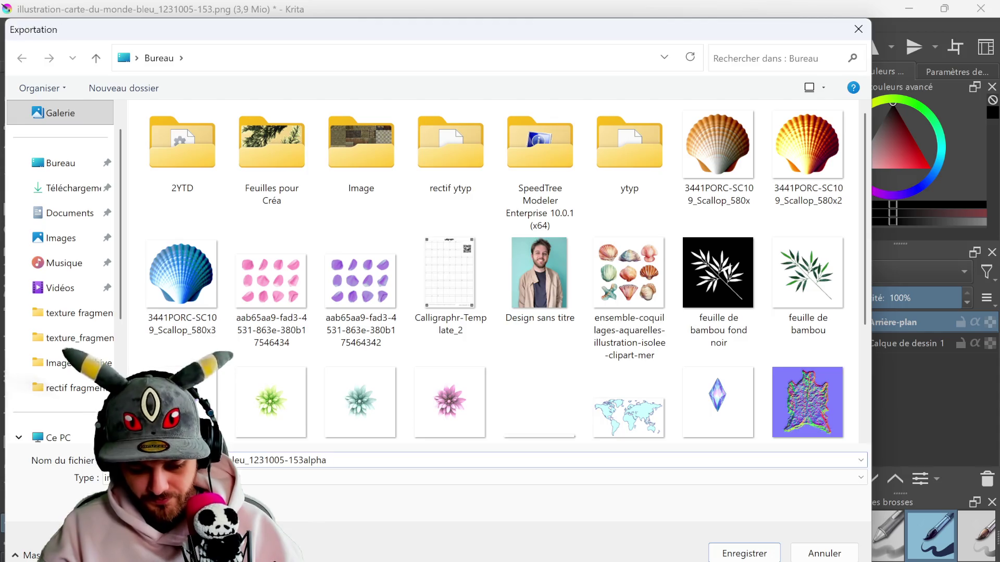
pyautogui.press('Return')
pyautogui.click(643, 510)
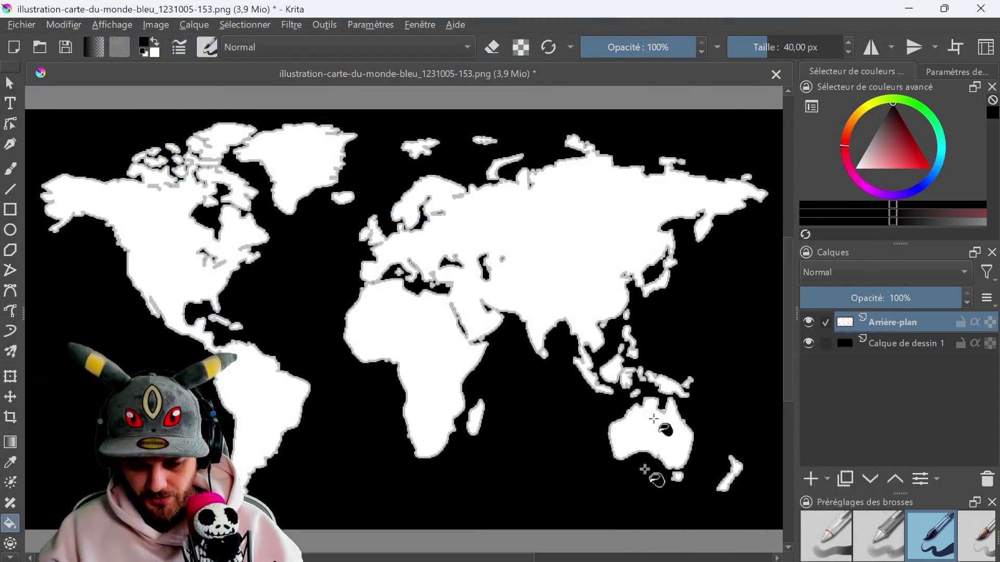
pyautogui.click(776, 75)
pyautogui.click(580, 343)
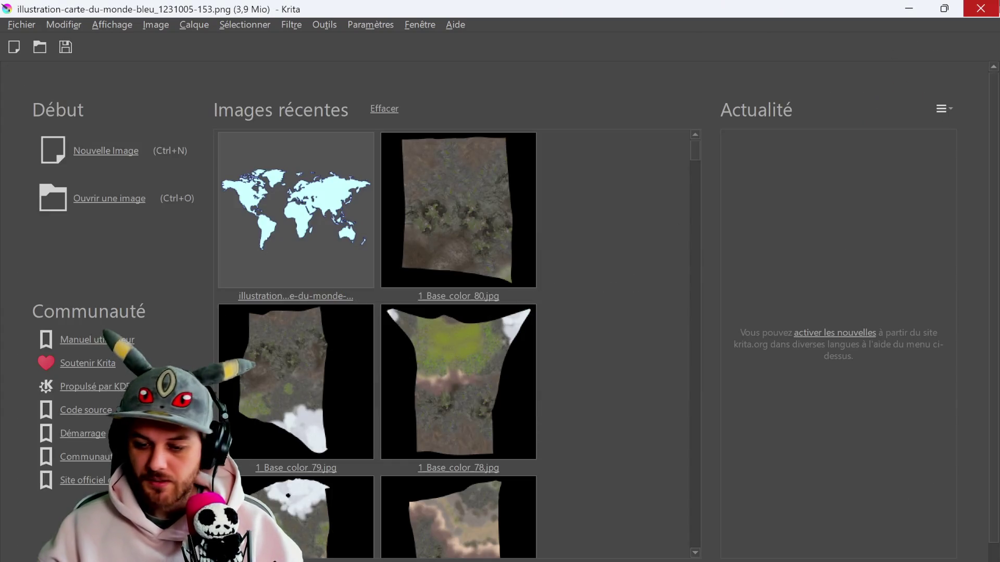
# - Quit Krita and turn a split of the Blender 3D view into a Shader Editor
pyautogui.click(989, 12)
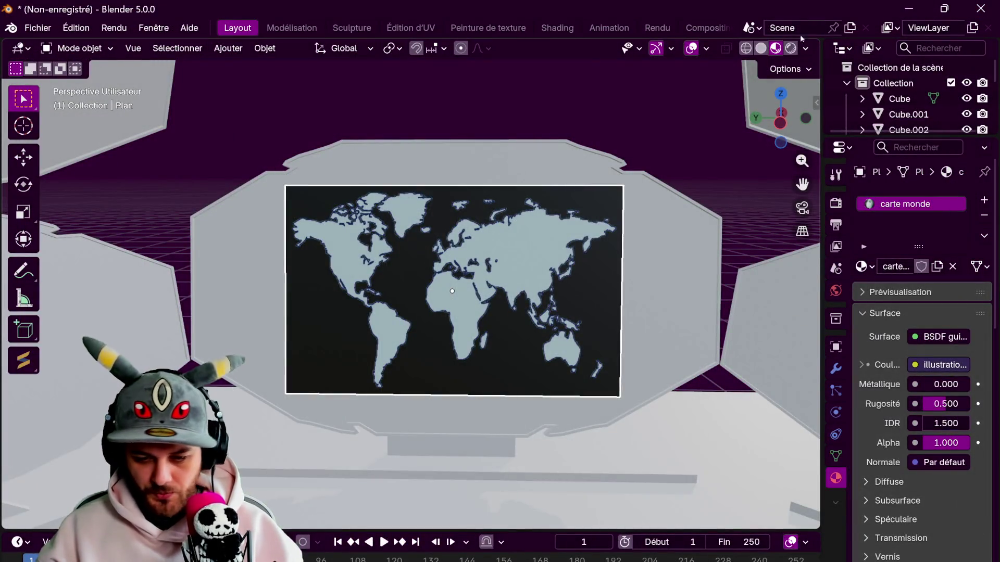
pyautogui.moveTo(816, 42); pyautogui.dragTo(275, 78)
pyautogui.click(294, 48)
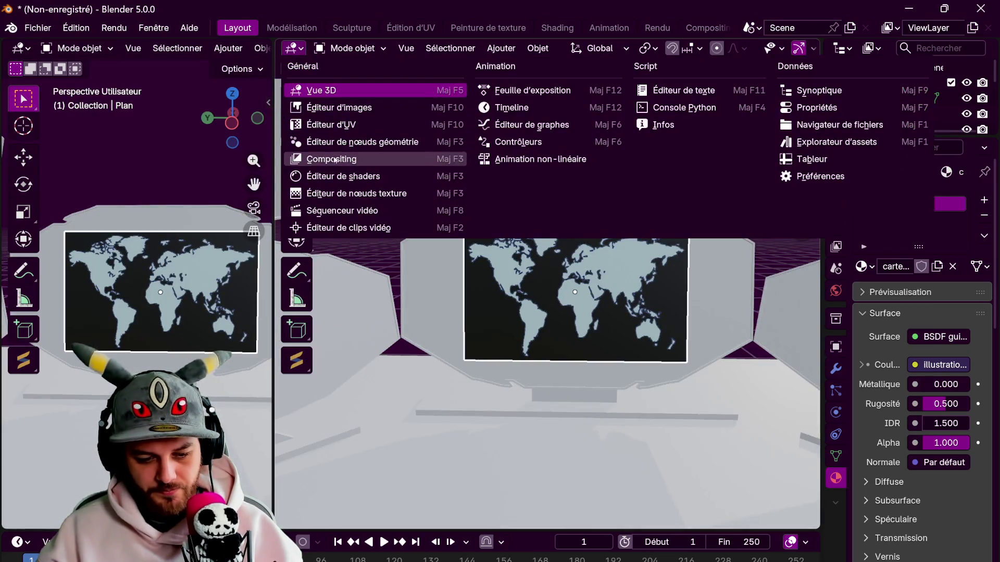
pyautogui.click(341, 178)
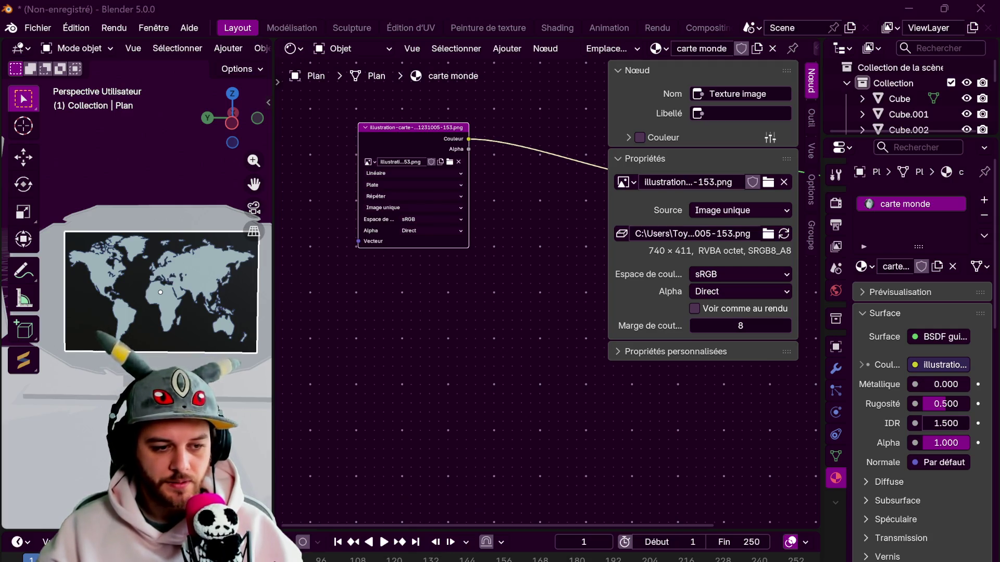
# - Add the 153alpha image as Non-couleur and link it to the BSDF Alpha input
pyautogui.moveTo(370, 306); pyautogui.dragTo(417, 222)
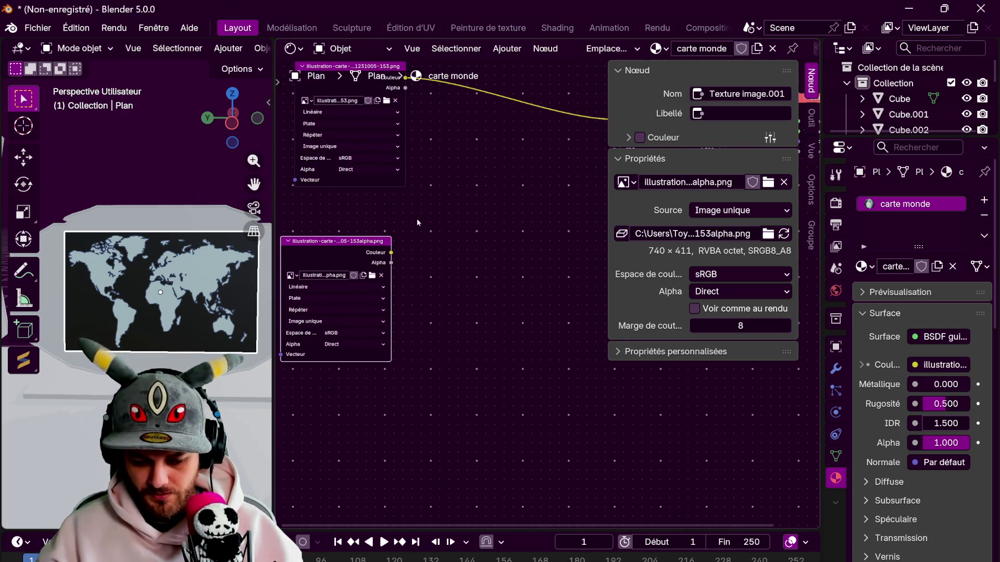
pyautogui.click(354, 333)
pyautogui.click(432, 394)
pyautogui.moveTo(440, 265); pyautogui.dragTo(331, 363, button='middle')
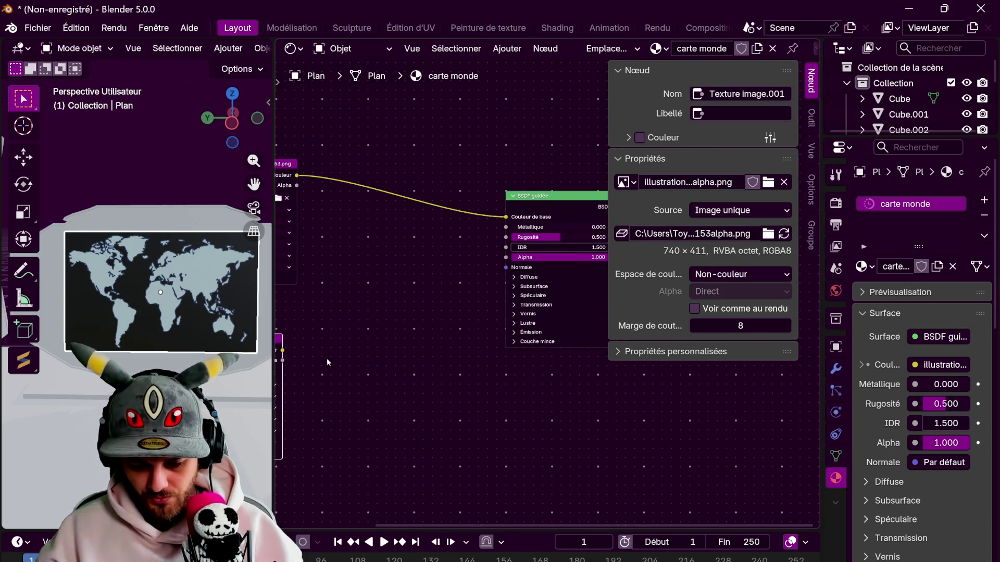
pyautogui.moveTo(282, 350); pyautogui.dragTo(507, 257)
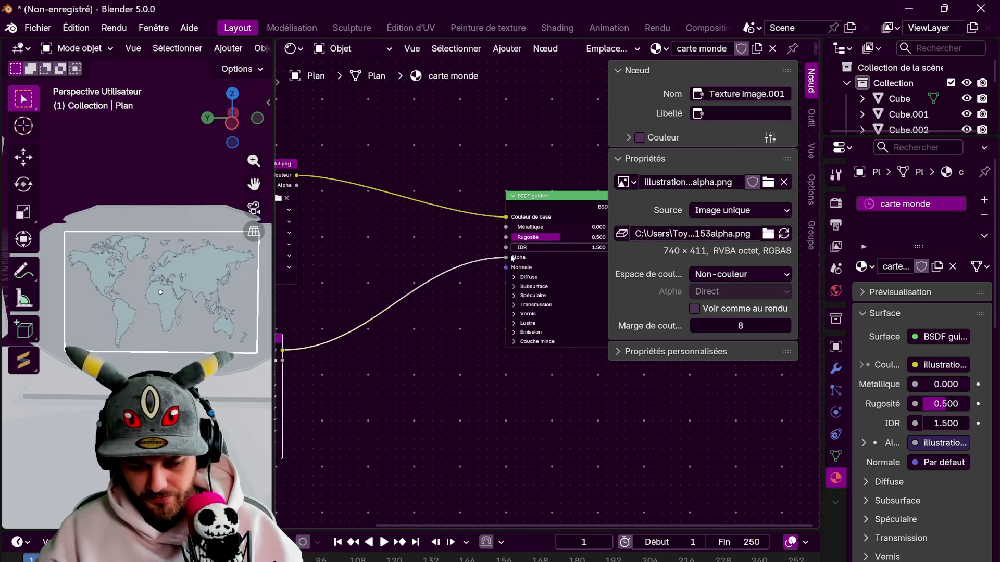
pyautogui.hotkey('ctrl', 'space')
pyautogui.scroll(5, 429, 296)
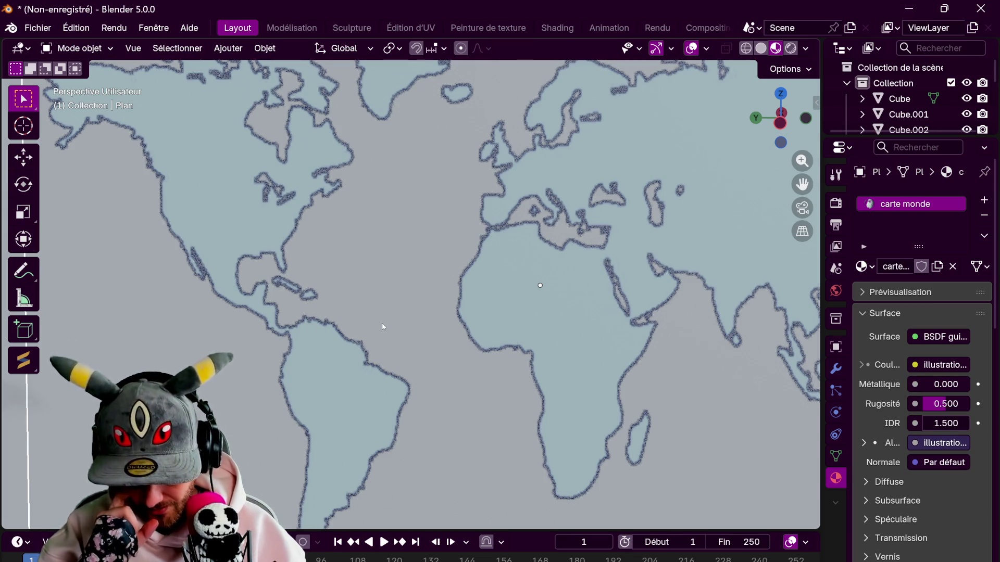
pyautogui.scroll(-5, 374, 276)
pyautogui.scroll(-3, 374, 276)
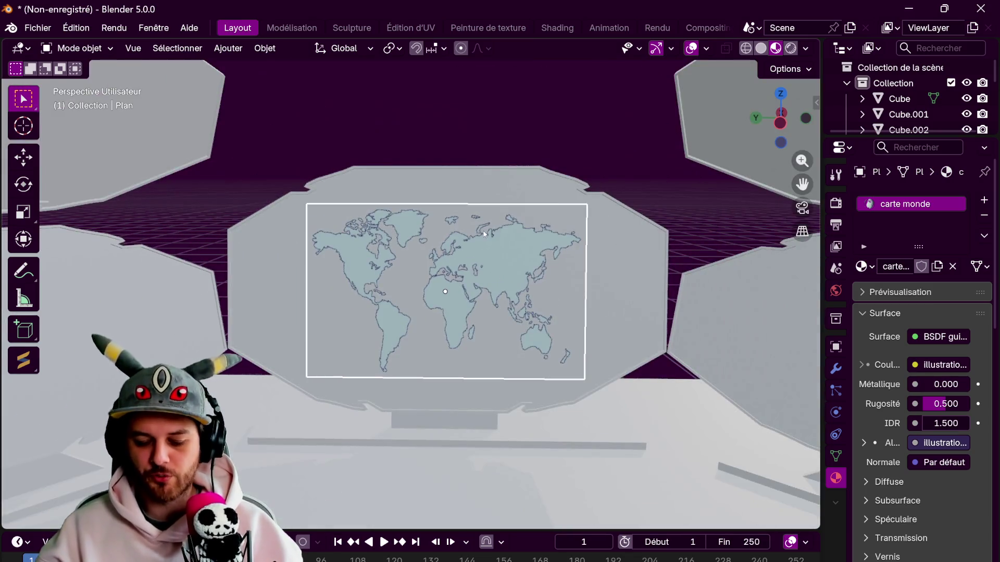
# - Split the 3D view side by side and make the right area a Shader Editor
pyautogui.rightClick(816, 218)
pyautogui.click(812, 232)
pyautogui.click(362, 208)
pyautogui.click(380, 48)
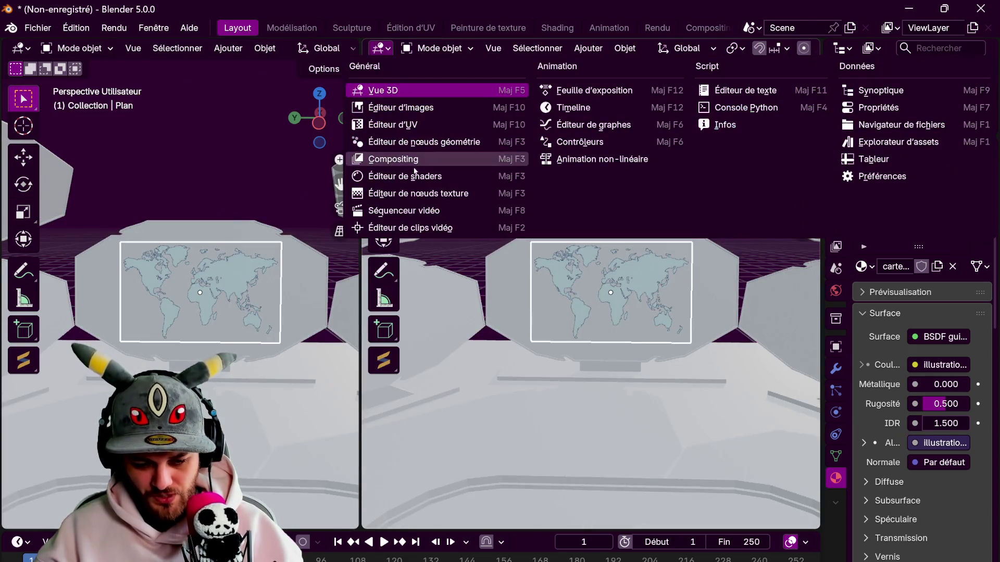
pyautogui.click(412, 176)
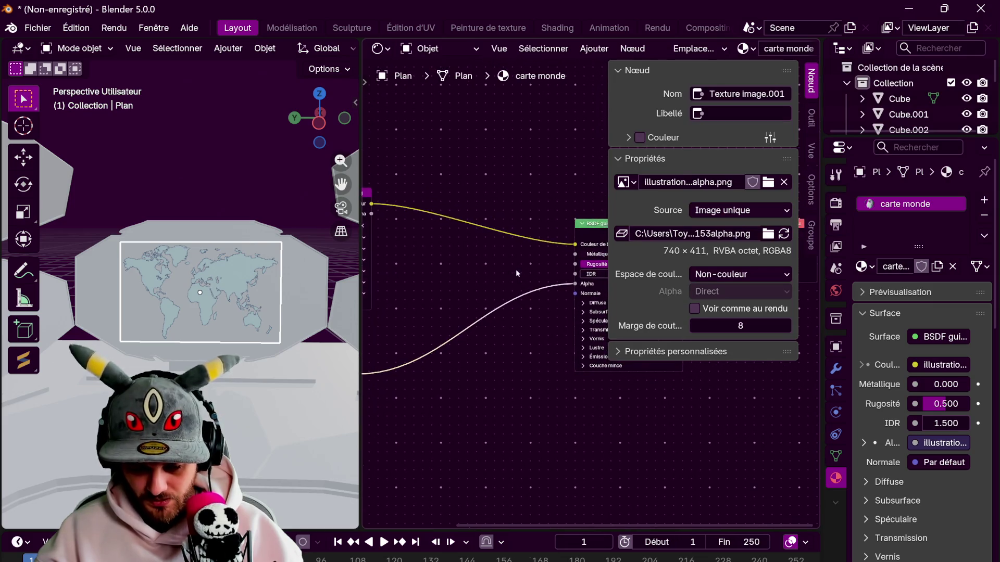
pyautogui.moveTo(580, 312); pyautogui.dragTo(554, 300, button='middle')
# - Link the map image colour to the BSDF Émission colour with strength 1
pyautogui.click(557, 345)
pyautogui.scroll(-1, 530, 352)
pyautogui.moveTo(363, 199); pyautogui.dragTo(372, 203)
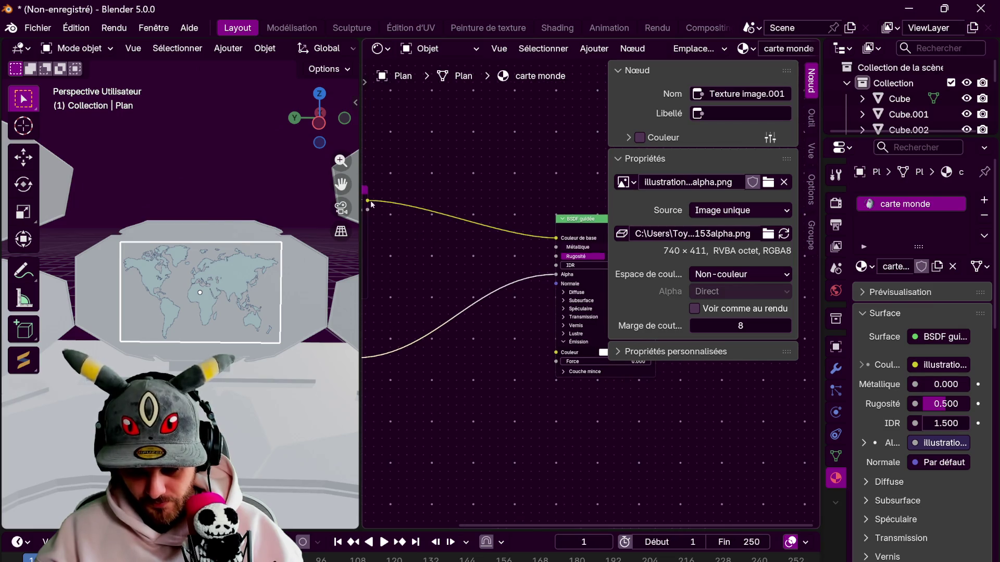
pyautogui.moveTo(455, 226); pyautogui.dragTo(556, 352)
pyautogui.click(610, 362)
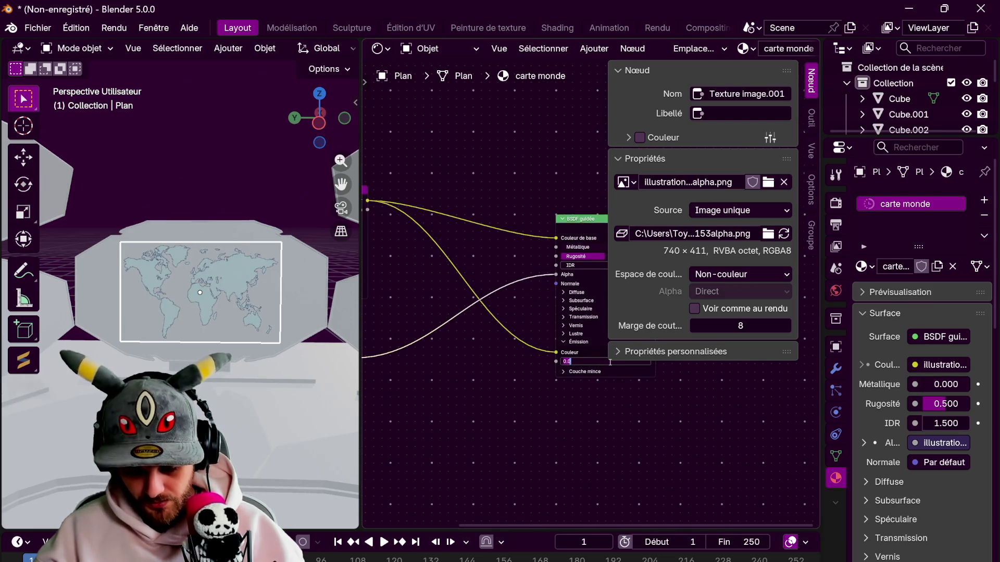
pyautogui.write('1')
pyautogui.press('Return')
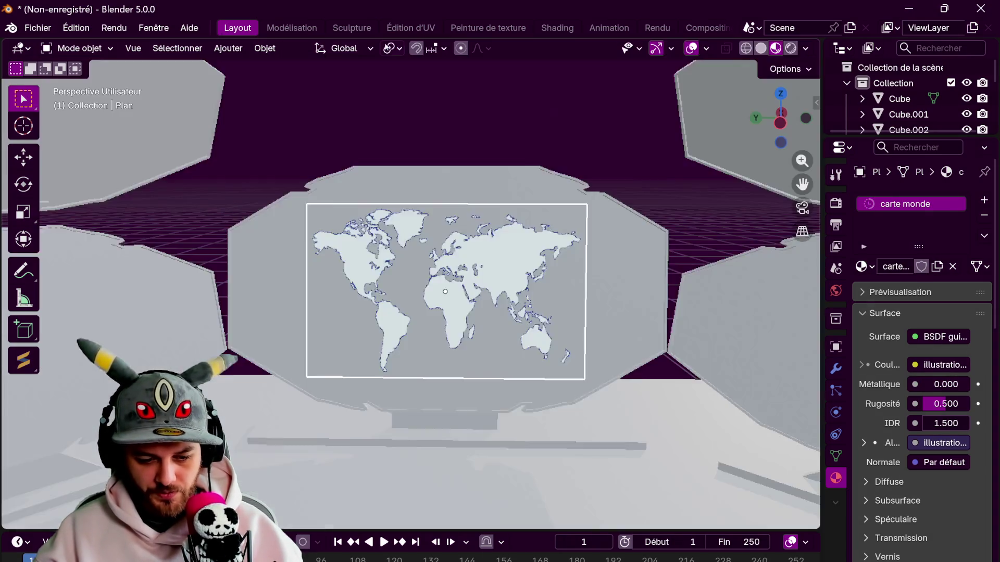
pyautogui.click(434, 99)
pyautogui.moveTo(546, 133)
pyautogui.mouseDown(button='middle')
pyautogui.moveTo(433, 174)
pyautogui.moveTo(483, 162)
pyautogui.moveTo(495, 170)
pyautogui.mouseUp(button='middle')
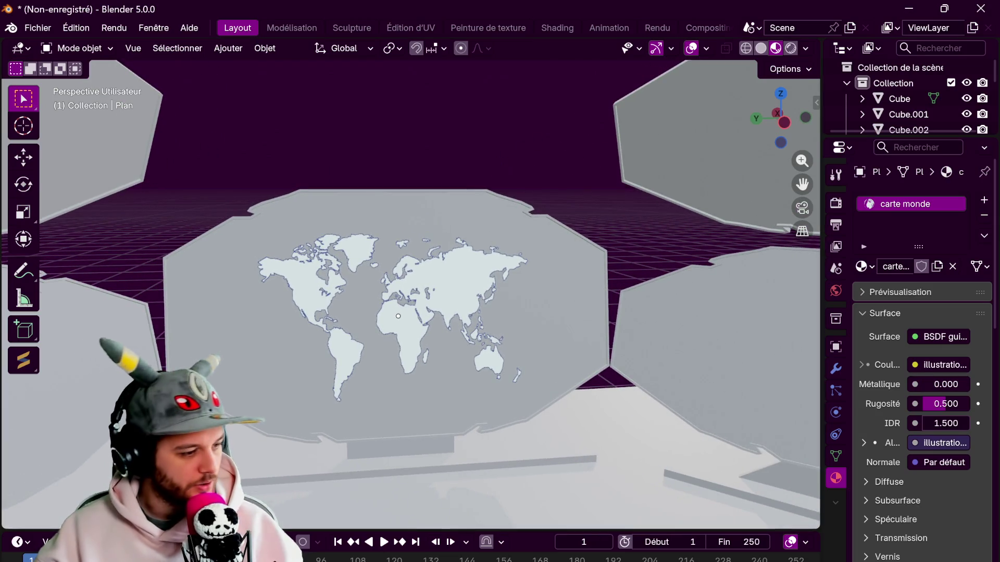
# - From top view, add a circle mesh and move it along X beside the map card
pyautogui.click(780, 93)
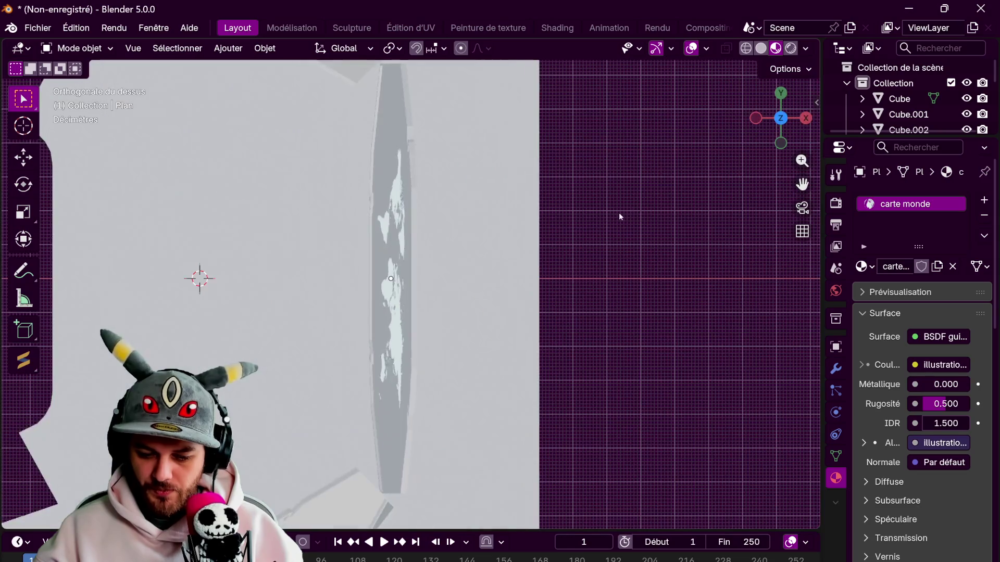
pyautogui.click(228, 48)
pyautogui.moveTo(276, 66)
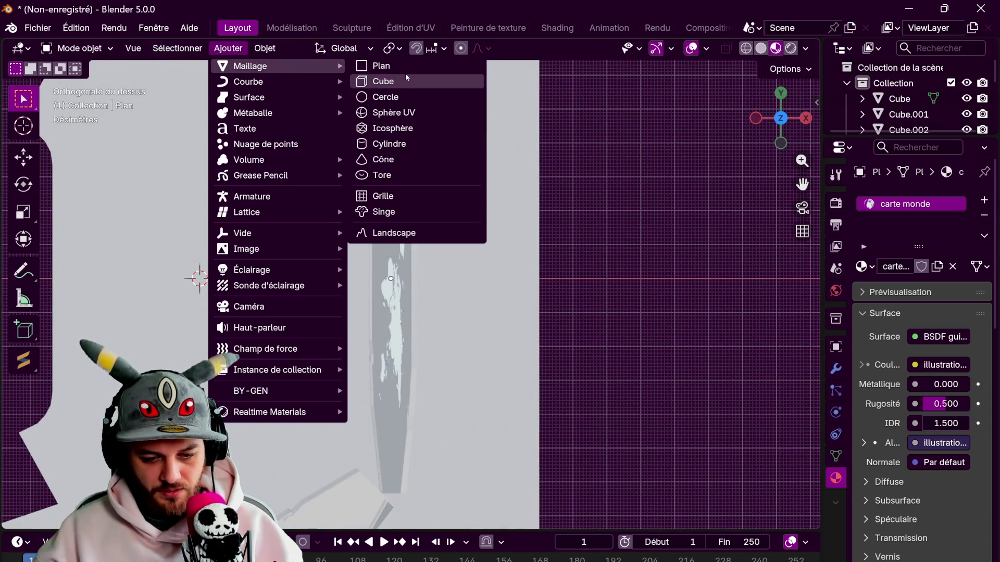
pyautogui.click(395, 98)
pyautogui.scroll(-3, 564, 314)
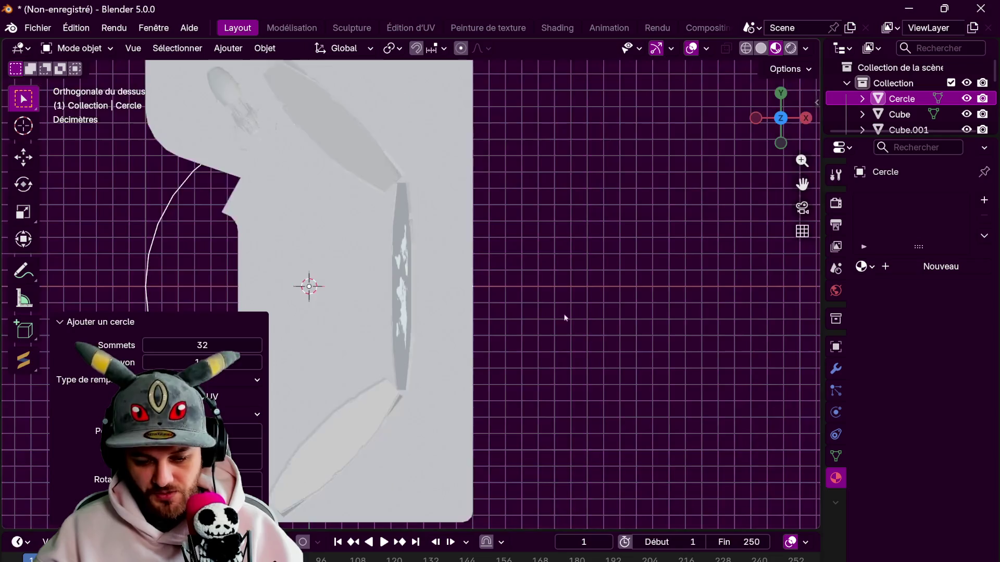
pyautogui.keyDown('shift'); pyautogui.moveTo(564, 314); pyautogui.dragTo(263, 248, button='middle'); pyautogui.keyUp('shift')
pyautogui.press('g')
pyautogui.press('y')
pyautogui.press('x')
pyautogui.click(663, 270)
pyautogui.moveTo(663, 269)
pyautogui.keyDown('shift'); pyautogui.mouseDown(button='middle')
pyautogui.moveTo(582, 424)
pyautogui.moveTo(552, 386)
pyautogui.moveTo(539, 300)
pyautogui.mouseUp(button='middle'); pyautogui.keyUp('shift')
pyautogui.scroll(2, 552, 385)
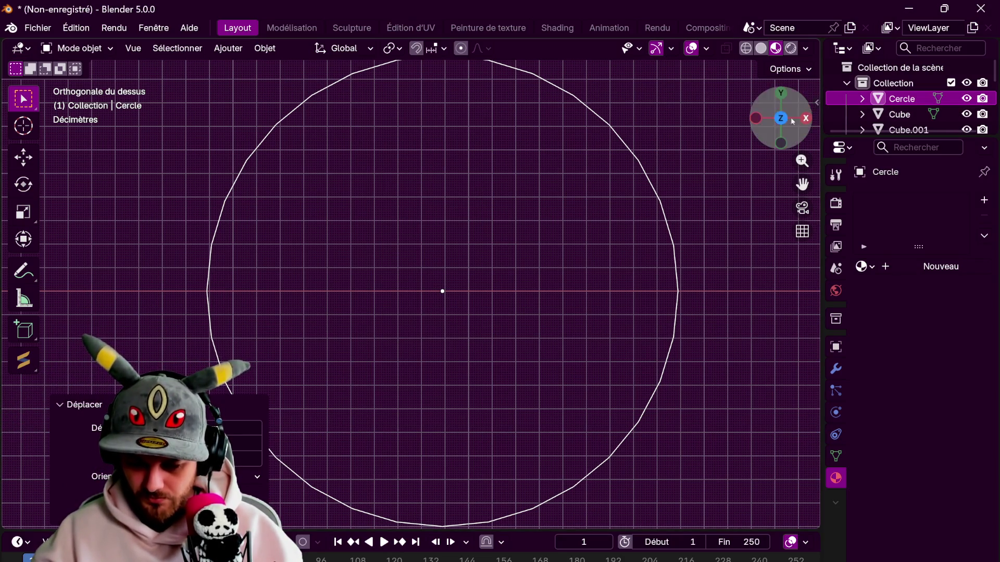
# - Check the circle's transform in the sidebar (X 2.889 m), then enter Edit Mode
pyautogui.click(816, 103)
pyautogui.moveTo(480, 324)
pyautogui.keyDown('shift'); pyautogui.mouseDown(button='middle')
pyautogui.moveTo(451, 293)
pyautogui.moveTo(468, 343)
pyautogui.mouseUp(button='middle'); pyautogui.keyUp('shift')
pyautogui.scroll(-2, 442, 288)
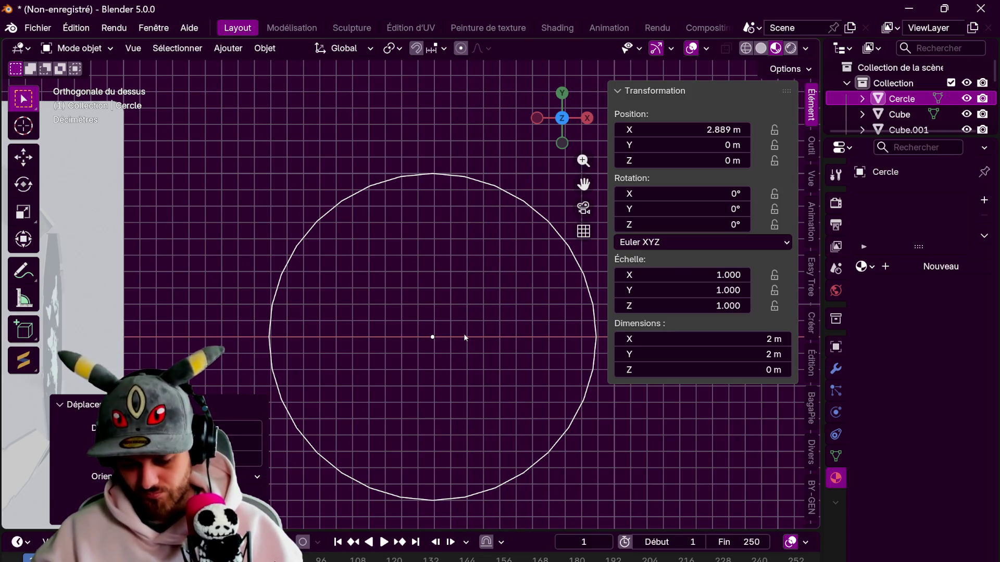
pyautogui.press('i')
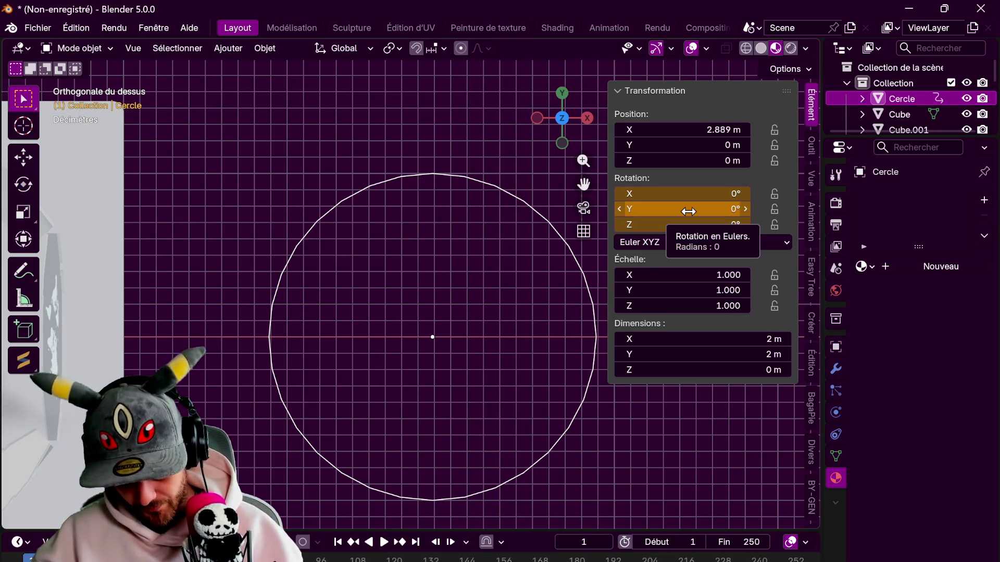
pyautogui.hotkey('ctrl', 'z')
pyautogui.keyDown('shift'); pyautogui.moveTo(475, 308); pyautogui.dragTo(454, 282, button='middle'); pyautogui.keyUp('shift')
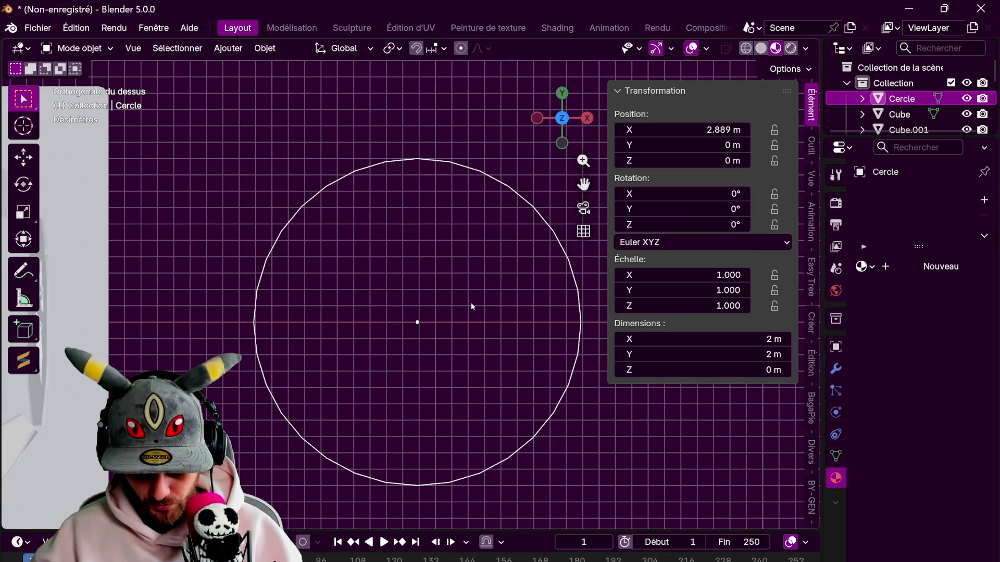
pyautogui.press('Tab')
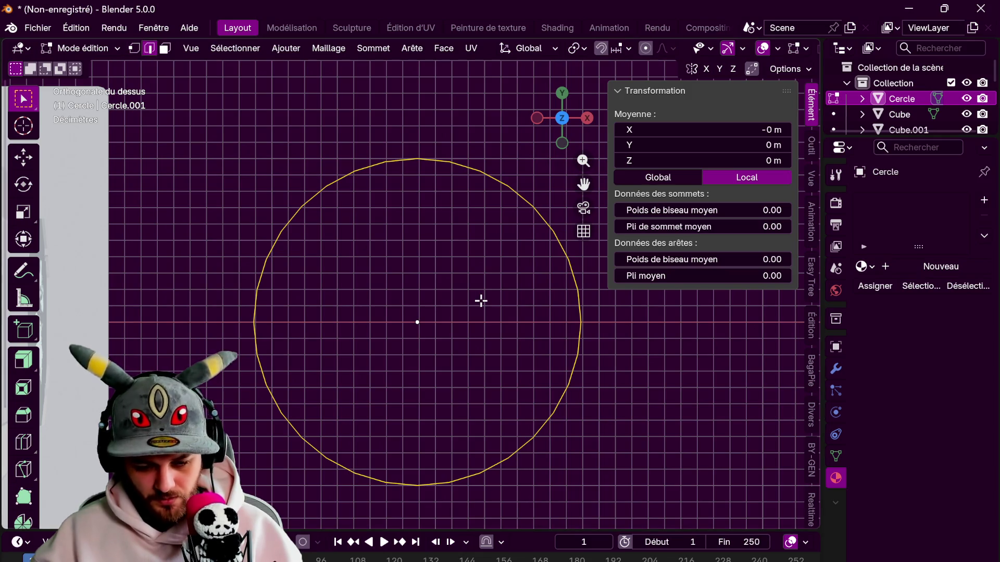
# - Extrude and scale the circle's edge loop inward three times to form concentric rings
pyautogui.press('e')
pyautogui.press('s')
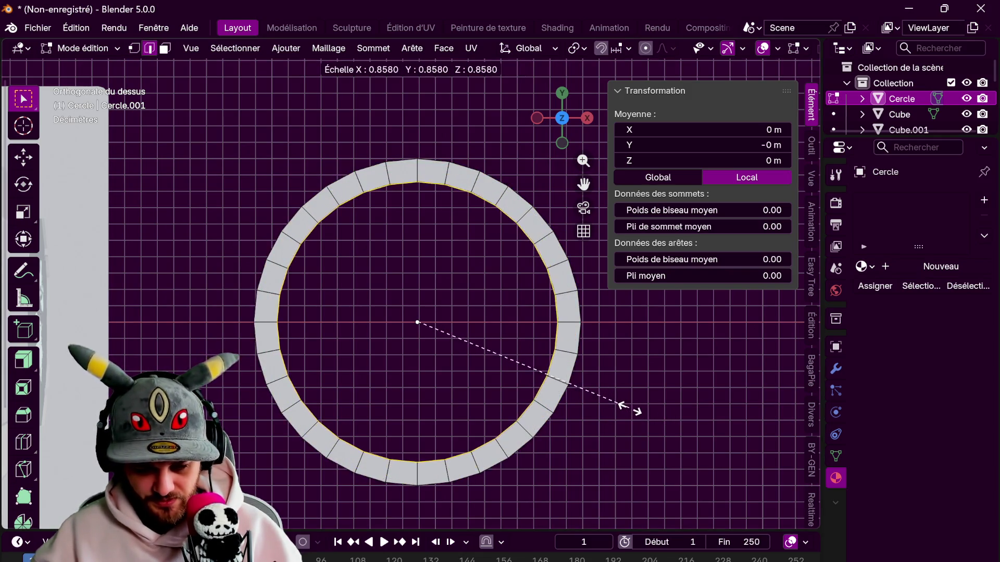
pyautogui.click(618, 405)
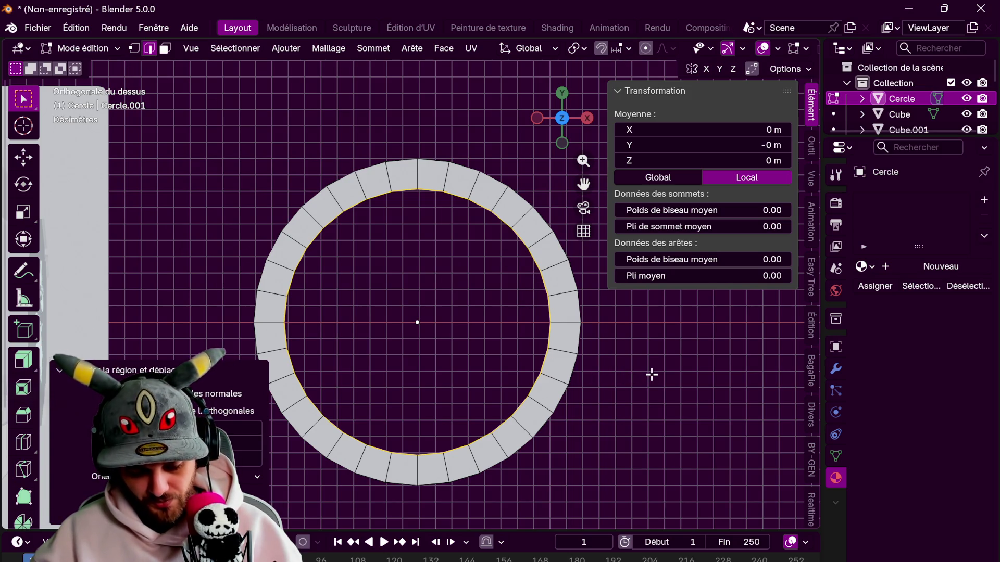
pyautogui.press('e')
pyautogui.press('s')
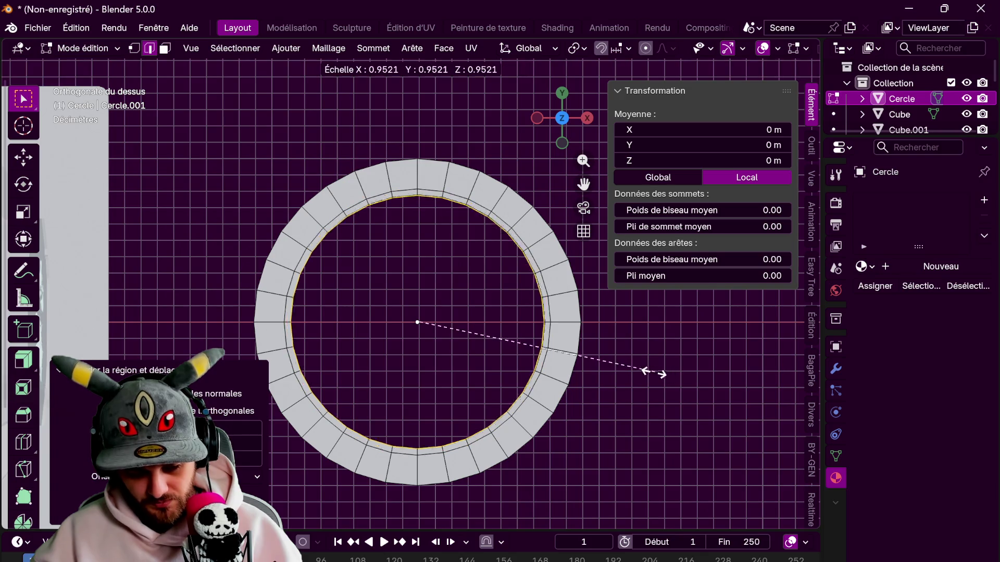
pyautogui.click(607, 367)
pyautogui.press('e')
pyautogui.press('s')
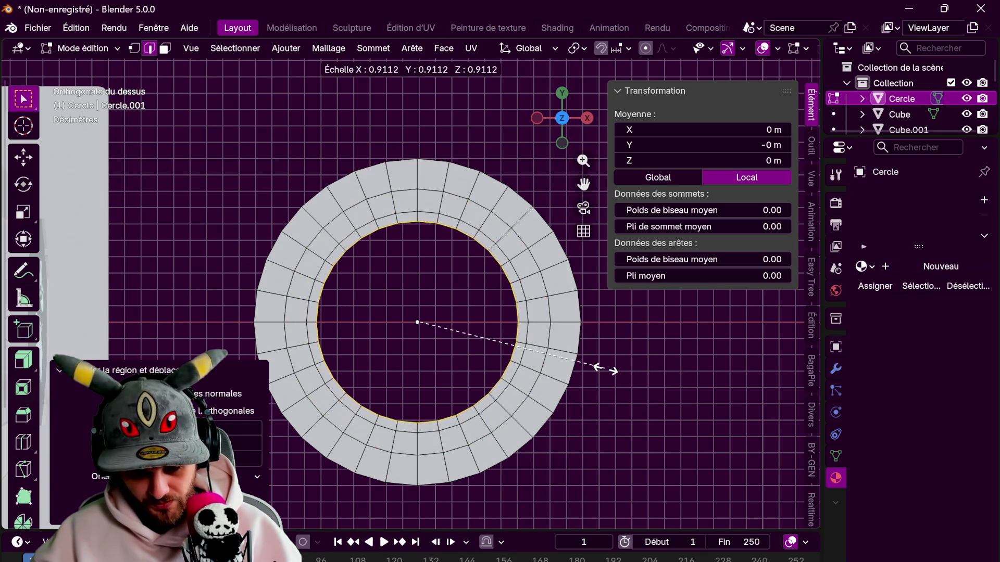
pyautogui.click(601, 369)
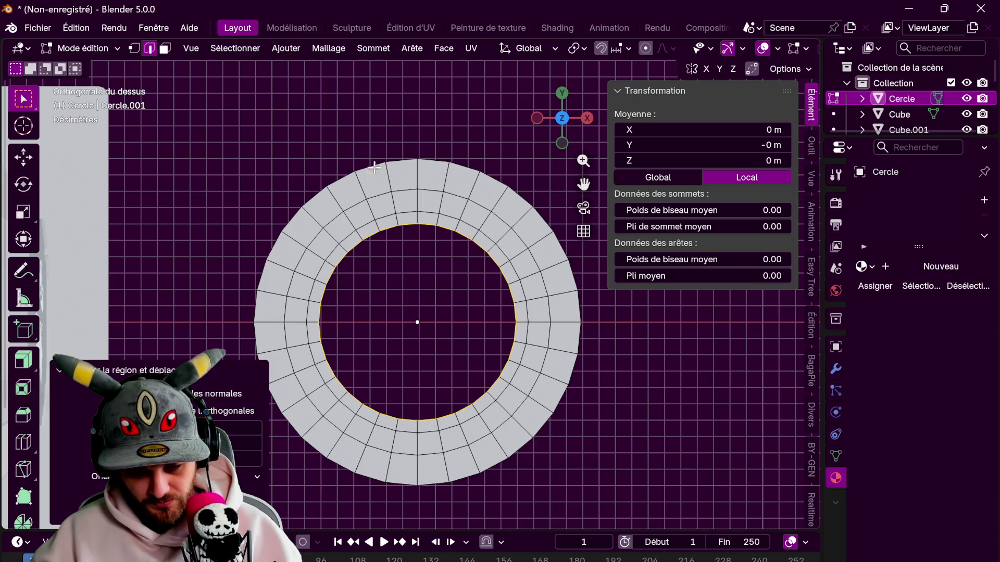
# - Delete the middle loop of faces to leave a gap between the rings
pyautogui.press('3')
pyautogui.keyDown('alt'); pyautogui.click(418, 204); pyautogui.keyUp('alt')
pyautogui.press('x')
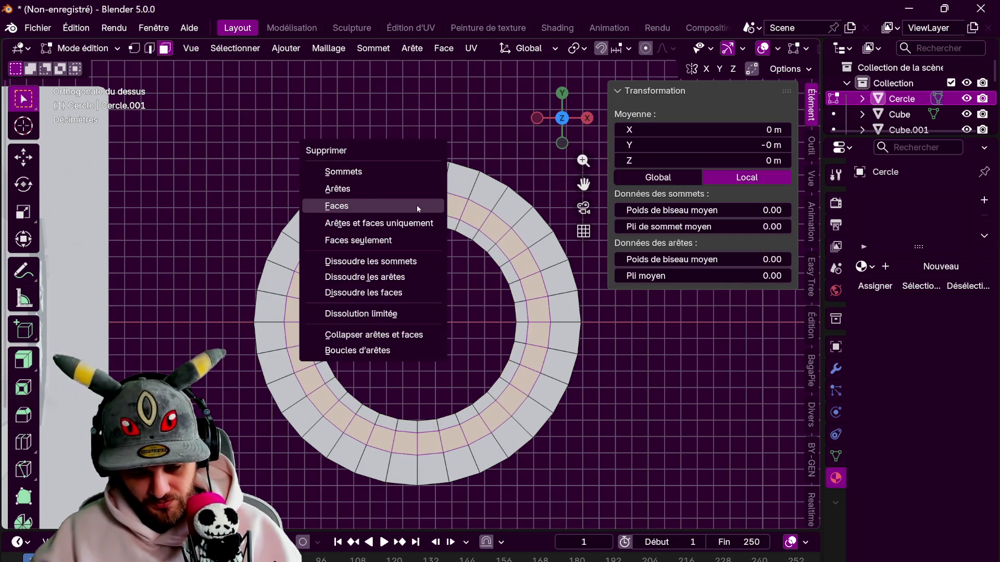
pyautogui.click(417, 207)
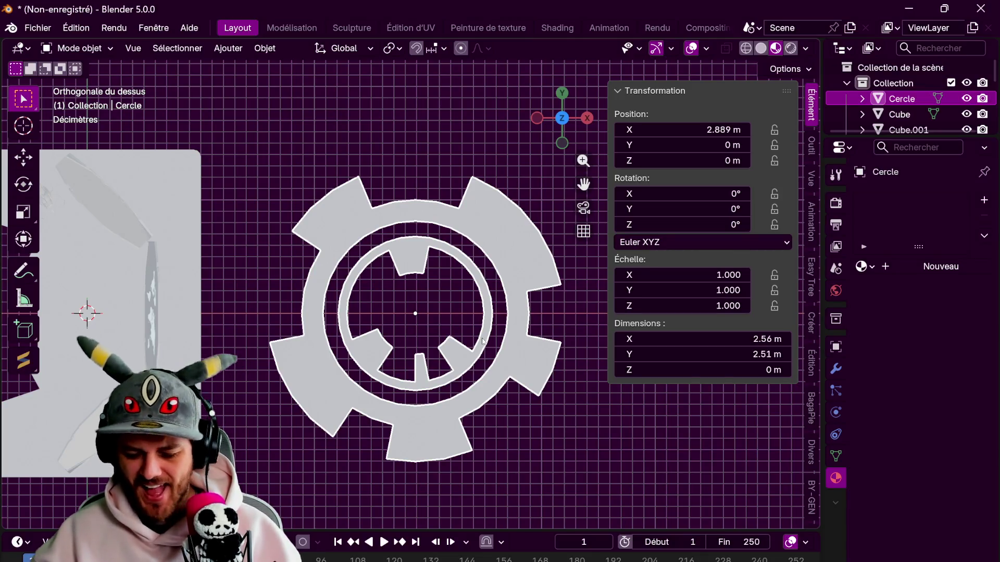
# - Scale the gear emblem down to 0.607
pyautogui.press('s')
pyautogui.click(509, 359)
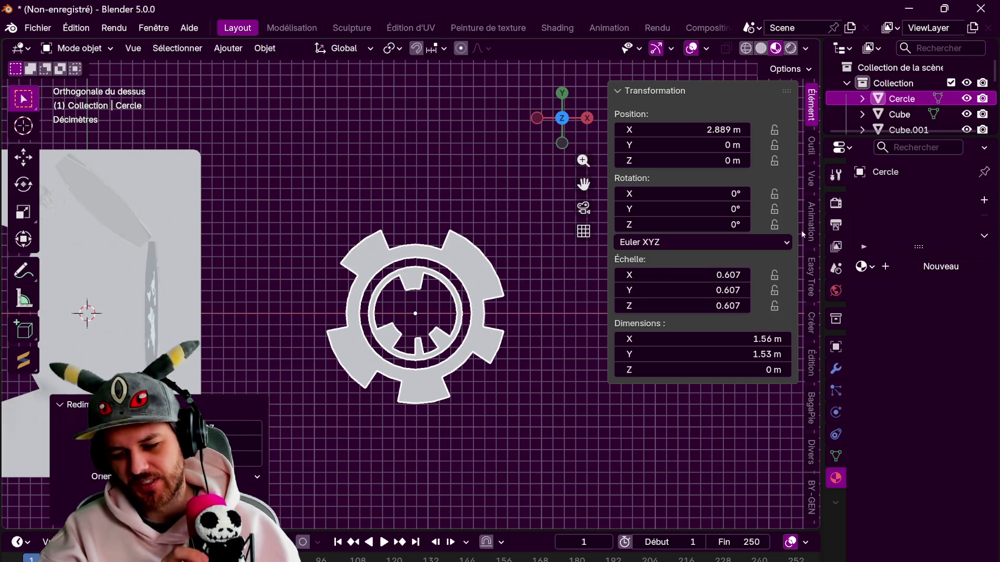
pyautogui.scroll(-4, 815, 245)
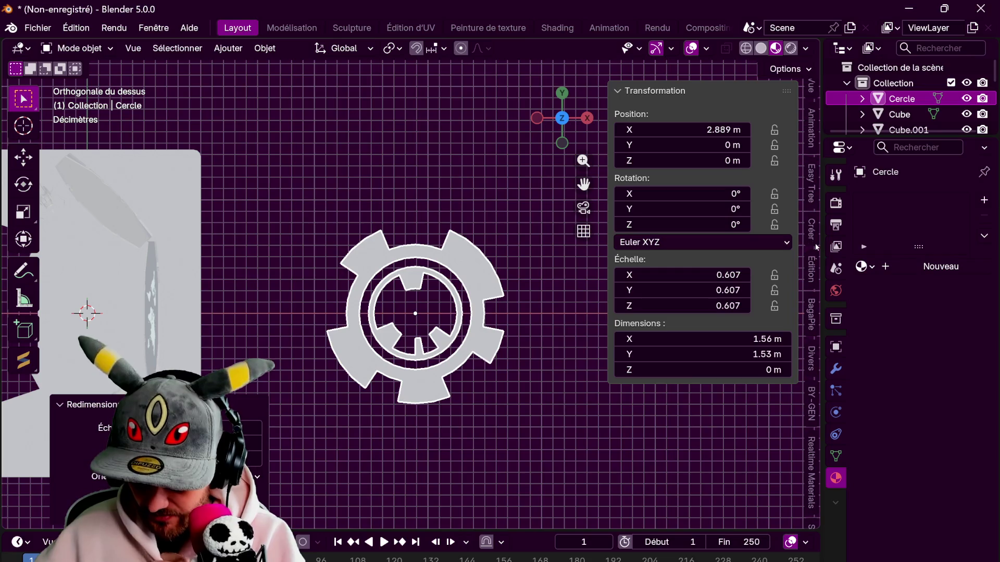
# - Apply the Abstract > Blue Light material from the Realtime Materials panel
pyautogui.click(811, 471)
pyautogui.click(705, 116)
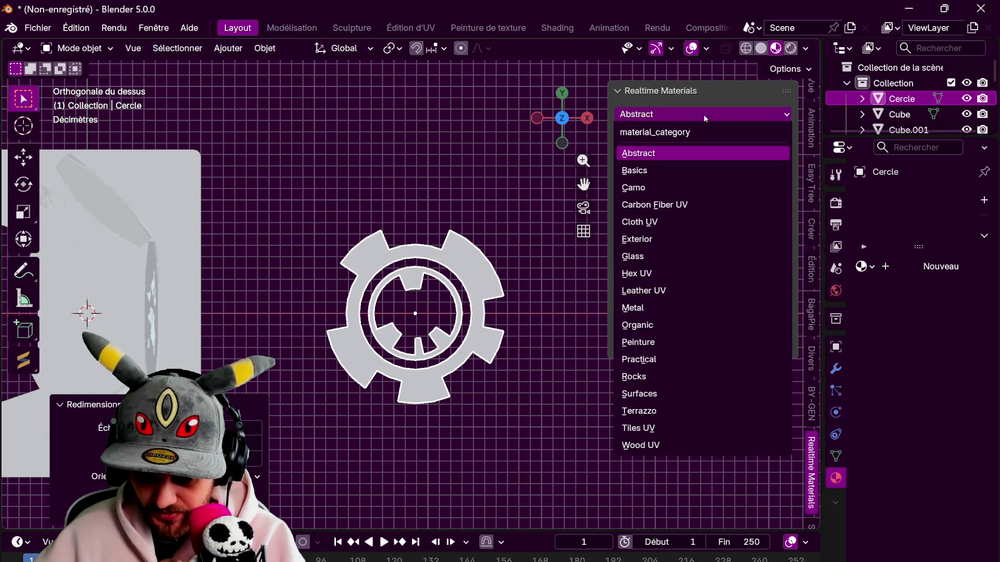
pyautogui.click(657, 154)
pyautogui.click(695, 181)
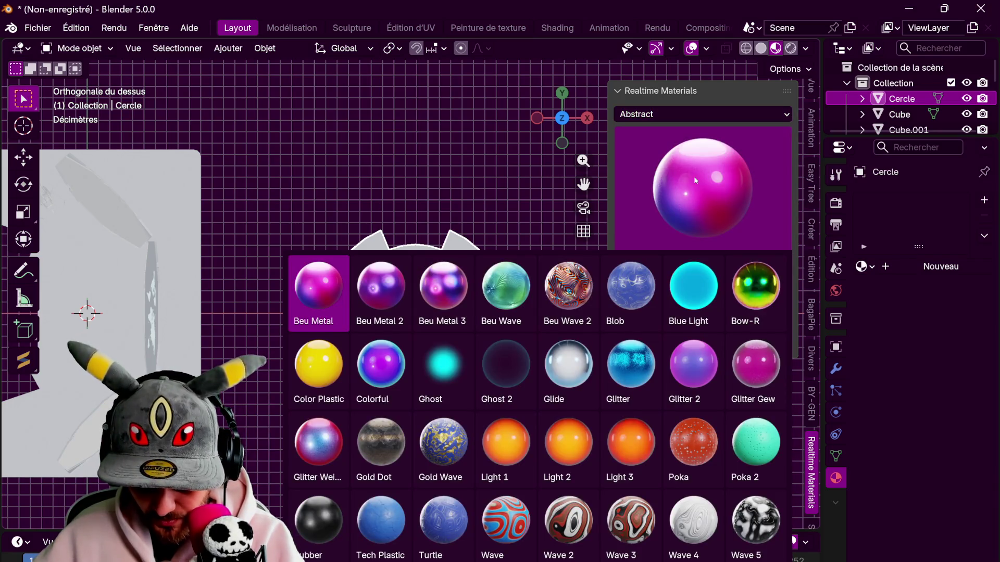
pyautogui.click(693, 285)
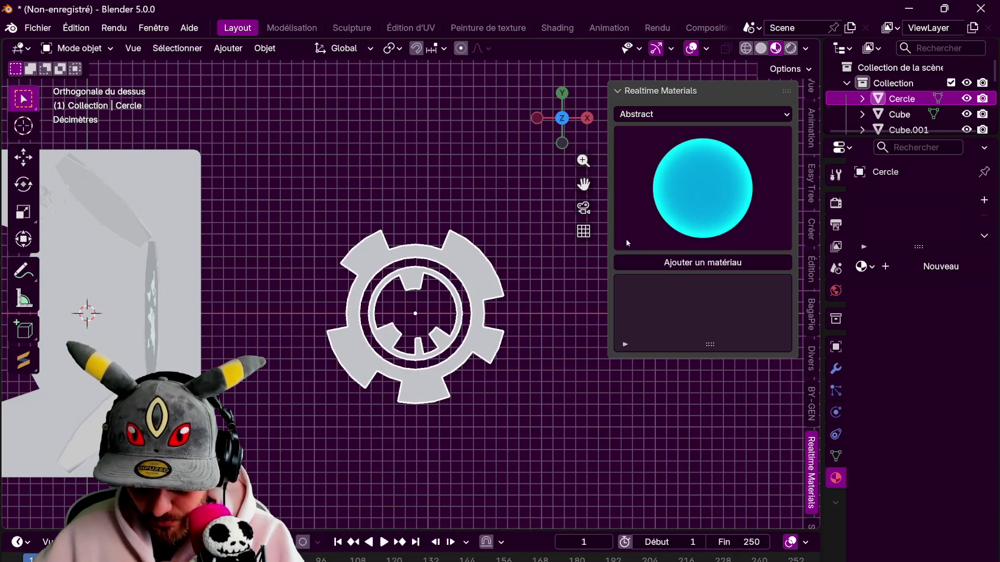
pyautogui.click(687, 269)
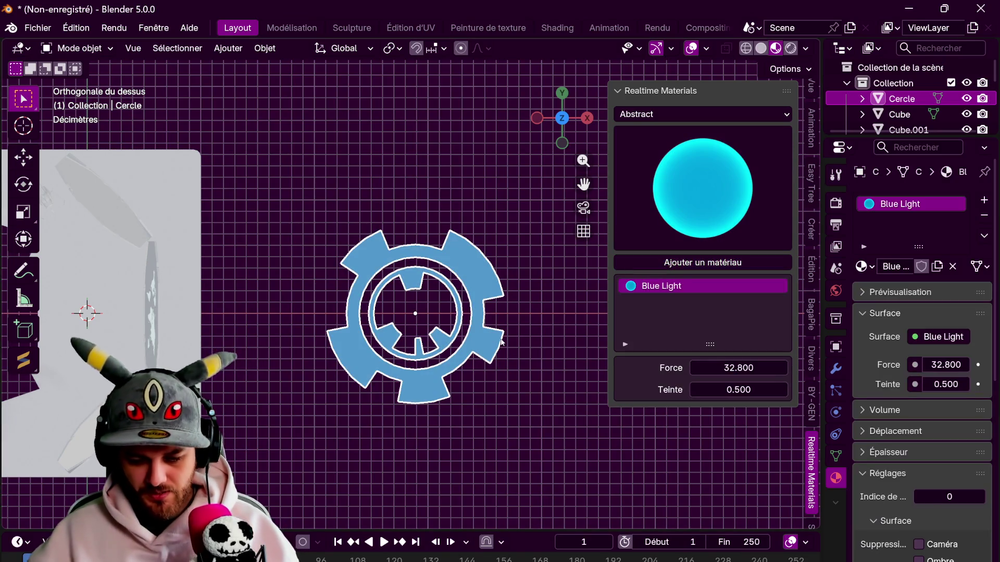
pyautogui.scroll(-3, 479, 335)
pyautogui.keyDown('shift'); pyautogui.moveTo(479, 335); pyautogui.dragTo(532, 325, button='middle'); pyautogui.keyUp('shift')
# - Move the blue gear onto the world-map card and shrink it twice
pyautogui.moveTo(544, 311)
pyautogui.mouseDown()
pyautogui.moveTo(358, 300)
pyautogui.moveTo(369, 300)
pyautogui.mouseUp()
pyautogui.moveTo(368, 300)
pyautogui.mouseDown(button='middle')
pyautogui.moveTo(511, 199)
pyautogui.moveTo(423, 307)
pyautogui.moveTo(498, 229)
pyautogui.mouseUp(button='middle')
pyautogui.press('s')
pyautogui.click(419, 293)
pyautogui.moveTo(419, 293); pyautogui.dragTo(395, 343, button='middle')
pyautogui.moveTo(395, 344); pyautogui.dragTo(398, 216)
pyautogui.press('s')
pyautogui.click(425, 227)
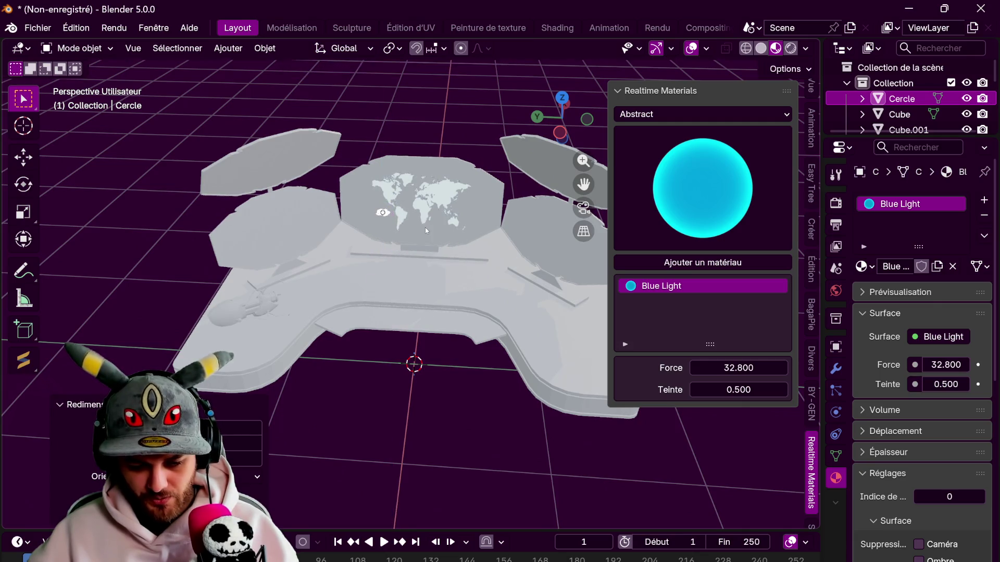
# - In front view, rotate the gear and reposition it on the map
pyautogui.scroll(5, 425, 227)
pyautogui.moveTo(425, 352); pyautogui.dragTo(529, 136, button='middle')
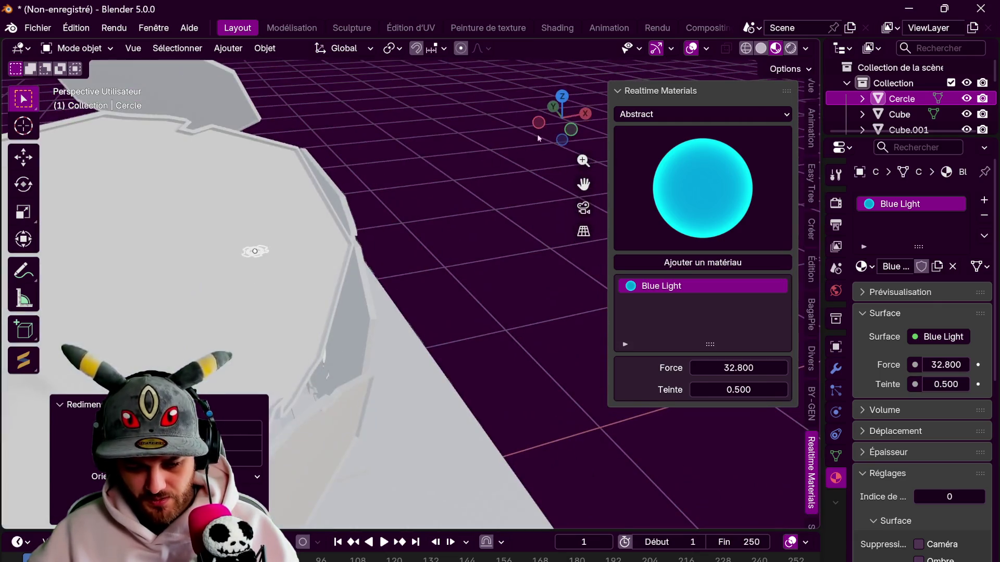
pyautogui.press('KP_1')
pyautogui.scroll(3, 365, 276)
pyautogui.scroll(1, 362, 303)
pyautogui.press('r')
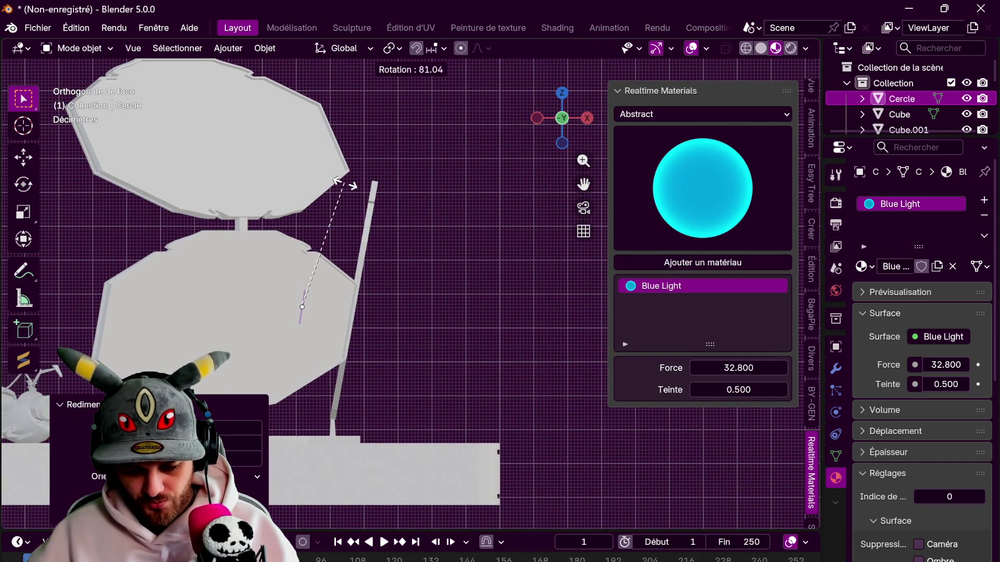
pyautogui.click(348, 187)
pyautogui.press('g')
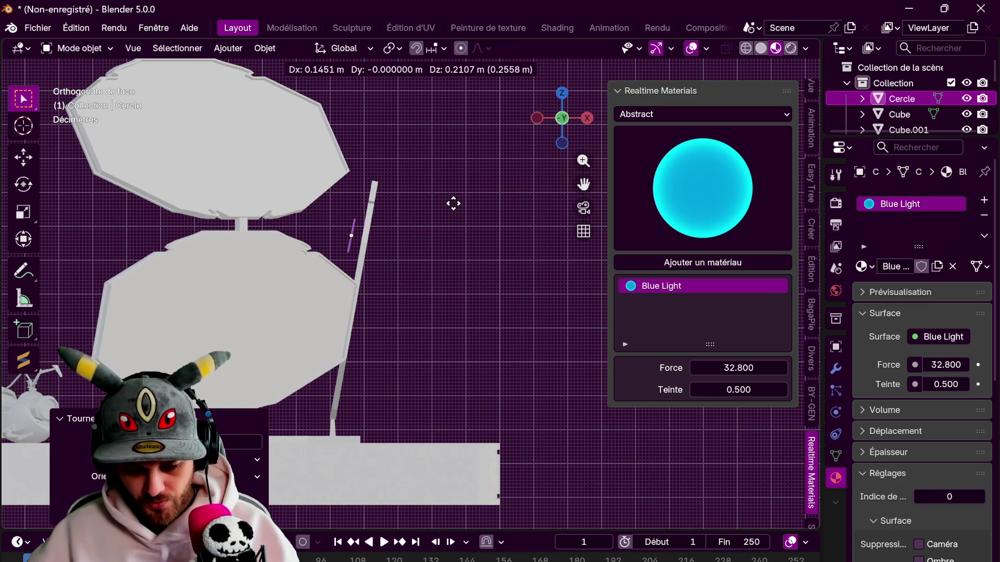
pyautogui.click(453, 203)
# - Shrink the gear again and move it over Europe
pyautogui.press('ctrl+KP_3')
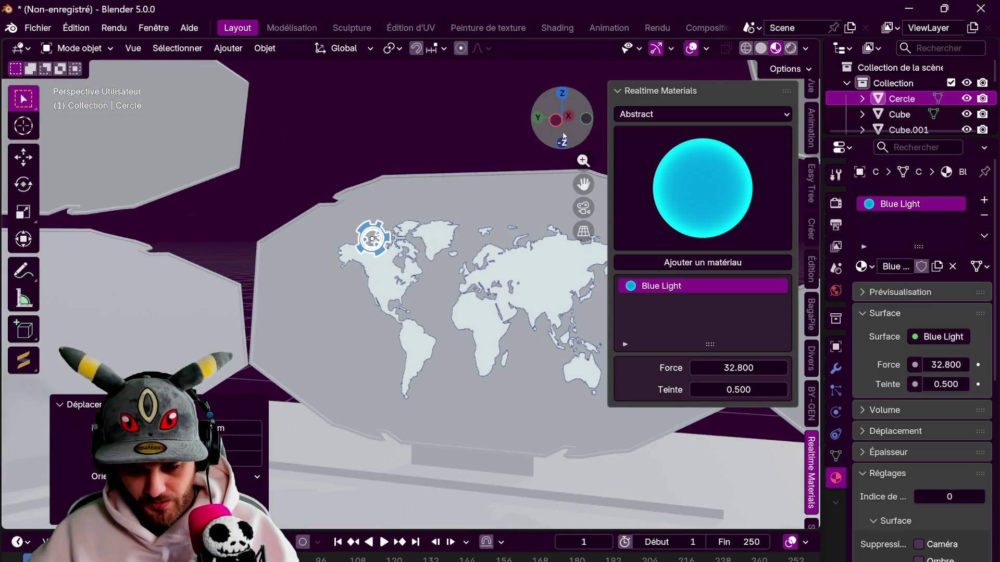
pyautogui.scroll(2, 473, 237)
pyautogui.press('s')
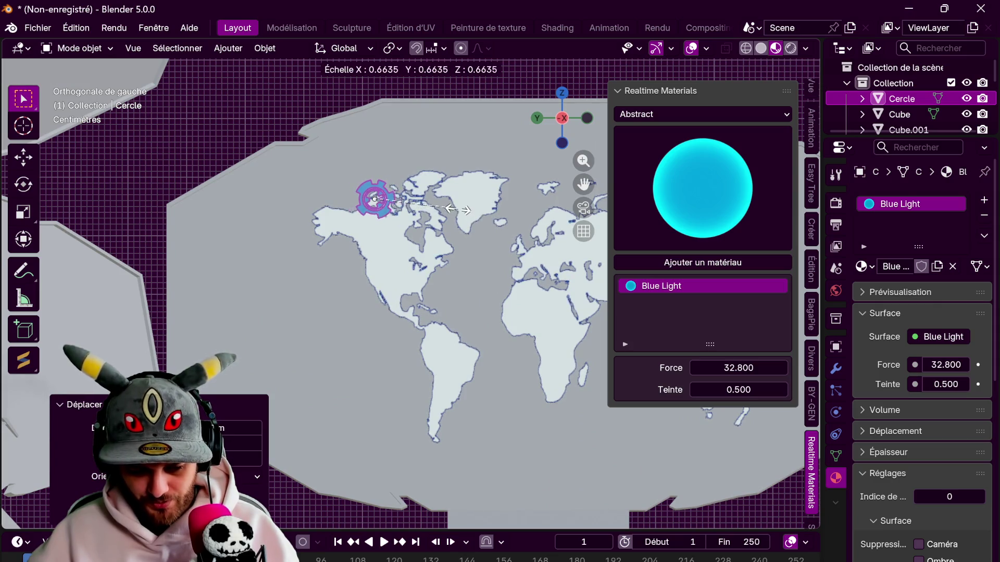
pyautogui.click(454, 208)
pyautogui.moveTo(454, 209)
pyautogui.mouseDown(button='middle')
pyautogui.moveTo(370, 178)
pyautogui.moveTo(350, 195)
pyautogui.mouseUp(button='middle')
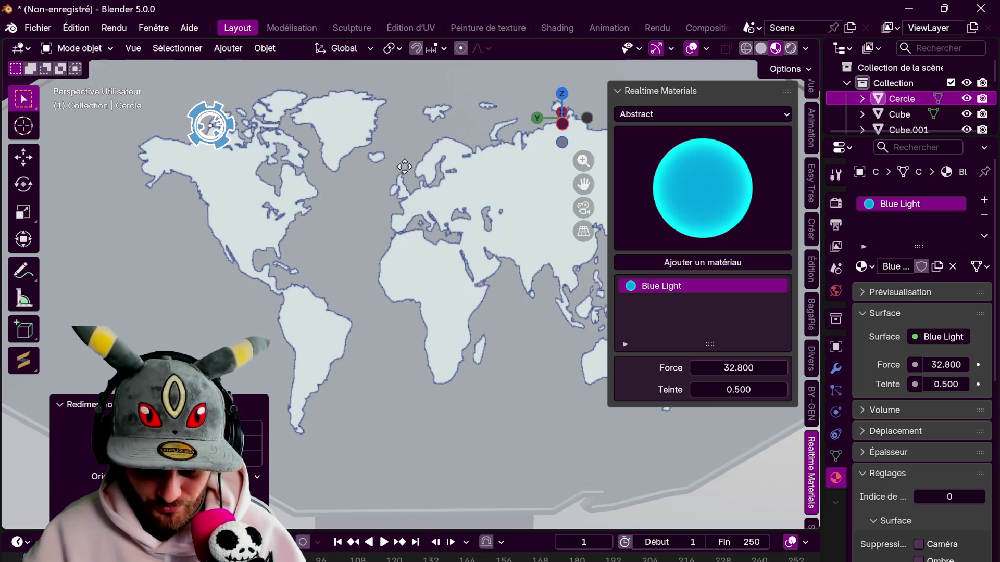
pyautogui.press('g')
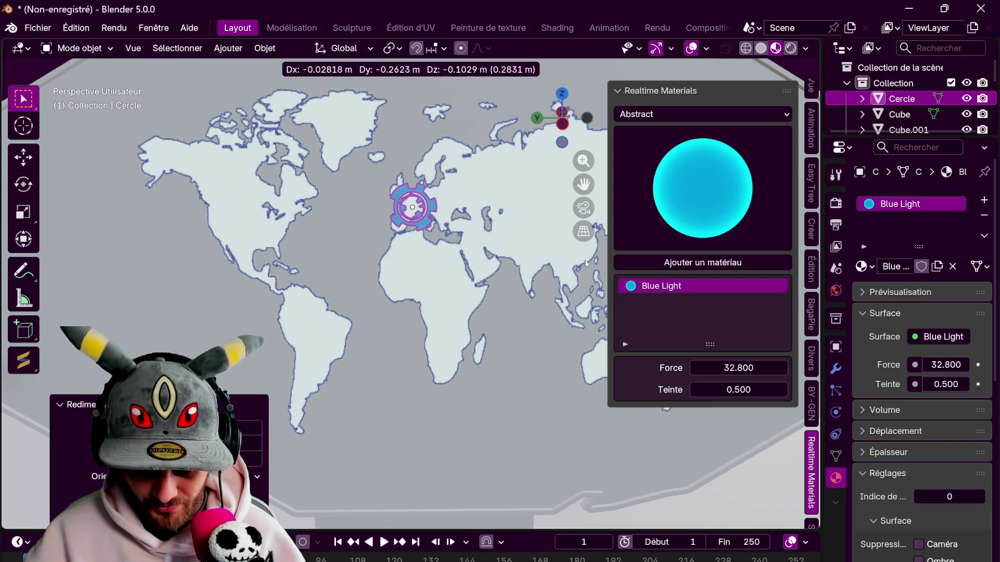
pyautogui.click(585, 261)
pyautogui.scroll(5, 448, 255)
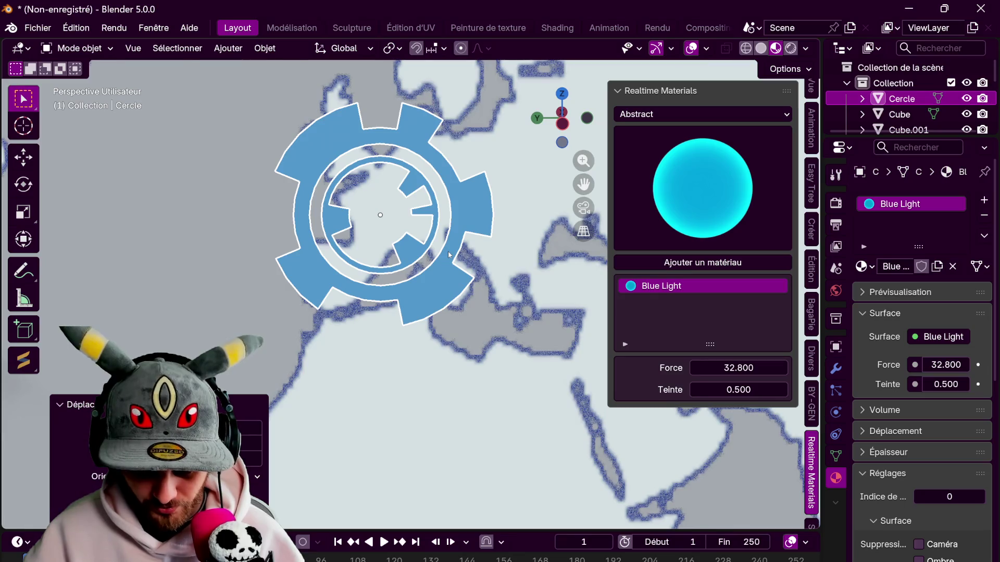
pyautogui.scroll(-4, 449, 255)
pyautogui.scroll(2, 448, 255)
# - Resize the gear and drop it over Spain
pyautogui.press('s')
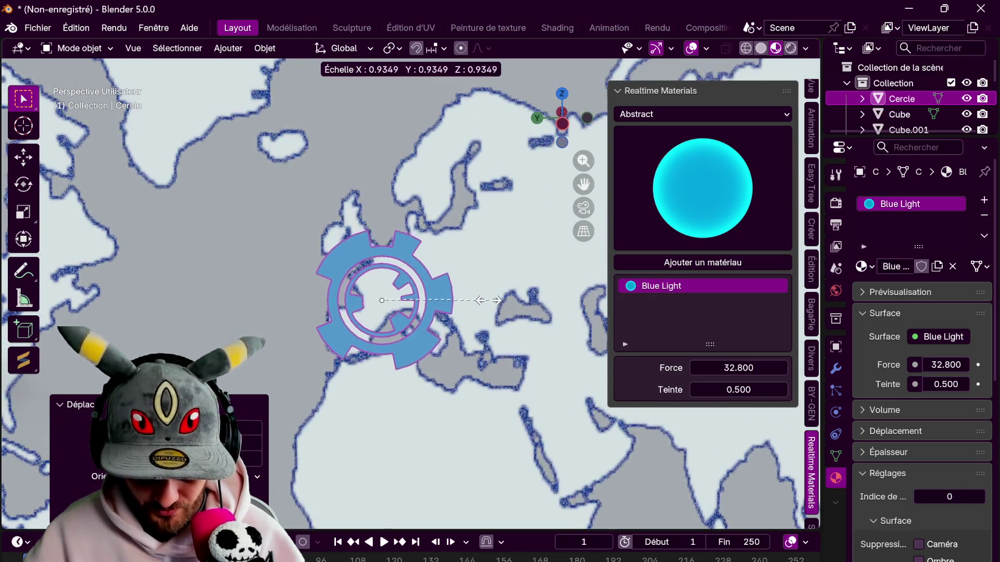
pyautogui.scroll(-3, 488, 300)
pyautogui.click(484, 294)
pyautogui.press('g')
pyautogui.click(489, 273)
pyautogui.moveTo(494, 282); pyautogui.dragTo(357, 264, button='middle')
# - Nudge the gear -0.031954 m along local Z and enlarge the timeline to half the window
pyautogui.press('g')
pyautogui.press('y')
pyautogui.press('y')
pyautogui.press('x')
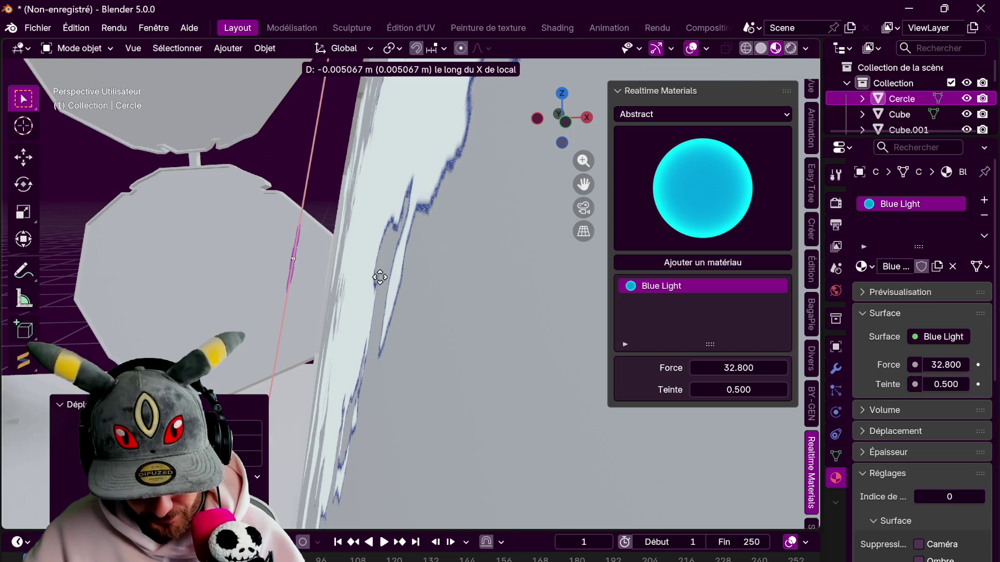
pyautogui.press('y')
pyautogui.press('z')
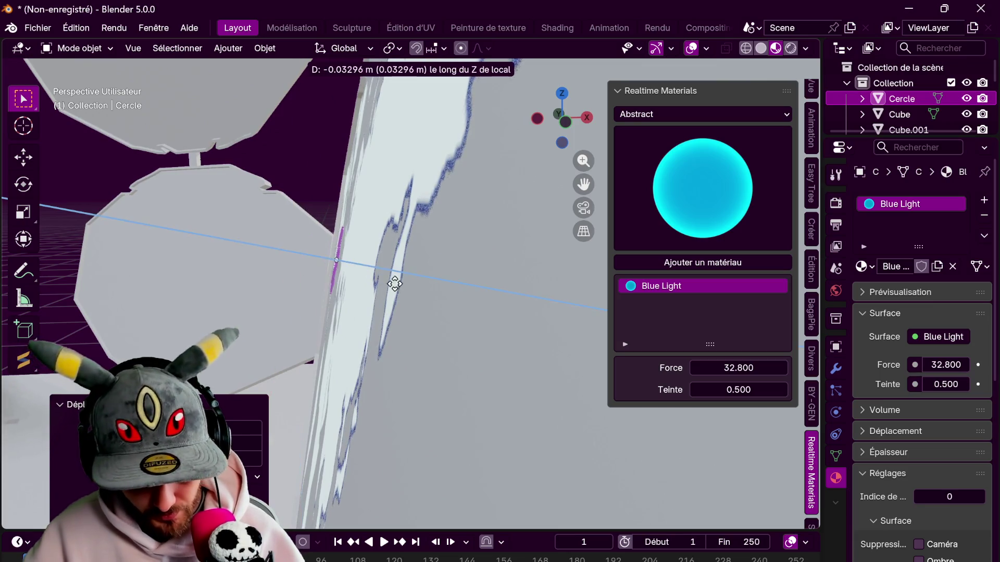
pyautogui.click(387, 285)
pyautogui.scroll(-10, 387, 285)
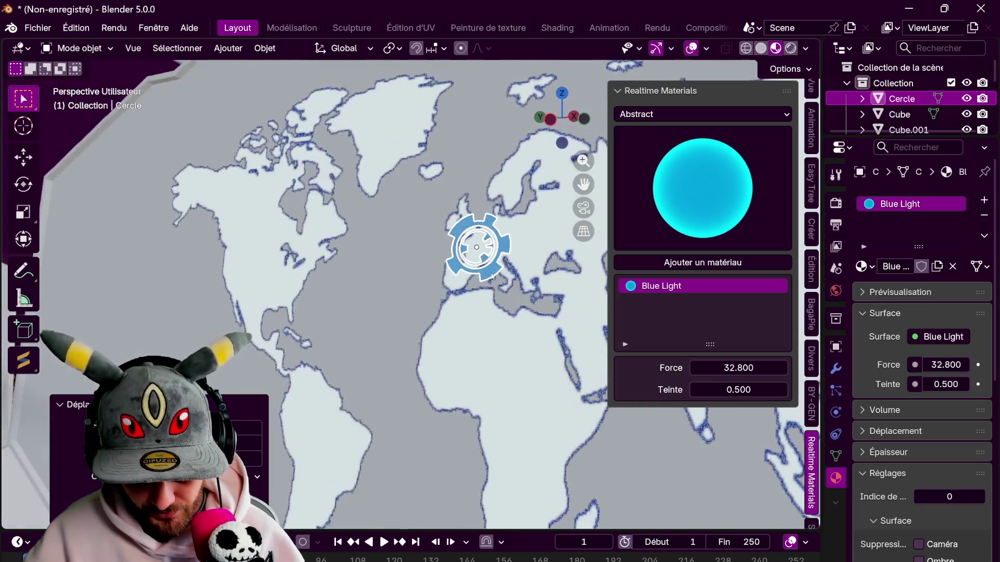
pyautogui.moveTo(387, 285); pyautogui.dragTo(802, 335, button='middle')
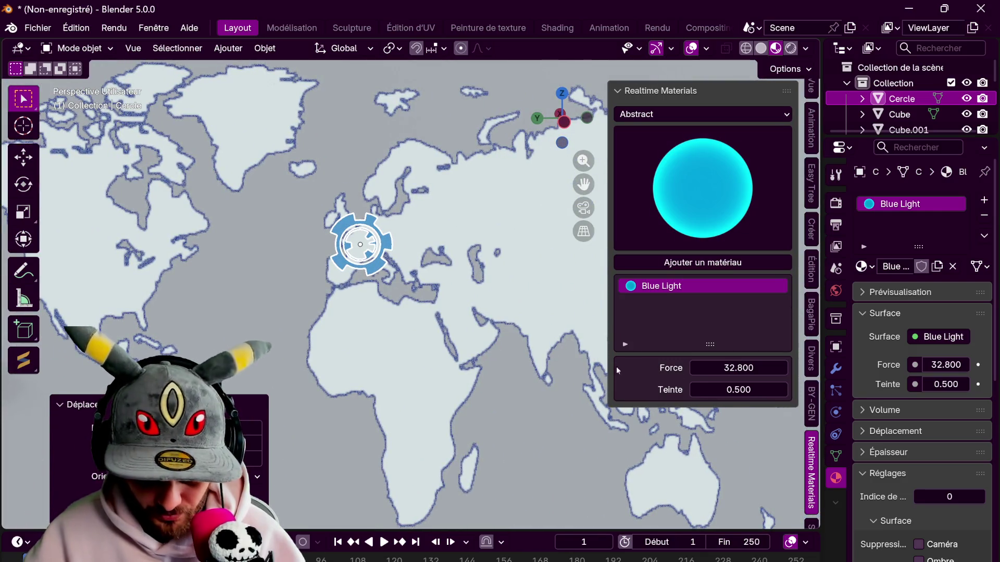
pyautogui.moveTo(544, 531); pyautogui.dragTo(573, 301)
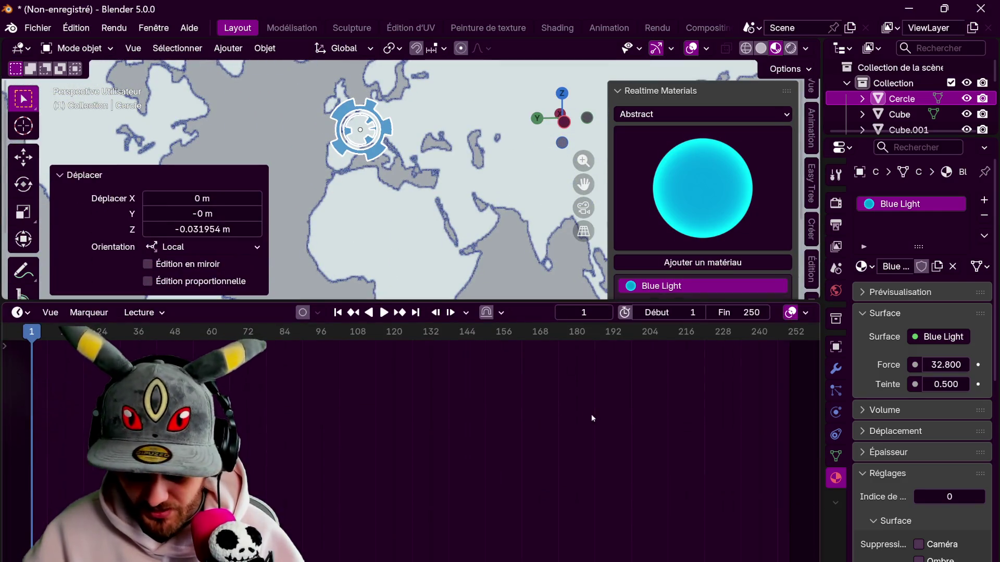
# - Set the animation's end frame to 500, then change it to 600
pyautogui.scroll(-3, 611, 406)
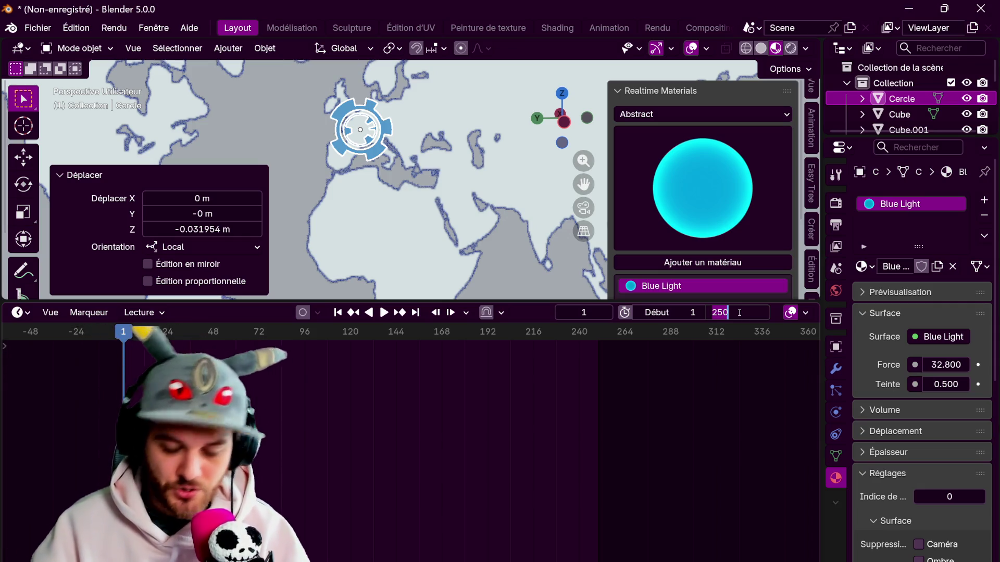
pyautogui.write('500')
pyautogui.press('Return')
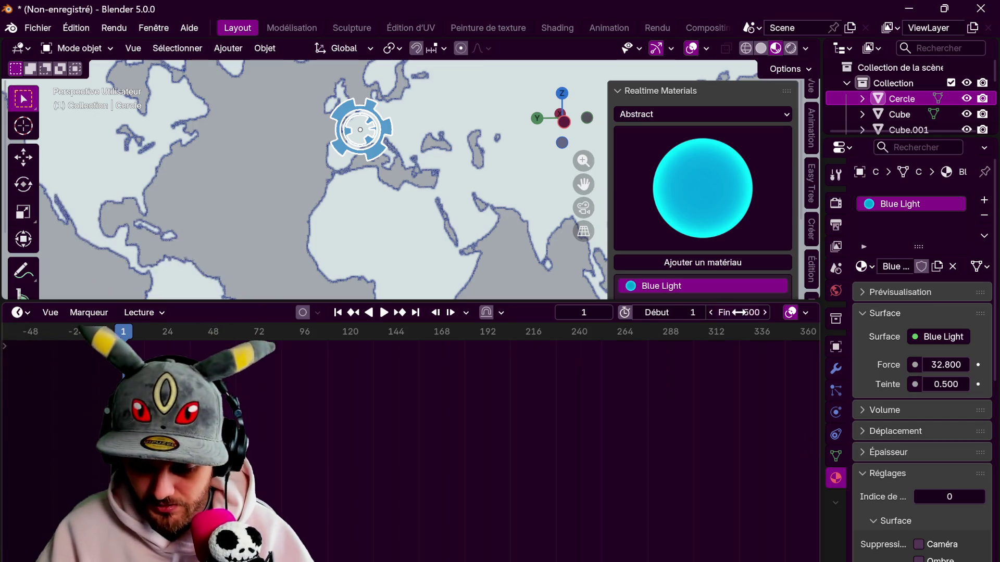
pyautogui.scroll(-2, 594, 444)
pyautogui.scroll(-3, 533, 419)
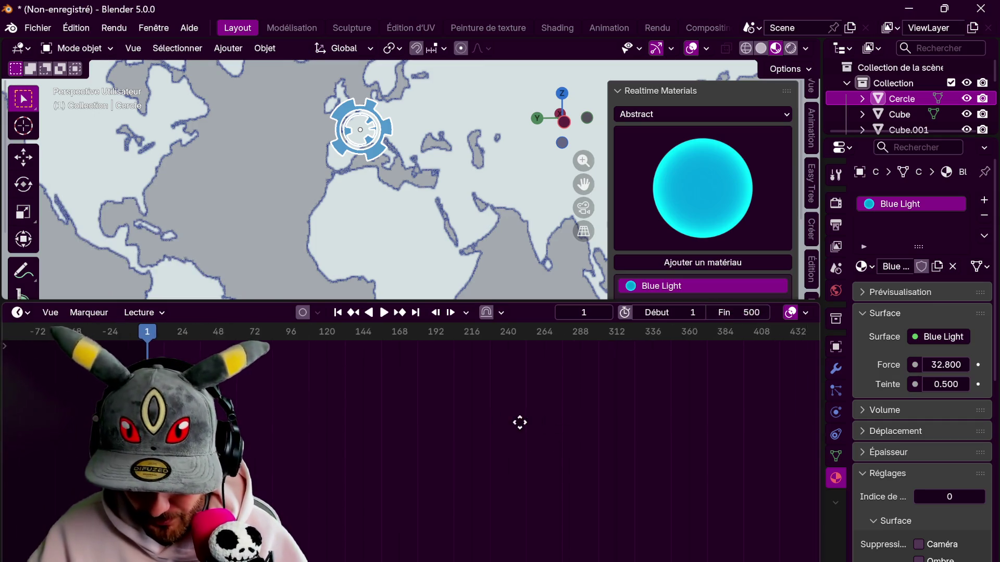
pyautogui.click(748, 313)
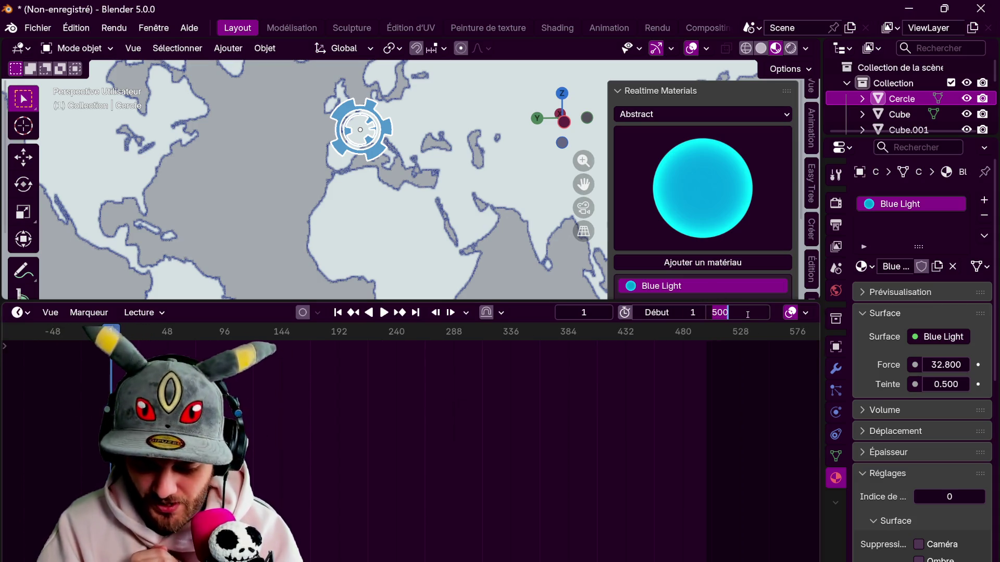
pyautogui.write('600')
pyautogui.press('Return')
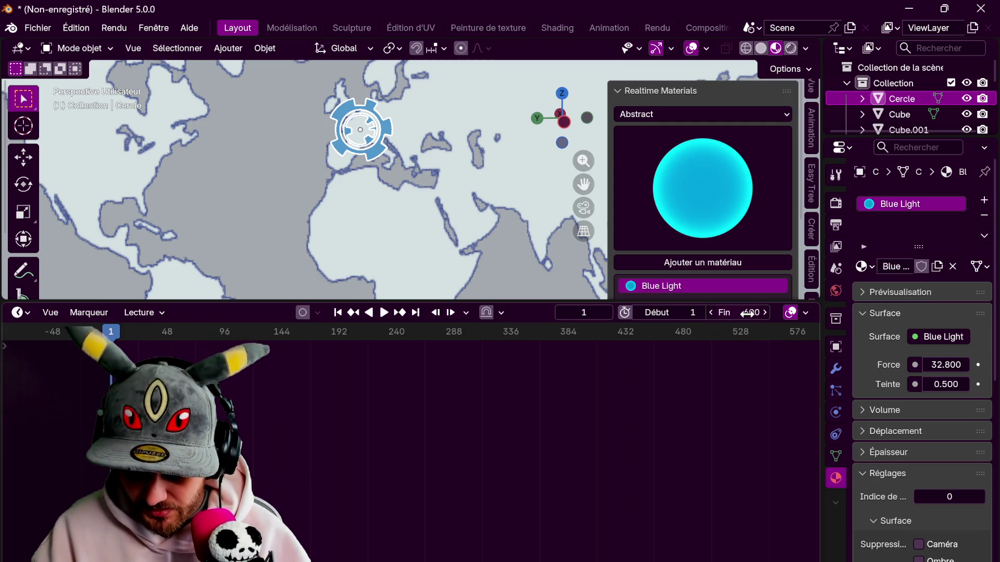
# - Zoom the timeline to fit frames 1–600 and bring up the gear's transform values
pyautogui.moveTo(573, 431)
pyautogui.keyDown('ctrl'); pyautogui.mouseDown(button='middle')
pyautogui.moveTo(591, 404)
pyautogui.moveTo(569, 428)
pyautogui.moveTo(534, 415)
pyautogui.moveTo(597, 414)
pyautogui.mouseUp(button='middle'); pyautogui.keyUp('ctrl')
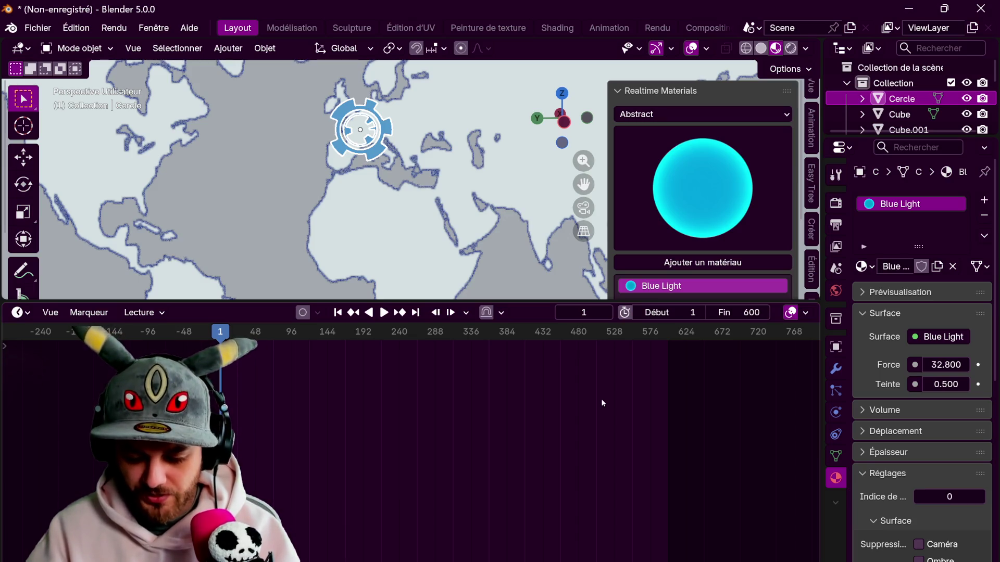
pyautogui.scroll(2, 417, 397)
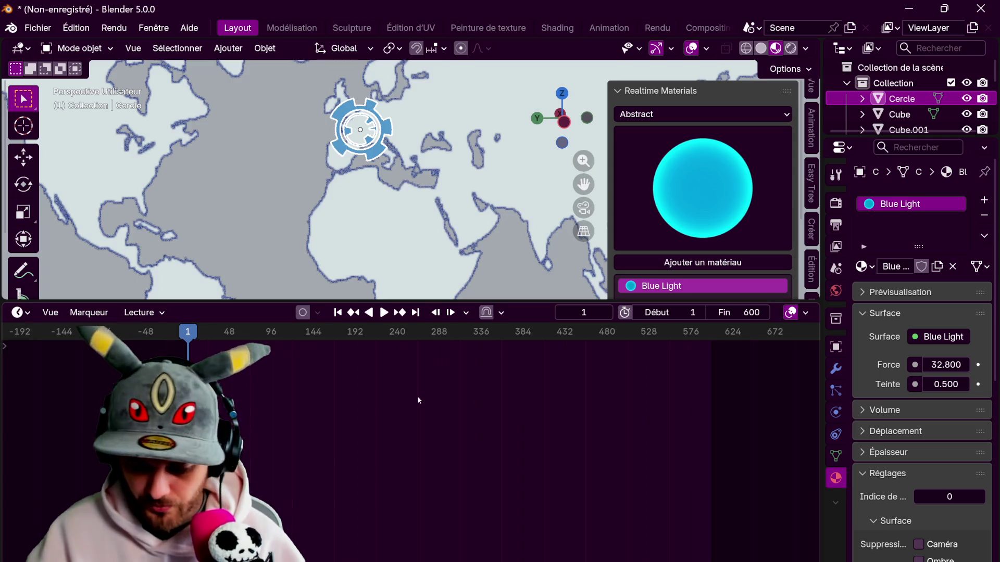
pyautogui.moveTo(363, 377); pyautogui.dragTo(415, 417, button='middle')
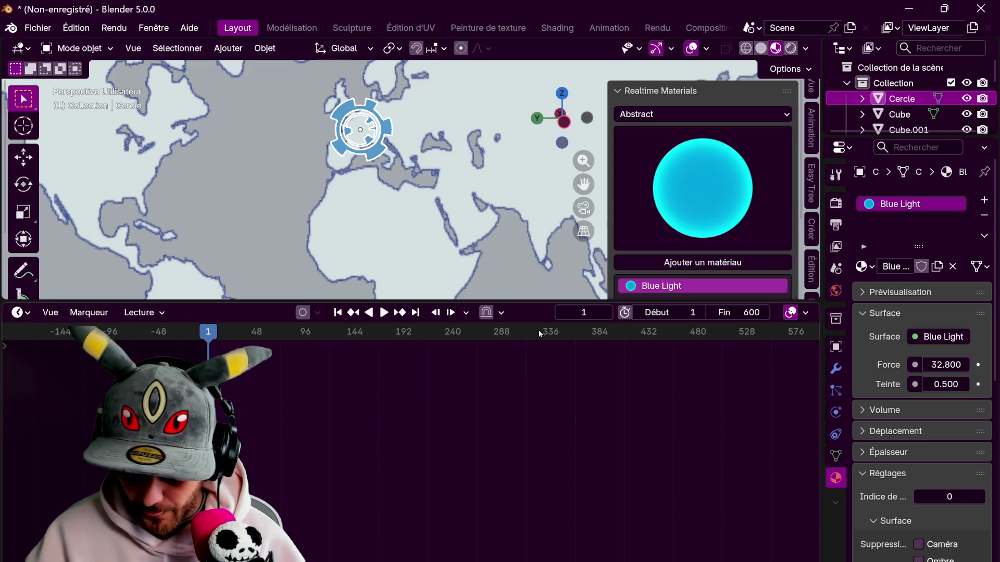
pyautogui.scroll(2, 811, 104)
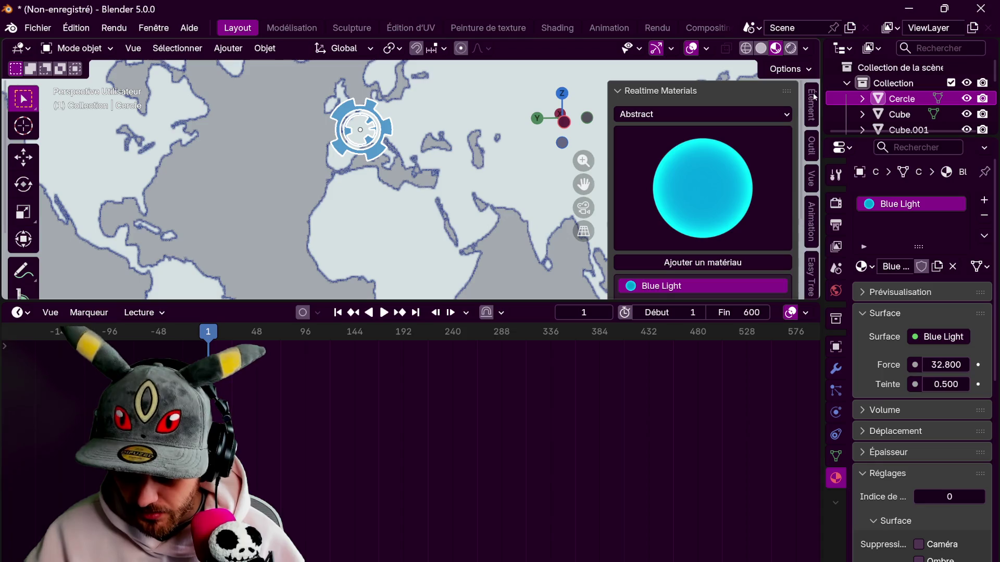
pyautogui.click(811, 107)
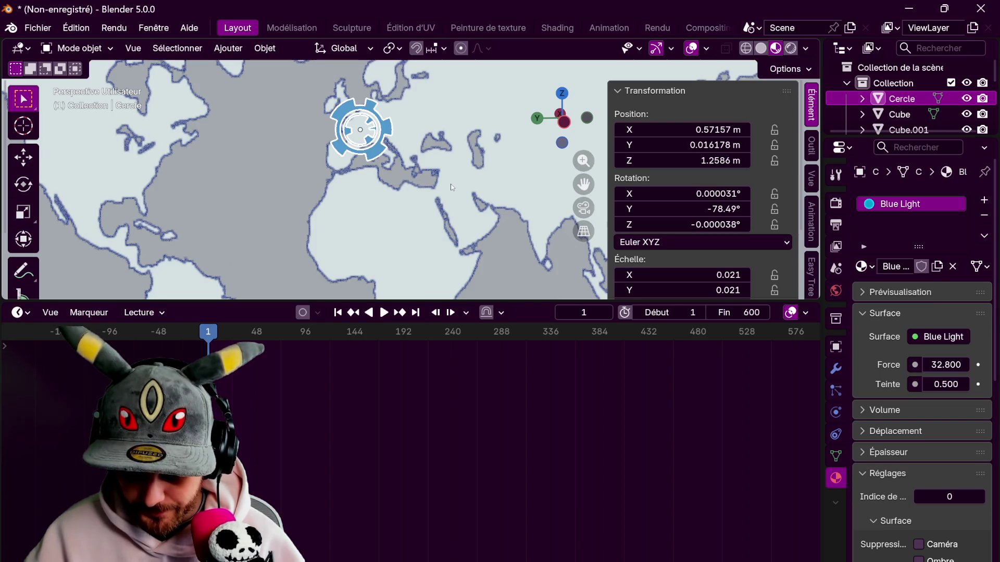
# - Set the gear's Z and X rotation values to 0
pyautogui.click(713, 228)
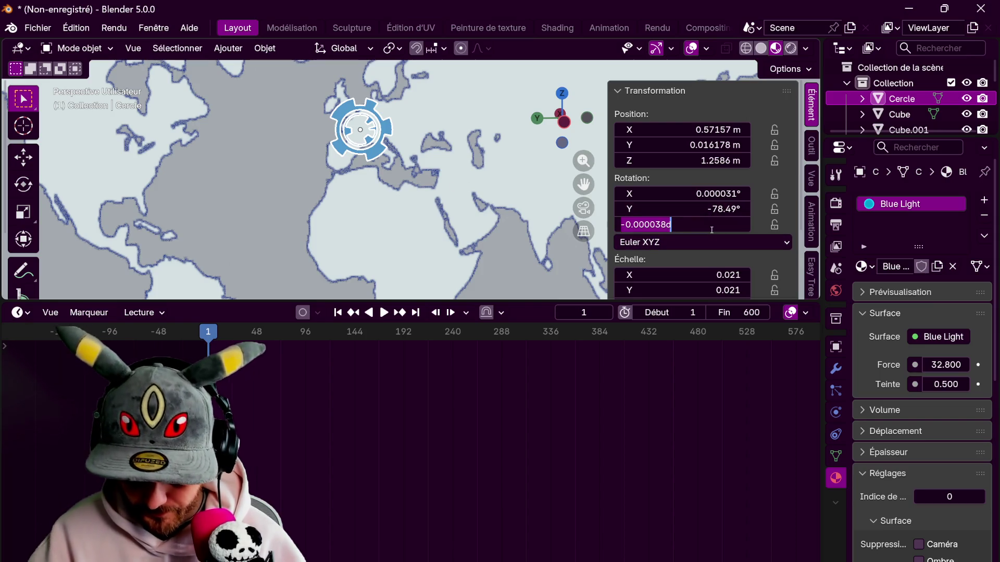
pyautogui.write('0')
pyautogui.press('Return')
pyautogui.click(740, 192)
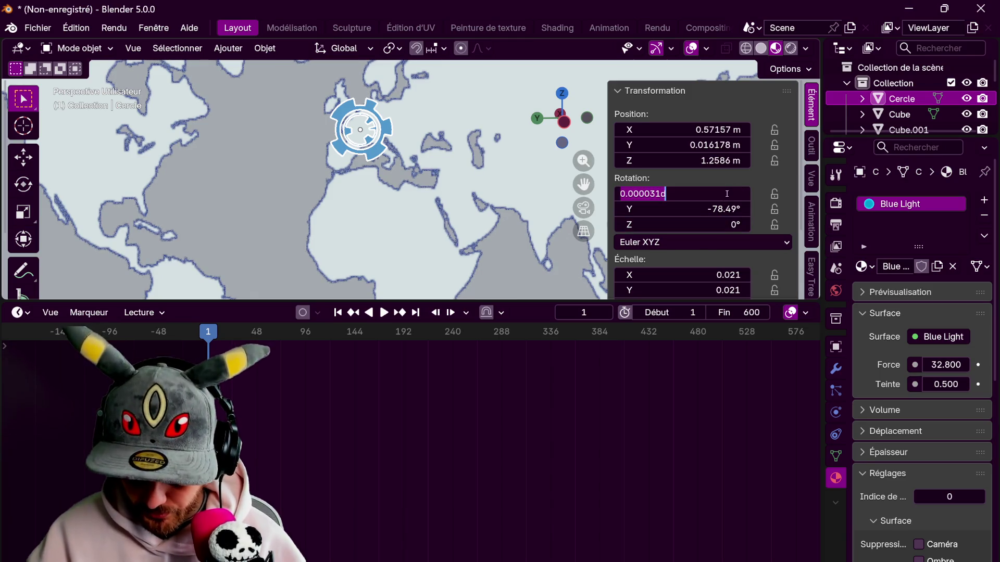
pyautogui.write('0')
pyautogui.press('Return')
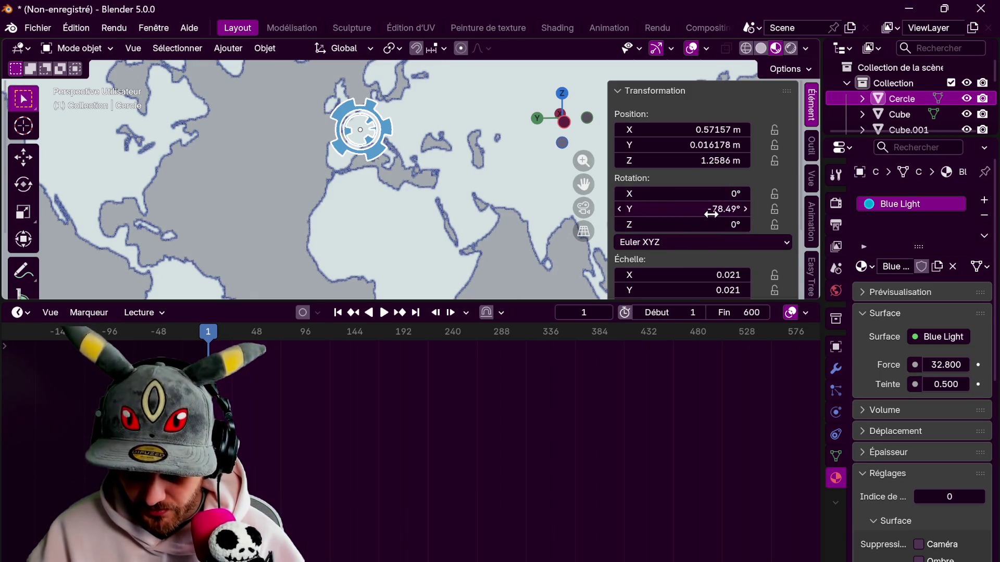
# - Keyframe the gear's rotation at frame 1 and scrub to the last frame
pyautogui.press('i')
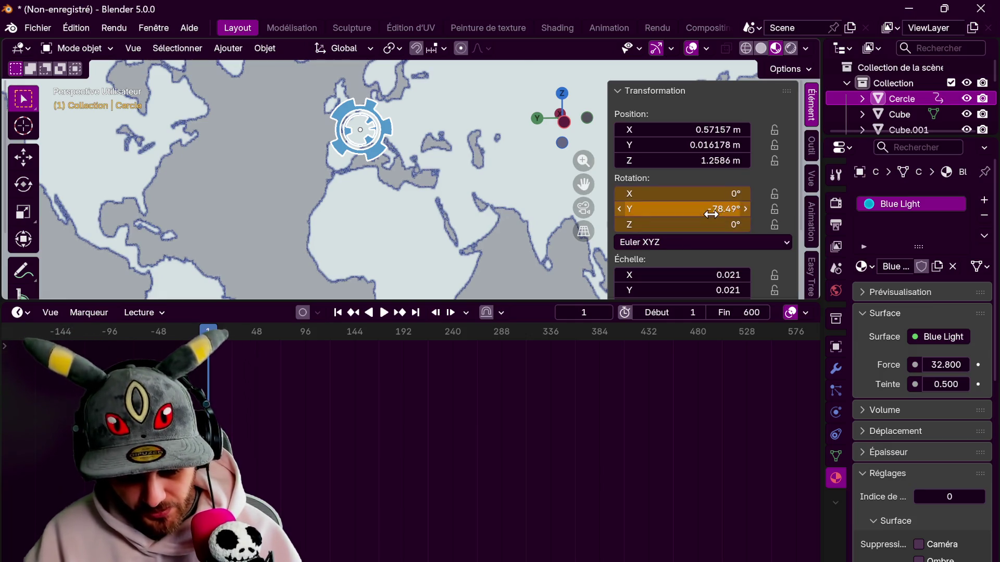
pyautogui.scroll(-4, 458, 403)
pyautogui.keyDown('ctrl'); pyautogui.scroll(-2, 458, 386); pyautogui.keyUp('ctrl')
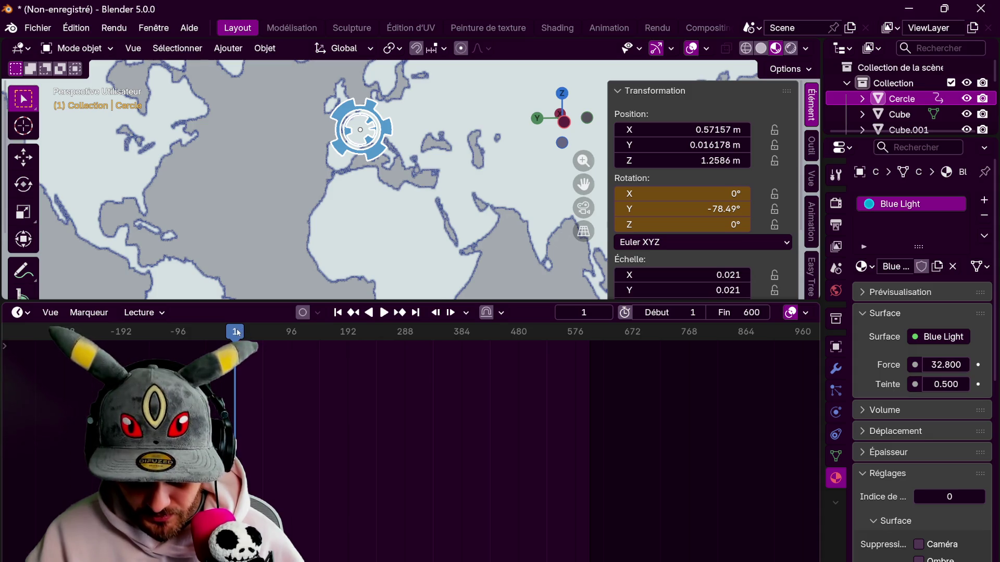
pyautogui.moveTo(237, 329); pyautogui.dragTo(591, 348)
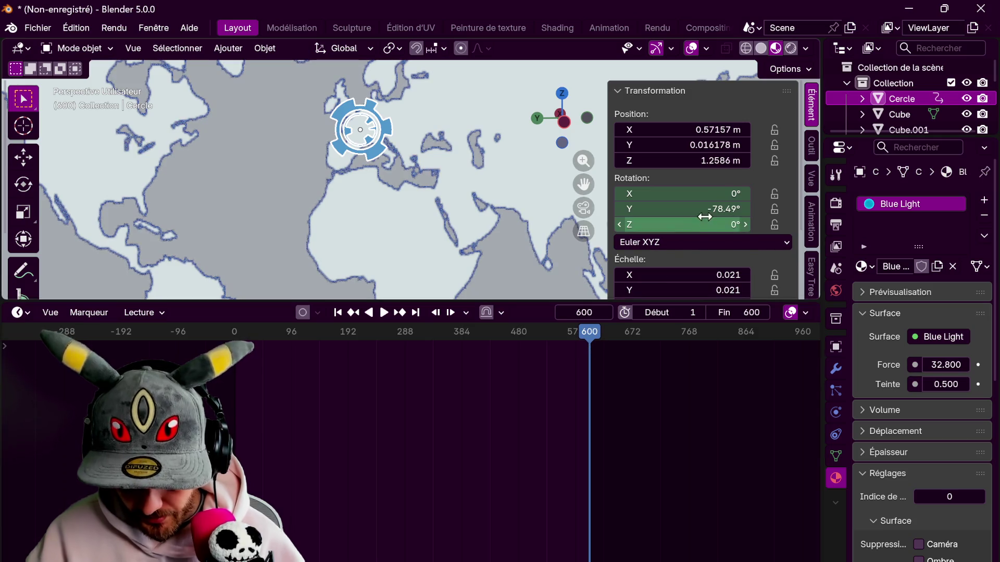
# - Keyframe the gear's rotation at frame 600, then test and undo a Z-rotation keyframe at frame 36
pyautogui.press('i')
pyautogui.moveTo(599, 337); pyautogui.dragTo(257, 354)
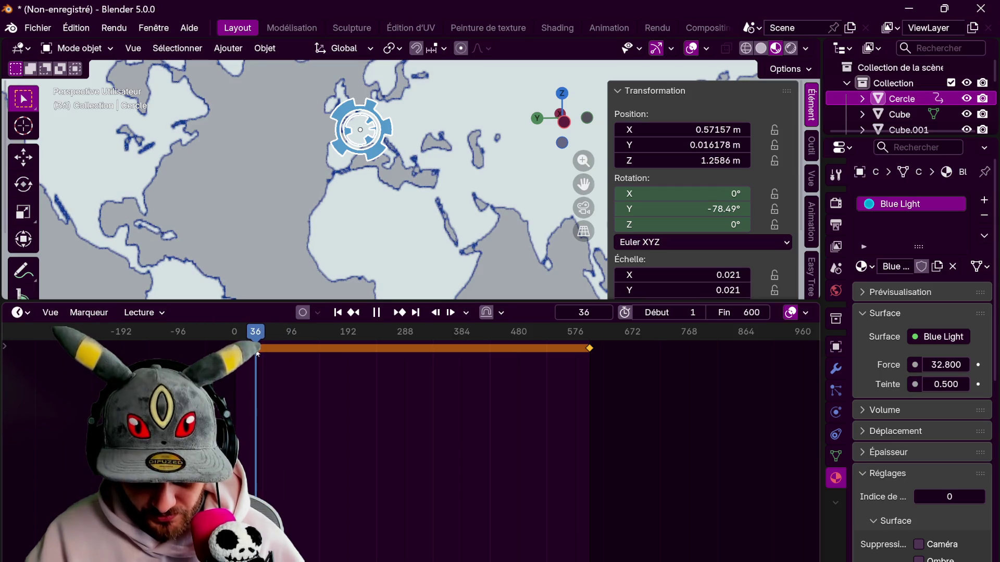
pyautogui.press('r')
pyautogui.press('z')
pyautogui.press('z')
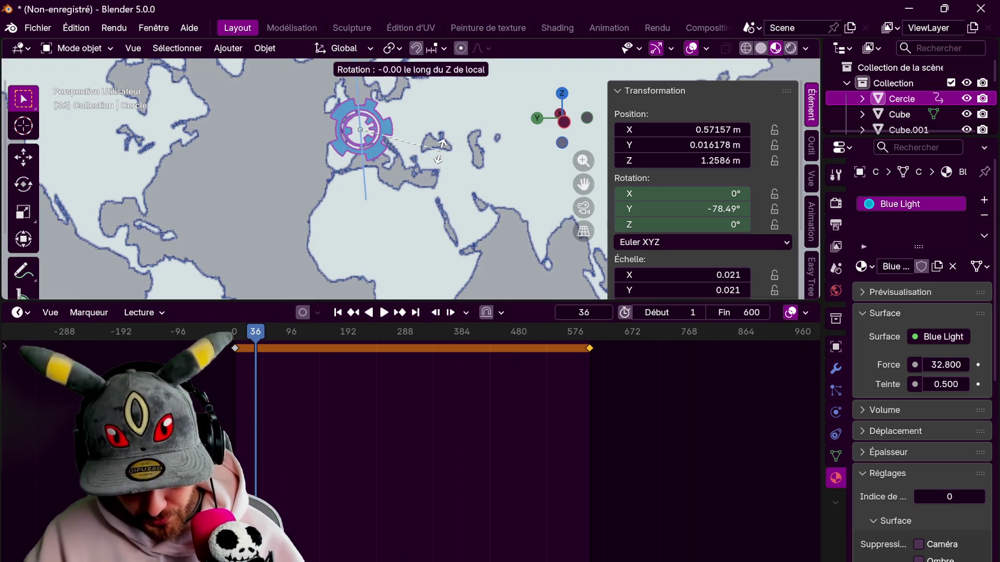
pyautogui.click(325, 241)
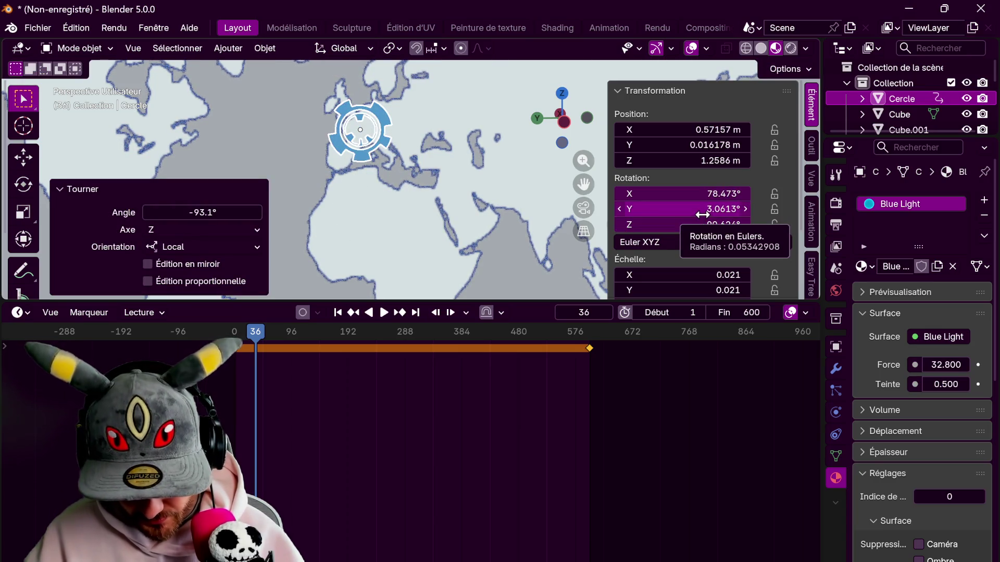
pyautogui.press('i')
pyautogui.moveTo(254, 331); pyautogui.dragTo(259, 331)
pyautogui.hotkey('ctrl', 'z')
pyautogui.hotkey('ctrl', 'z')
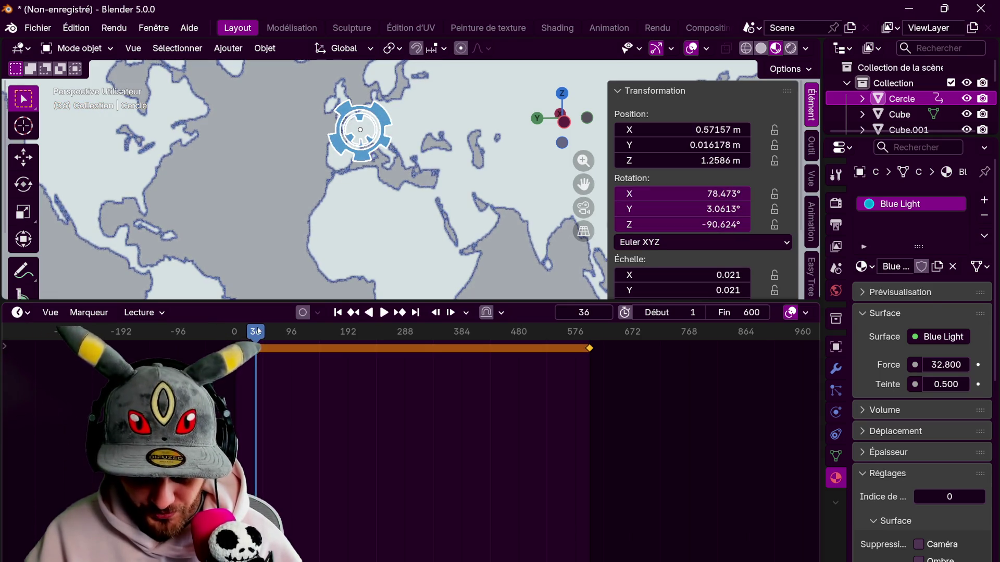
# - Try other Z rotations for the gear at frame 600, cancel them, and view its mesh data properties
pyautogui.moveTo(312, 260)
pyautogui.mouseDown(button='middle')
pyautogui.moveTo(406, 208)
pyautogui.moveTo(476, 186)
pyautogui.moveTo(418, 154)
pyautogui.moveTo(439, 161)
pyautogui.mouseUp(button='middle')
pyautogui.press('r')
pyautogui.press('z')
pyautogui.press('z')
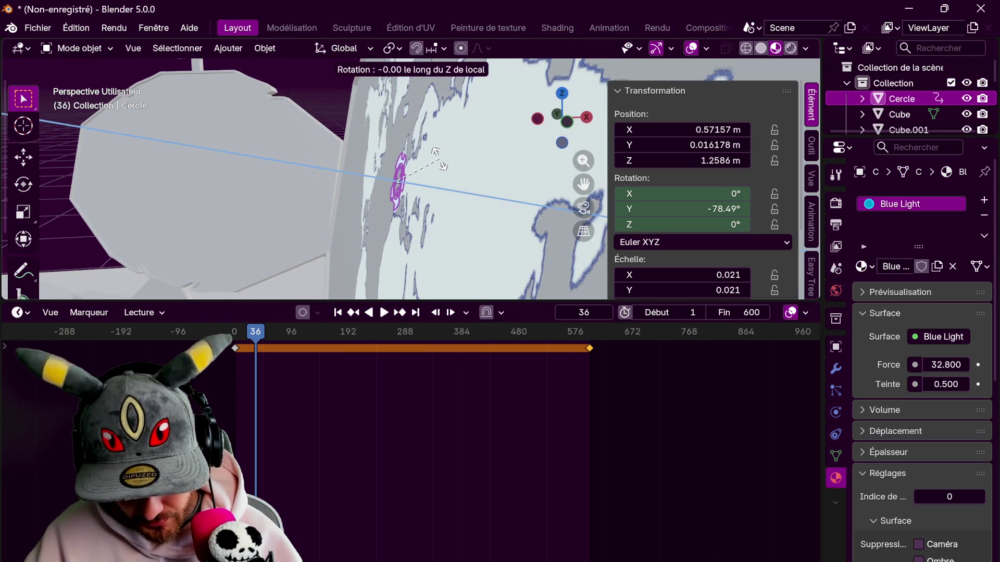
pyautogui.press('Escape')
pyautogui.hotkey('shift', 'Right')
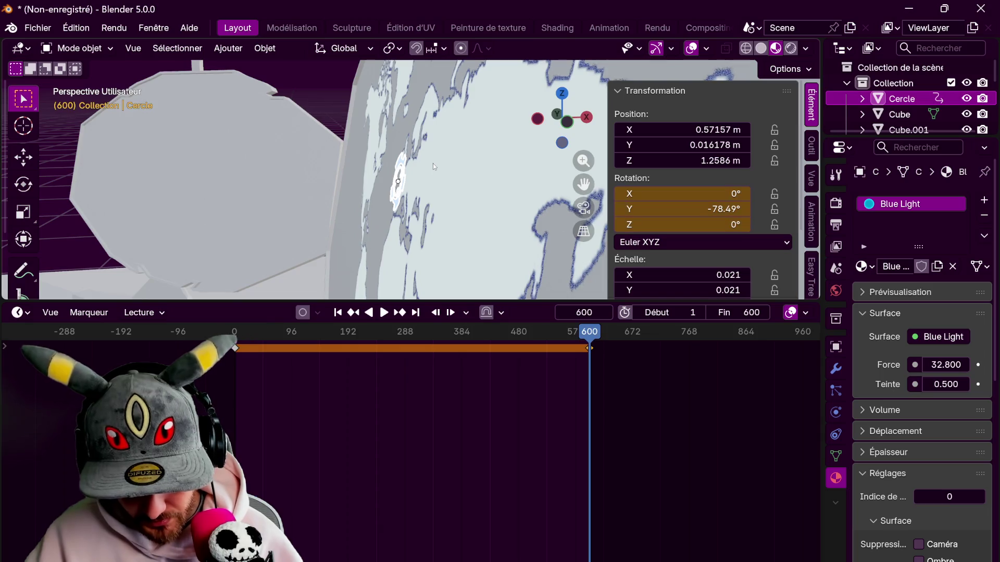
pyautogui.moveTo(434, 210); pyautogui.dragTo(572, 218, button='middle')
pyautogui.press('r')
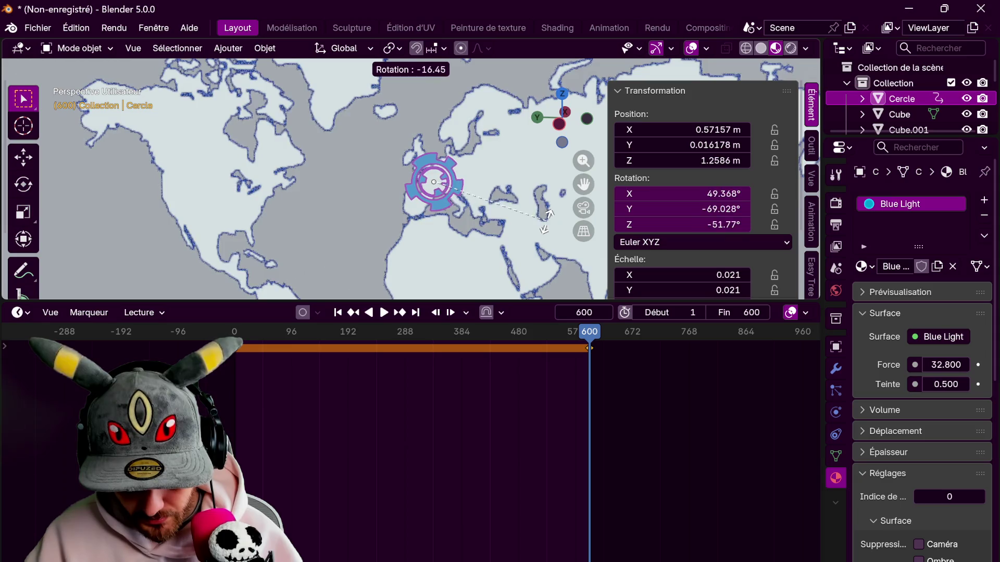
pyautogui.press('Escape')
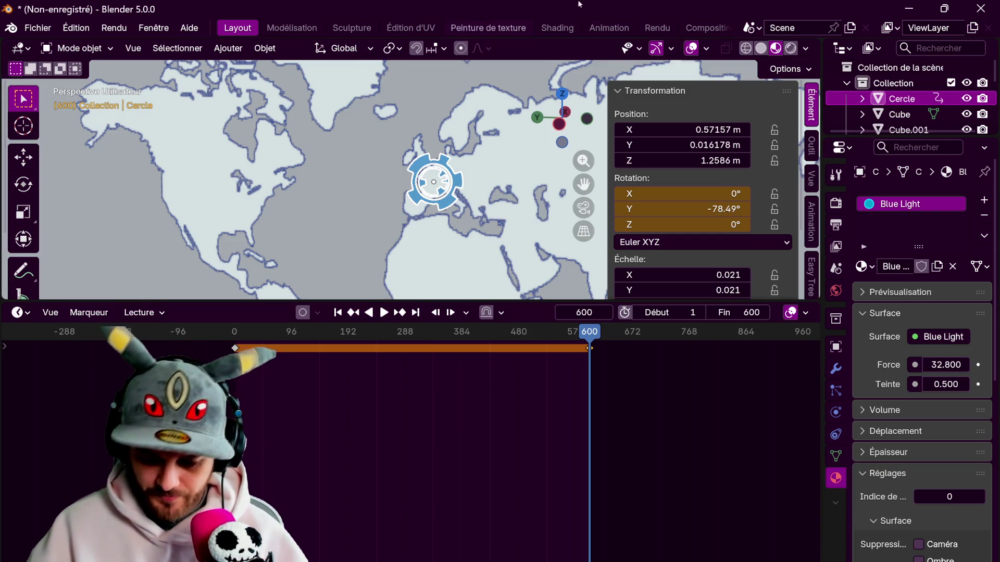
pyautogui.moveTo(690, 227)
pyautogui.mouseDown()
pyautogui.moveTo(656, 227)
pyautogui.moveTo(690, 227)
pyautogui.moveTo(673, 223)
pyautogui.mouseUp()
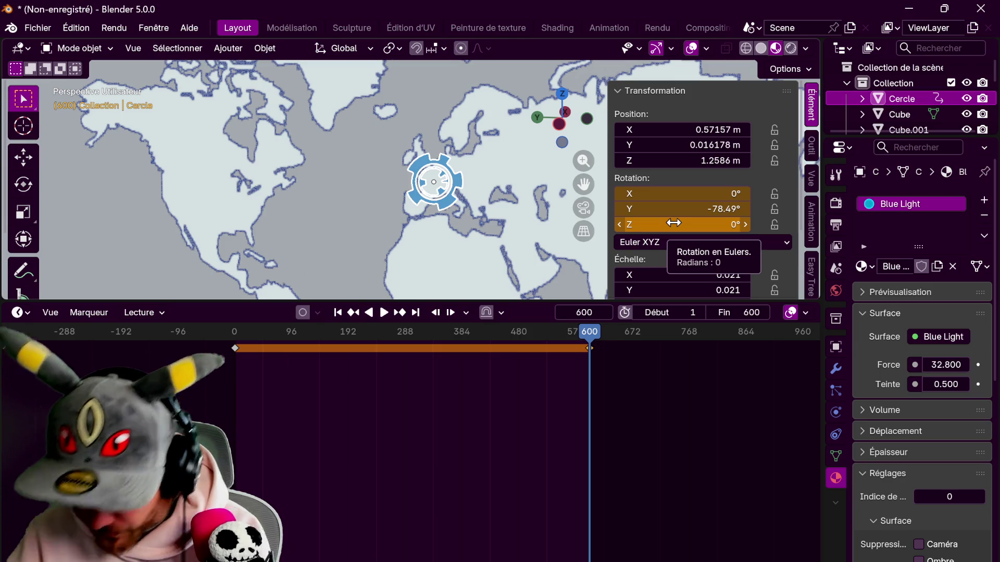
pyautogui.click(835, 456)
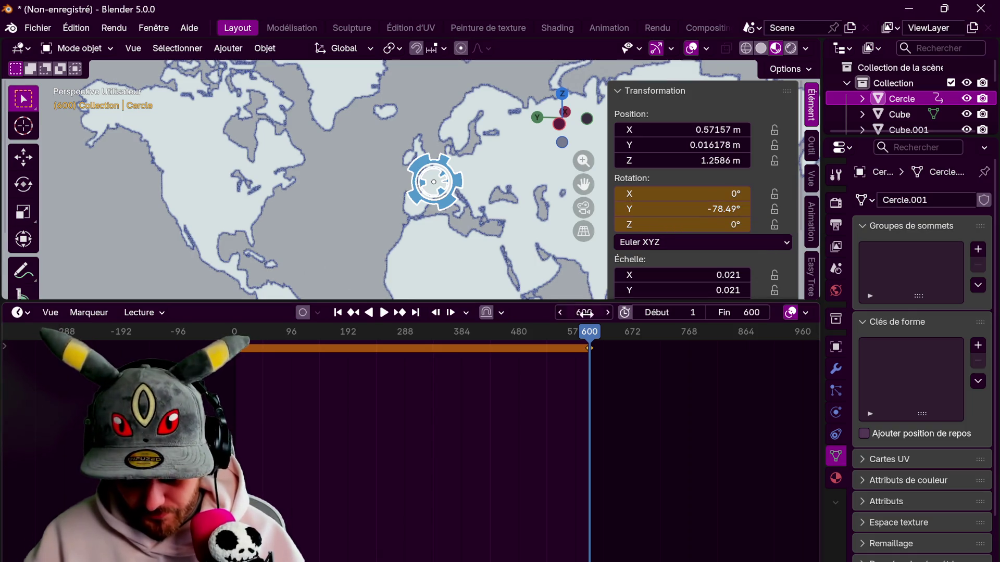
# - Box-select and delete the gear's rotation keyframes in the timeline, then replay from the start
pyautogui.moveTo(203, 418); pyautogui.dragTo(615, 347)
pyautogui.press('i')
pyautogui.click(614, 348)
pyautogui.moveTo(281, 421)
pyautogui.mouseDown()
pyautogui.moveTo(534, 352)
pyautogui.moveTo(635, 344)
pyautogui.mouseUp()
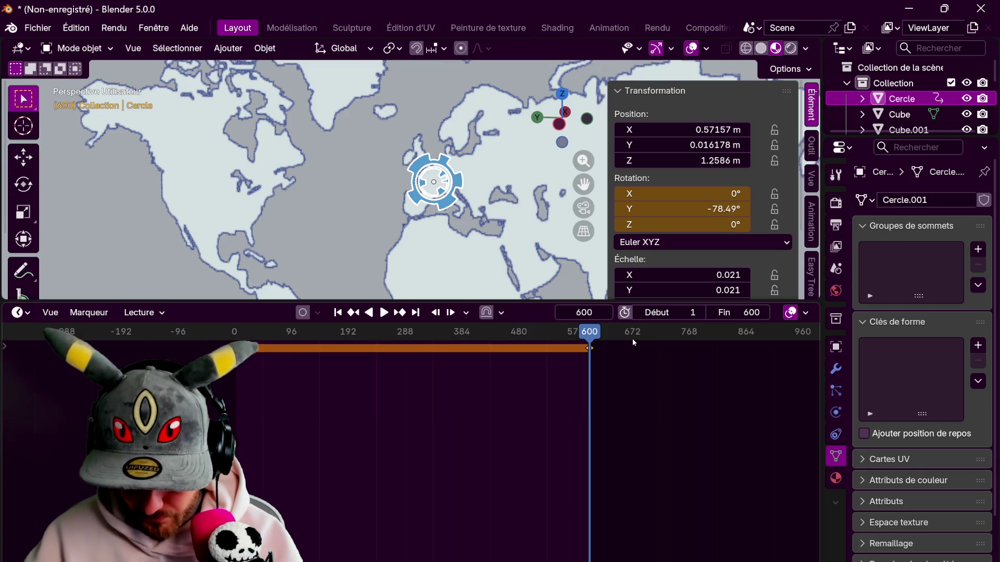
pyautogui.press('Delete')
pyautogui.moveTo(563, 329)
pyautogui.mouseDown()
pyautogui.moveTo(240, 333)
pyautogui.moveTo(238, 357)
pyautogui.mouseUp()
pyautogui.press('space')
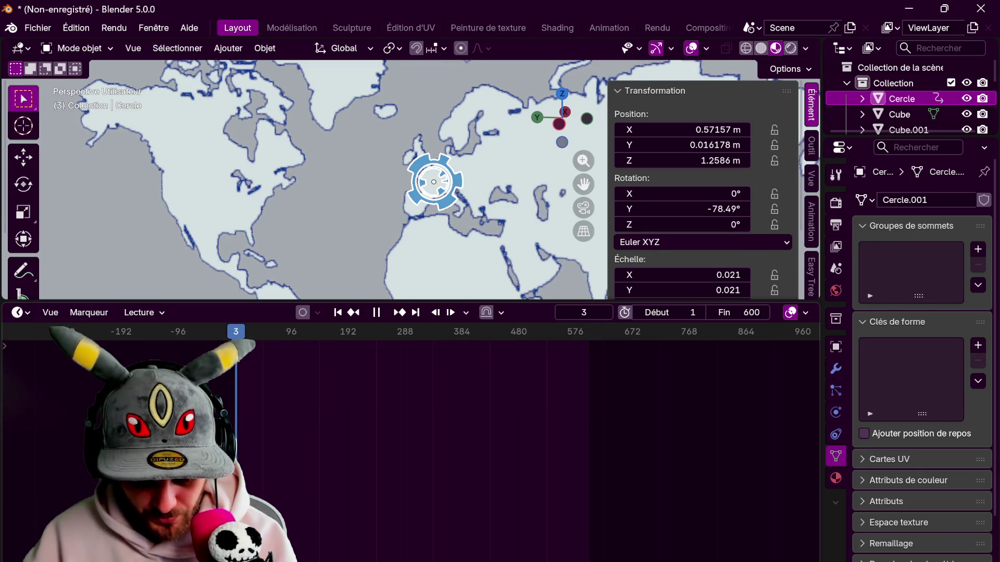
pyautogui.press('space')
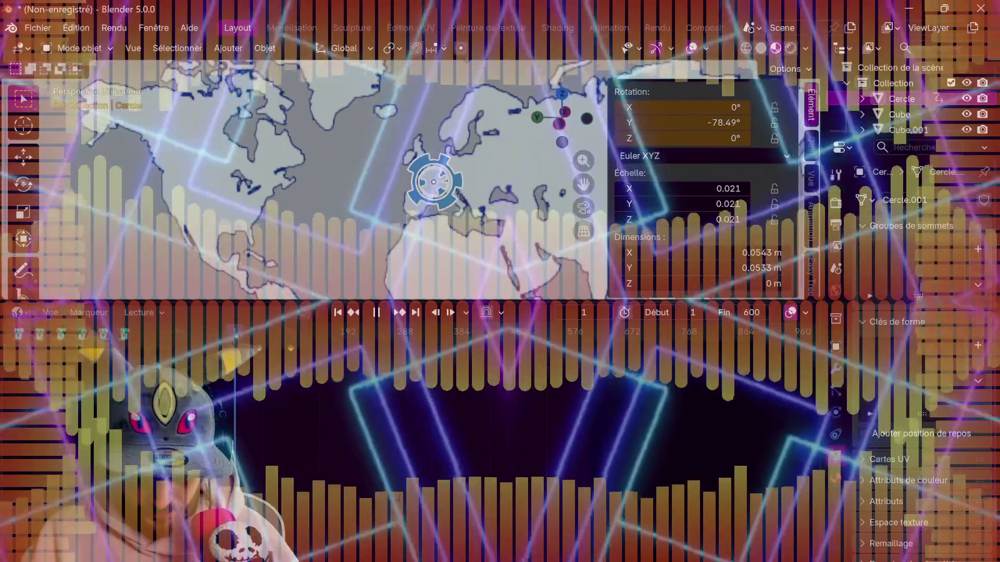
# - Select the keyframes between frames 0 and 95 and play back, stopping at frame 54
pyautogui.press('space')
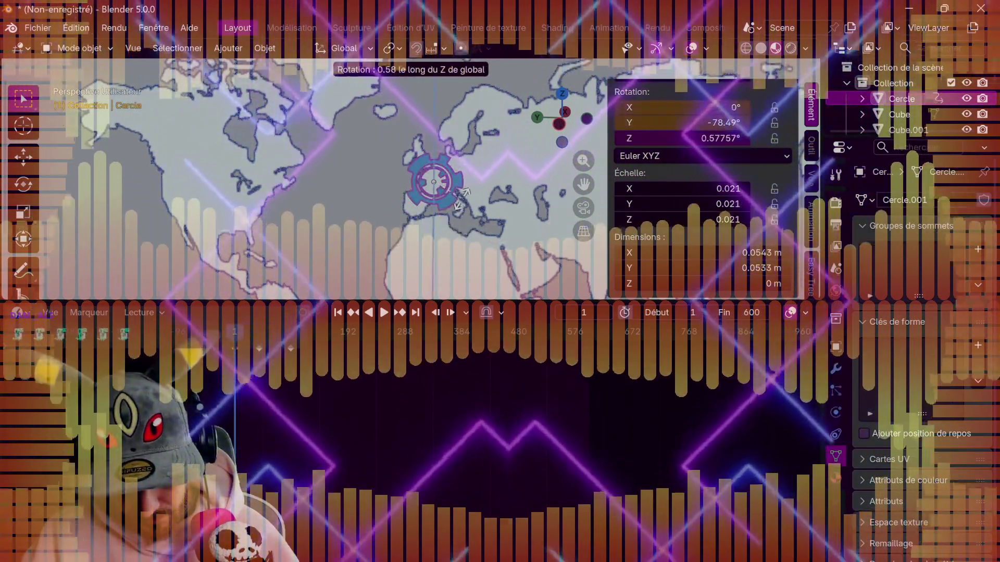
pyautogui.press('z')
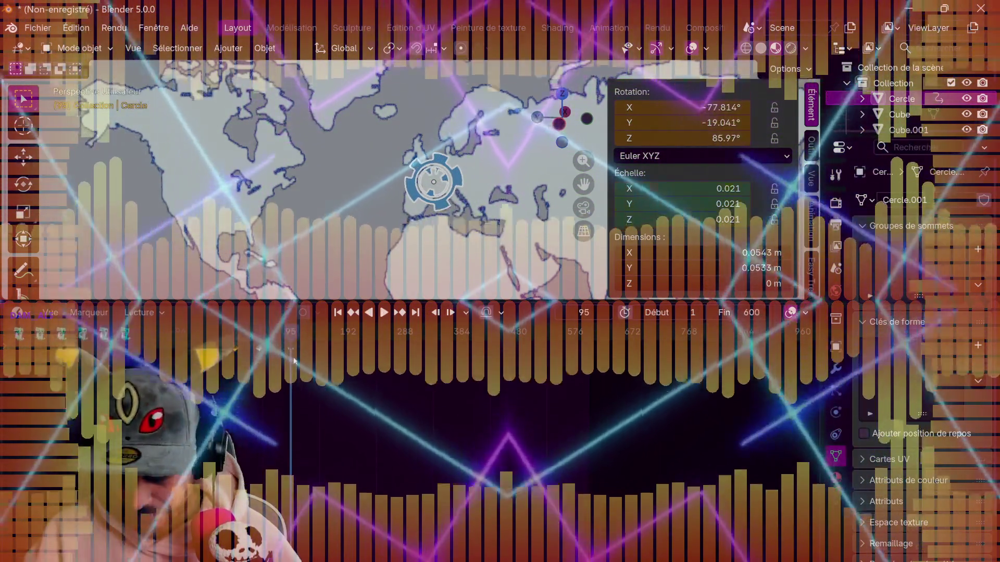
pyautogui.moveTo(217, 385); pyautogui.dragTo(309, 339)
pyautogui.hotkey('ctrl', 'shift', 'space')
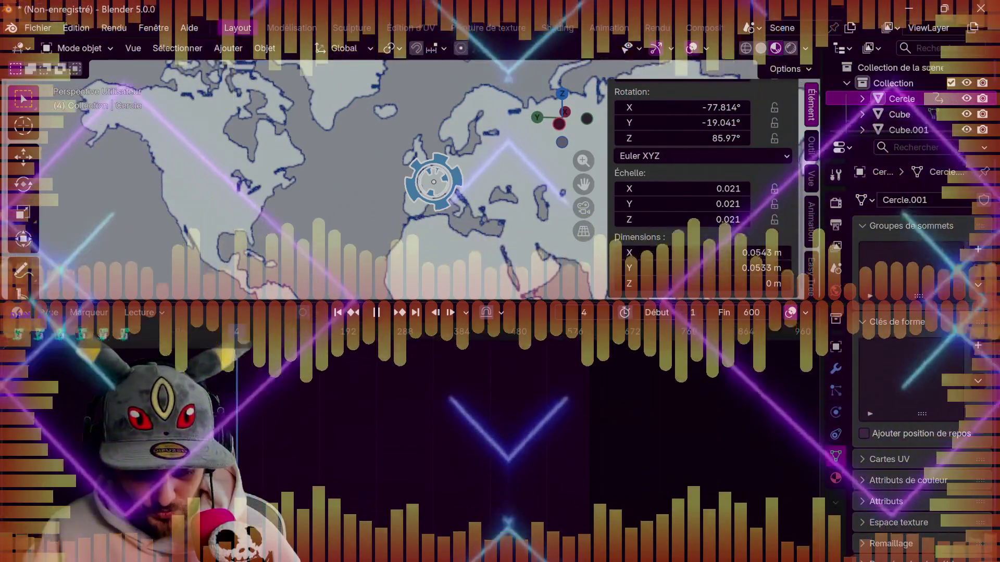
pyautogui.press('space')
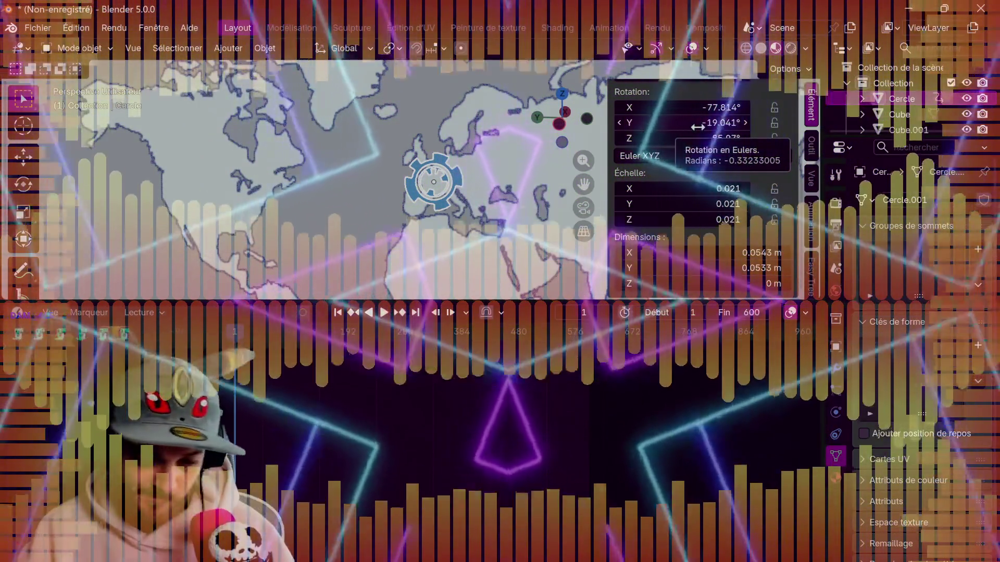
pyautogui.press('space')
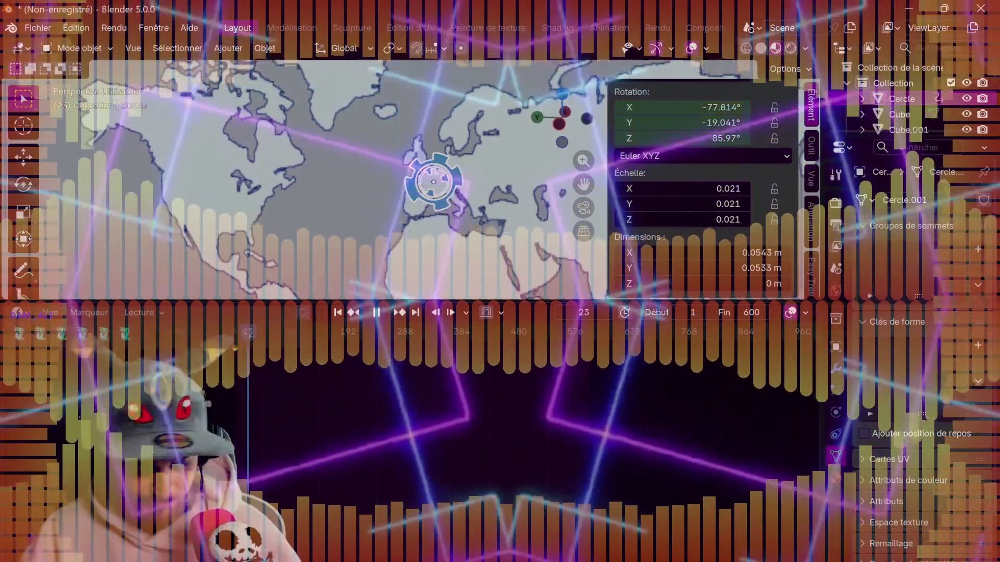
pyautogui.press('space')
# - Rotate the gear emblem at frame 54 and replay from the start to check the spin
pyautogui.press('r')
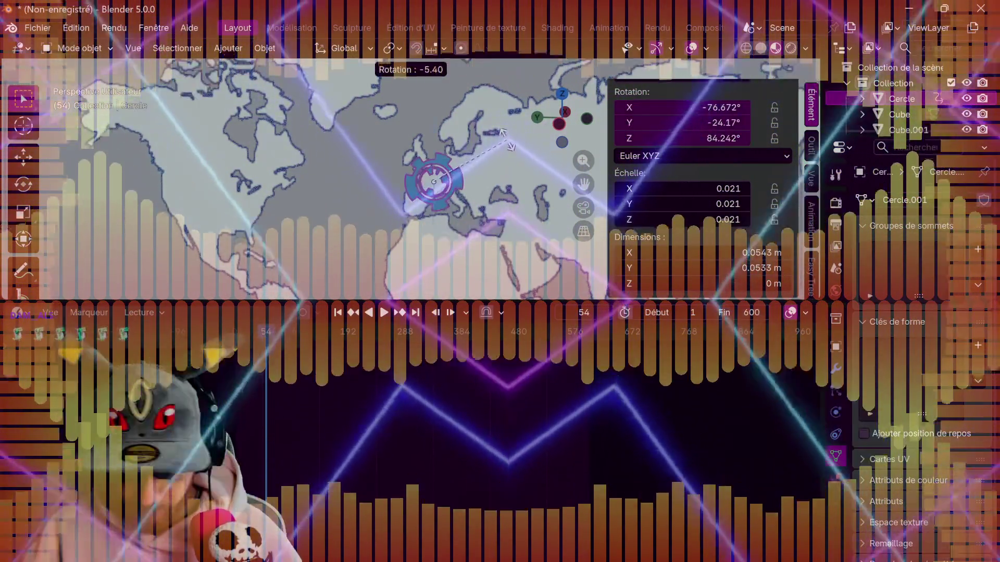
pyautogui.click(471, 249)
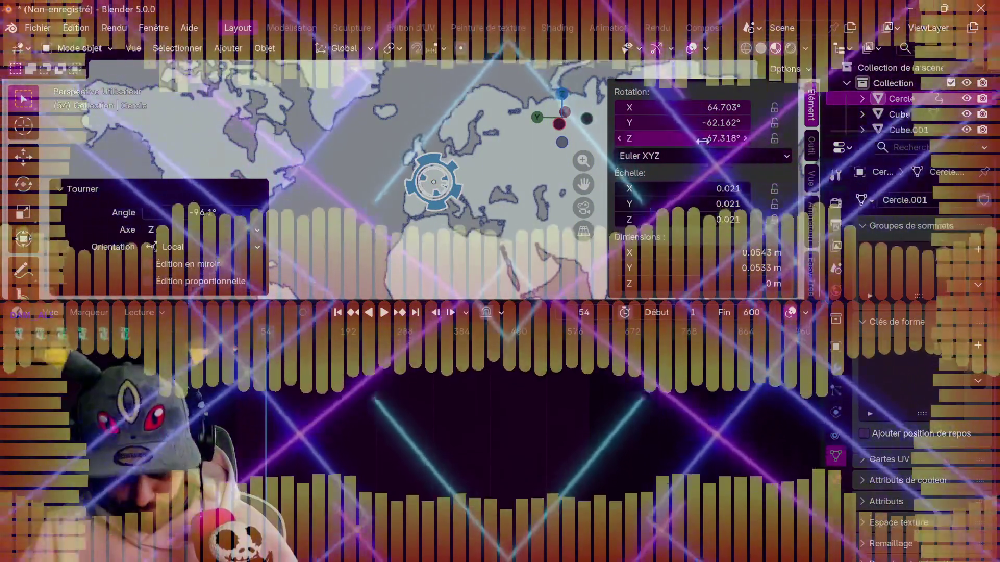
pyautogui.hotkey('shift', 'ctrl', 'space')
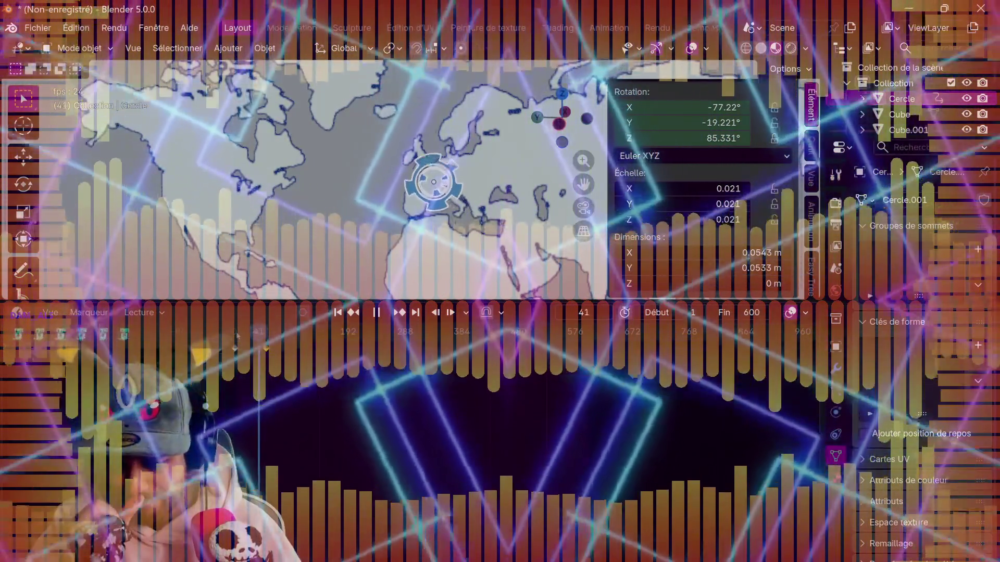
pyautogui.press('space')
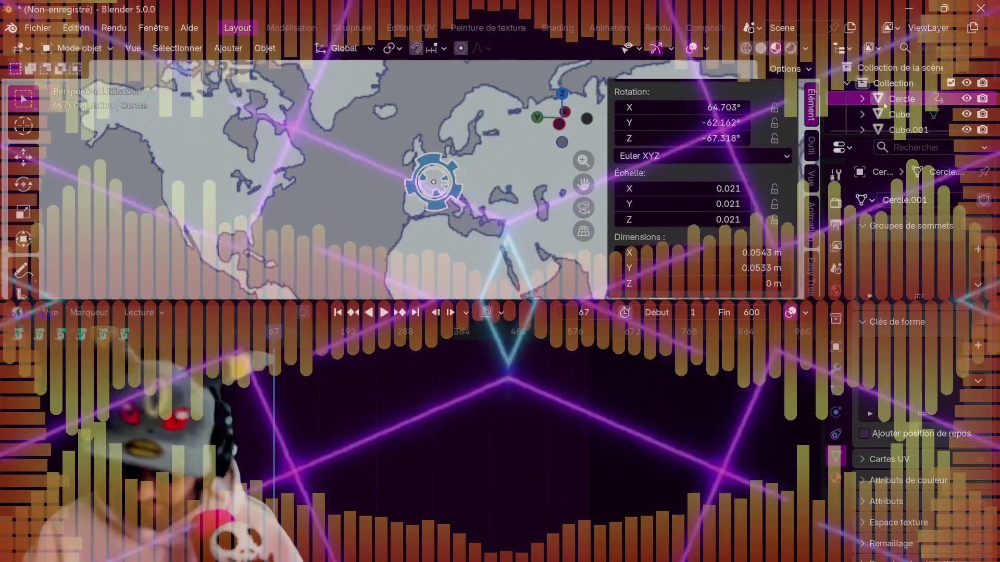
# - Browse the Render, View Layer, Object and Particles property tabs
pyautogui.scroll(-3, 880, 133)
pyautogui.scroll(3, 880, 132)
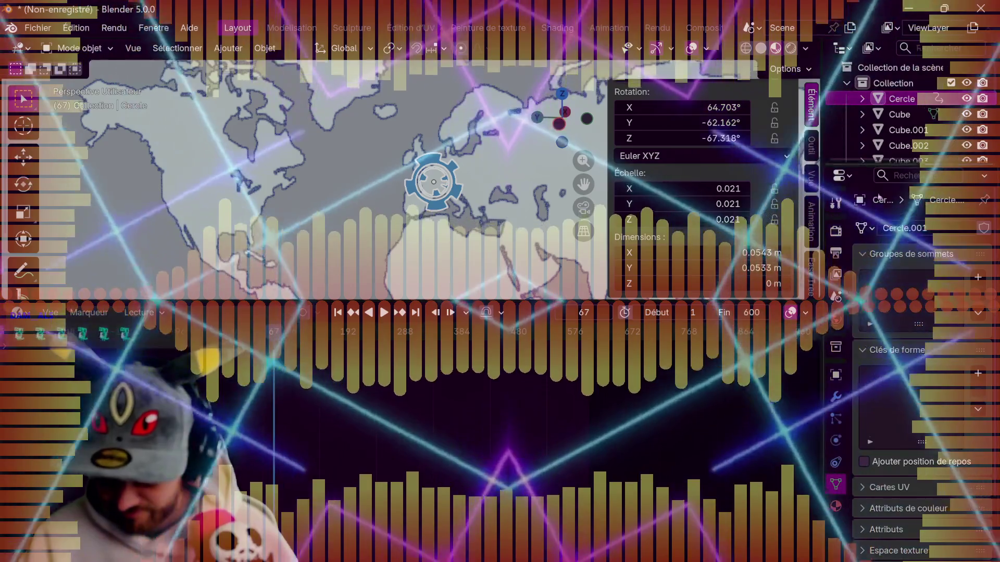
pyautogui.click(838, 231)
pyautogui.click(836, 274)
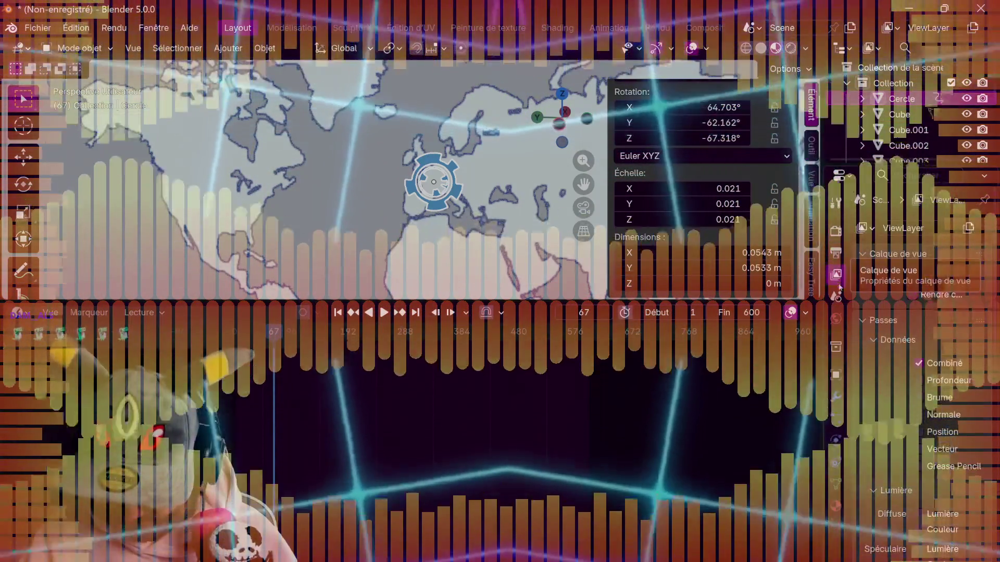
pyautogui.click(836, 375)
pyautogui.click(836, 419)
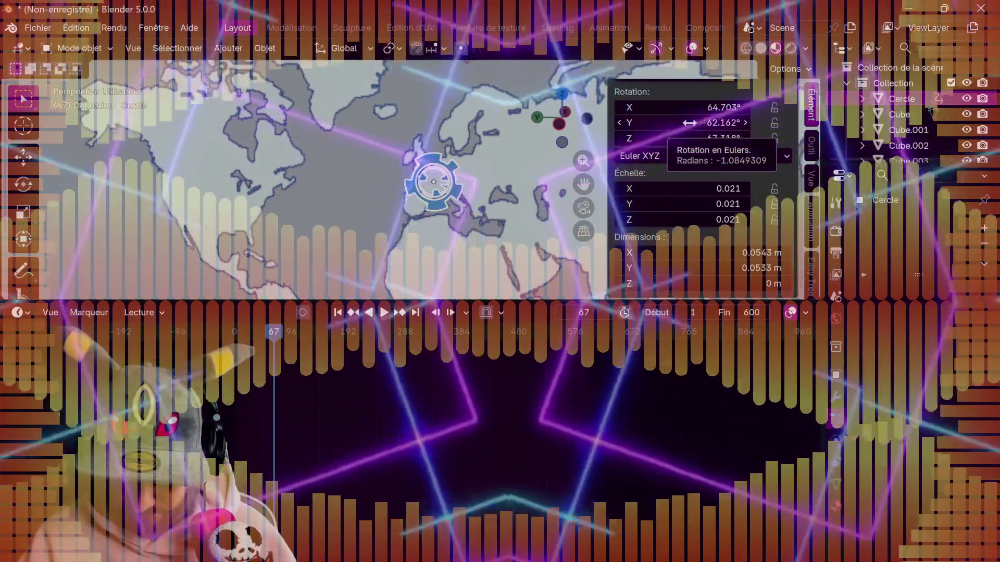
# - Return the playhead to frame 1, try adjusting the emblem's rotation fields, and undo the edit
pyautogui.click(258, 333)
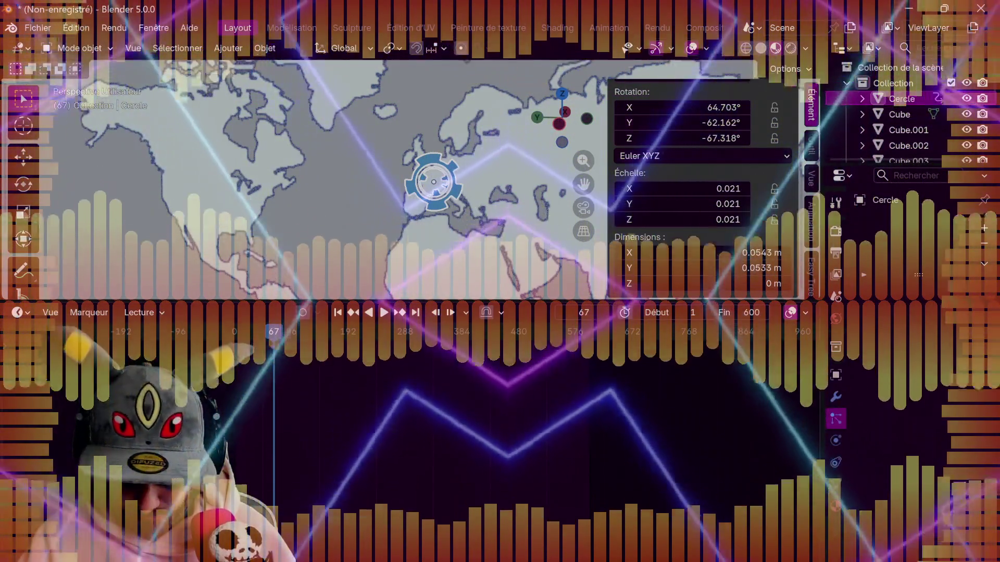
pyautogui.press('space')
pyautogui.press('space')
pyautogui.click(235, 333)
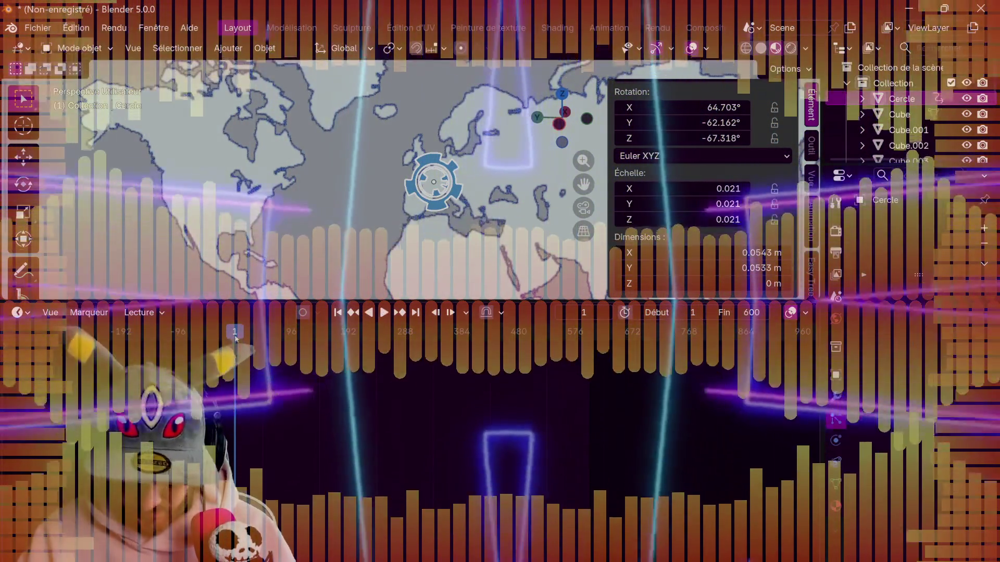
pyautogui.press('i')
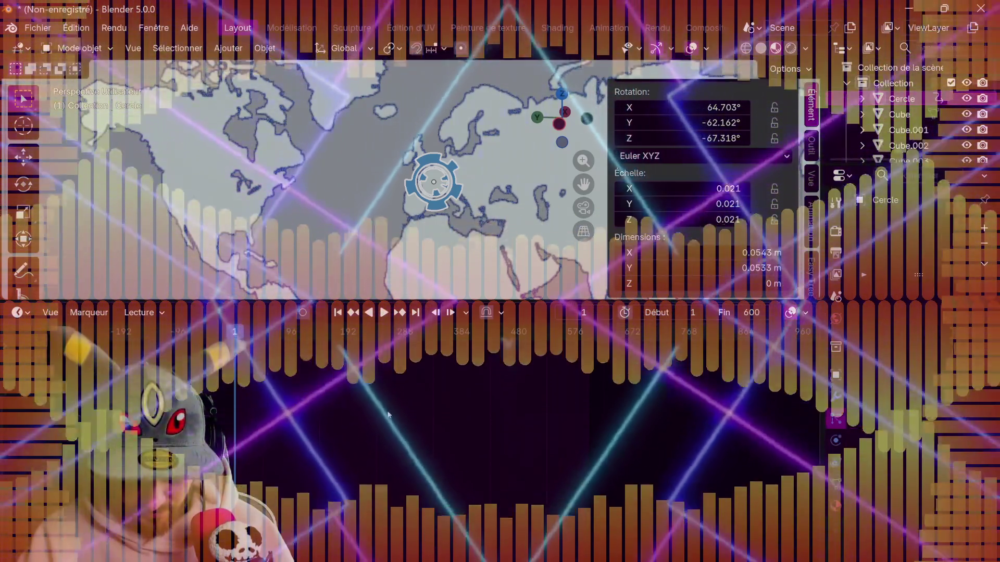
pyautogui.click(746, 138)
pyautogui.click(745, 138)
pyautogui.click(745, 138)
pyautogui.click(745, 138)
pyautogui.click(745, 138)
pyautogui.click(745, 138)
pyautogui.click(745, 138)
pyautogui.moveTo(688, 122)
pyautogui.mouseDown()
pyautogui.moveTo(729, 122)
pyautogui.moveTo(677, 122)
pyautogui.moveTo(739, 108)
pyautogui.moveTo(706, 110)
pyautogui.mouseUp()
pyautogui.hotkey('ctrl', 'z')
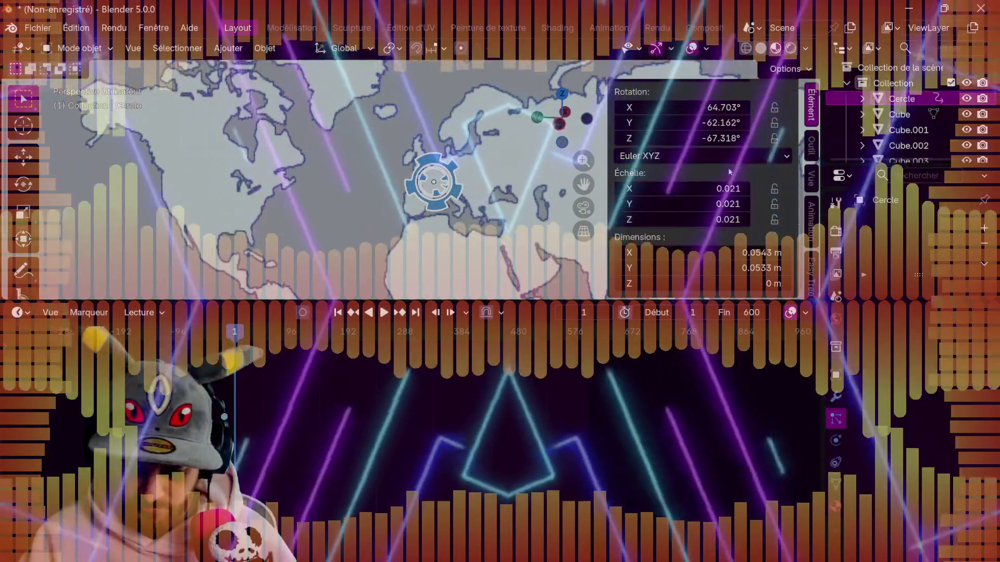
pyautogui.click(700, 153)
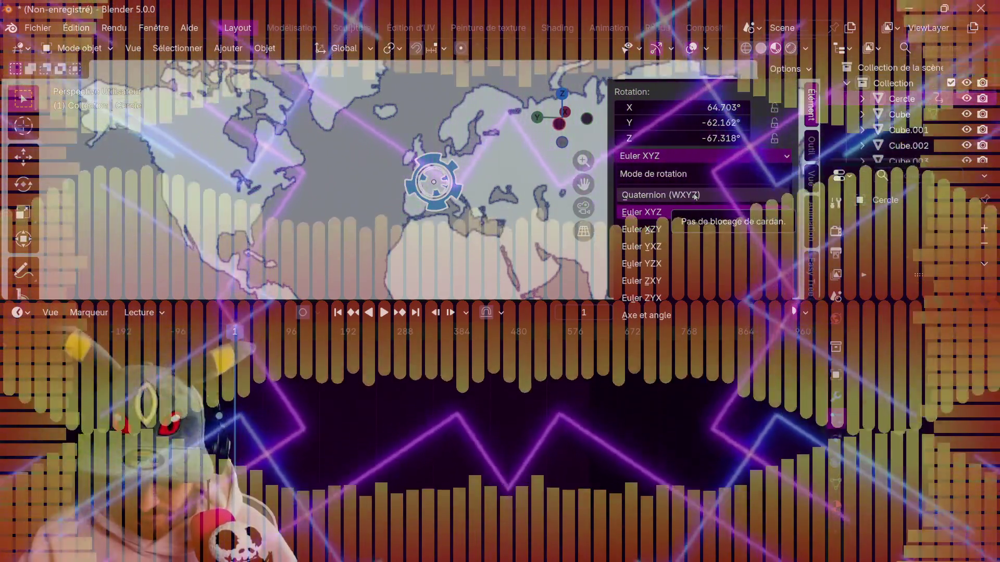
pyautogui.click(694, 195)
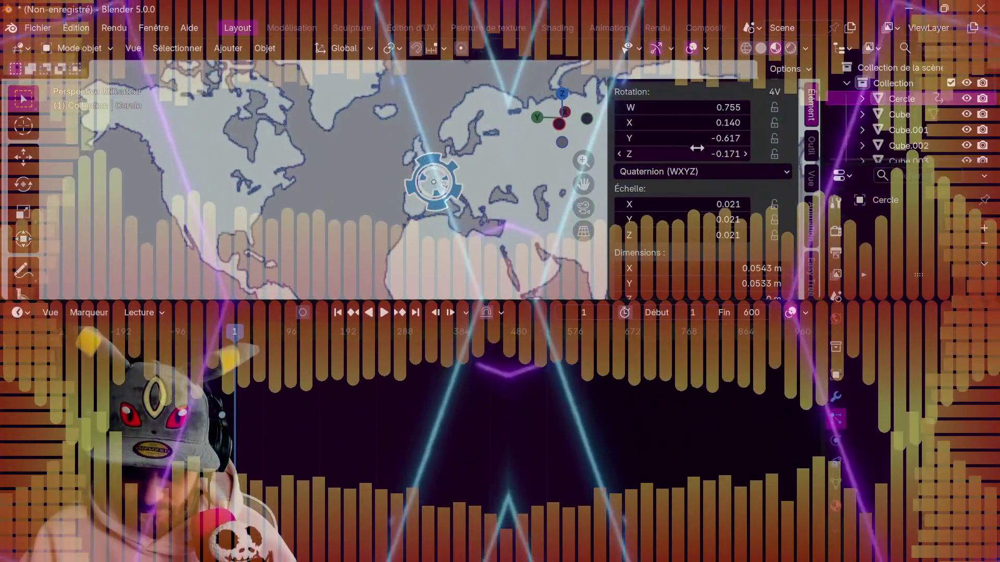
pyautogui.moveTo(690, 153); pyautogui.dragTo(729, 153)
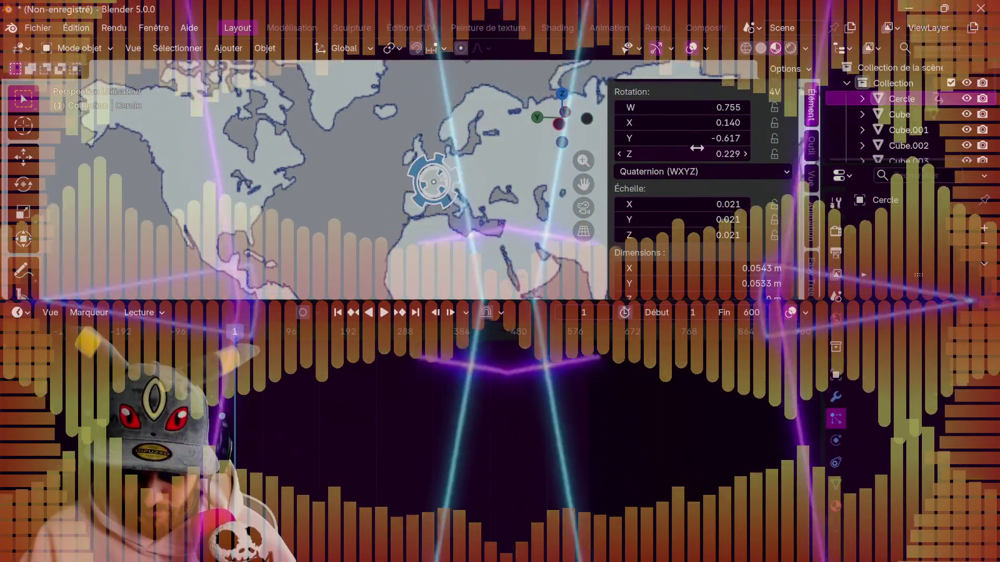
pyautogui.press('Escape')
pyautogui.click(665, 172)
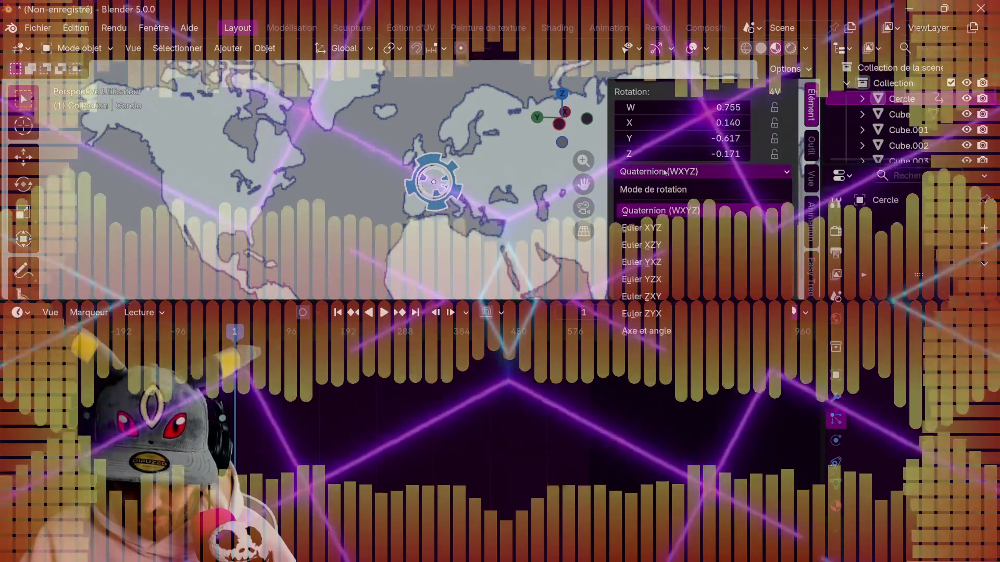
pyautogui.click(657, 227)
pyautogui.click(666, 156)
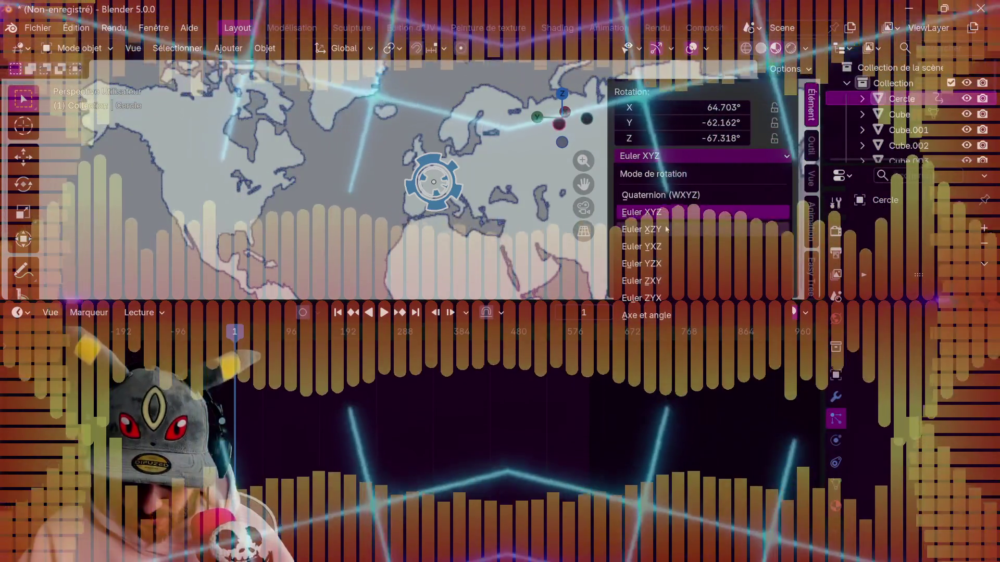
pyautogui.click(665, 225)
pyautogui.click(668, 155)
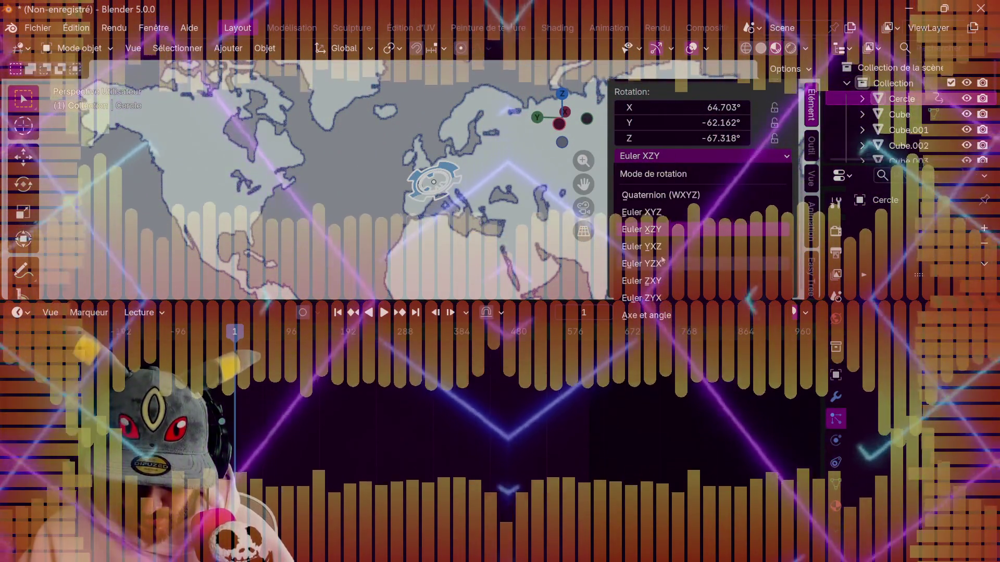
pyautogui.click(663, 312)
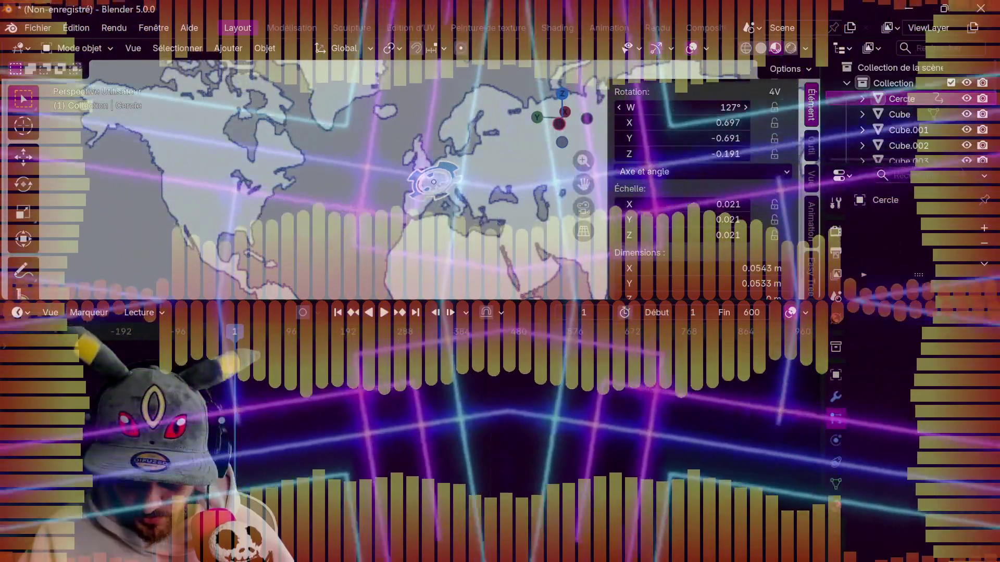
pyautogui.moveTo(683, 107); pyautogui.dragTo(695, 146)
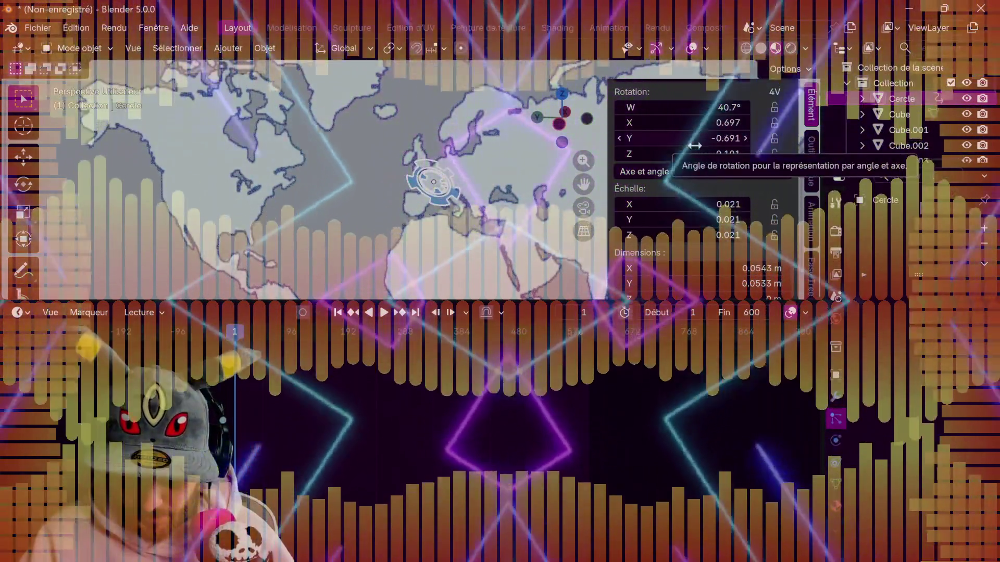
pyautogui.click(694, 171)
pyautogui.click(694, 193)
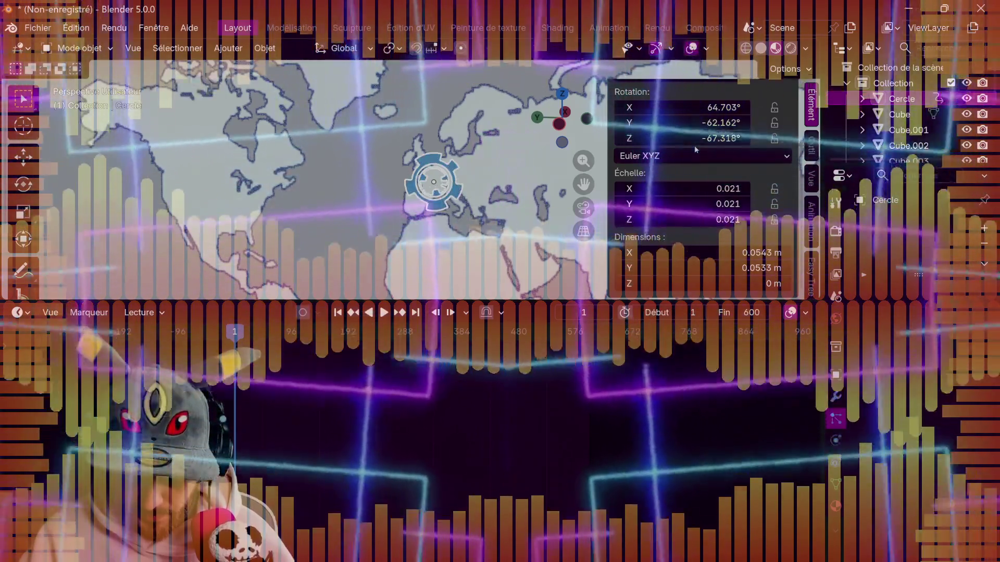
pyautogui.click(694, 151)
pyautogui.click(671, 320)
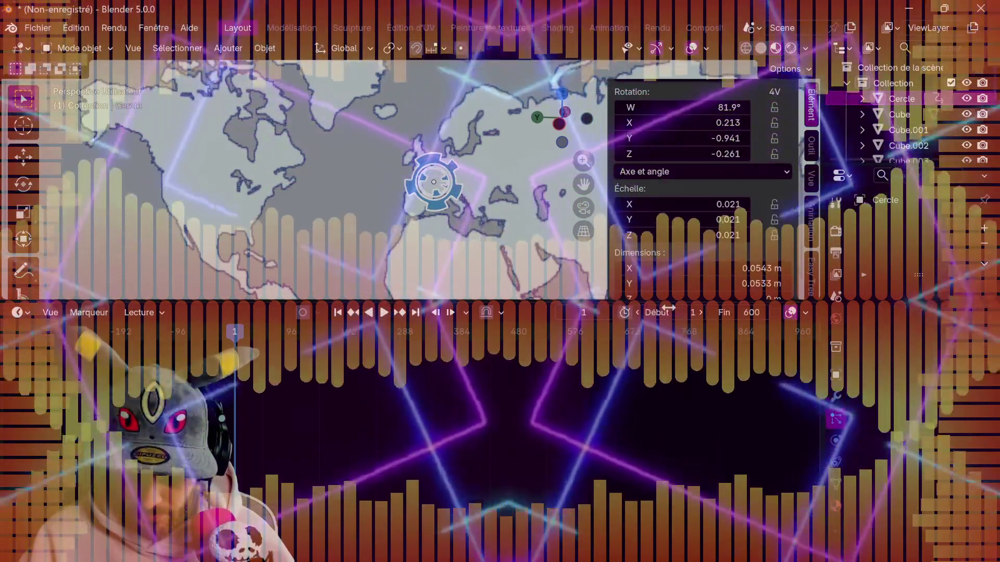
pyautogui.moveTo(674, 127)
pyautogui.mouseDown()
pyautogui.moveTo(729, 127)
pyautogui.moveTo(698, 138)
pyautogui.moveTo(698, 153)
pyautogui.moveTo(719, 154)
pyautogui.mouseUp()
pyautogui.hotkey('ctrl', 'z')
pyautogui.hotkey('ctrl', 'z')
pyautogui.hotkey('ctrl', 'z')
pyautogui.click(683, 171)
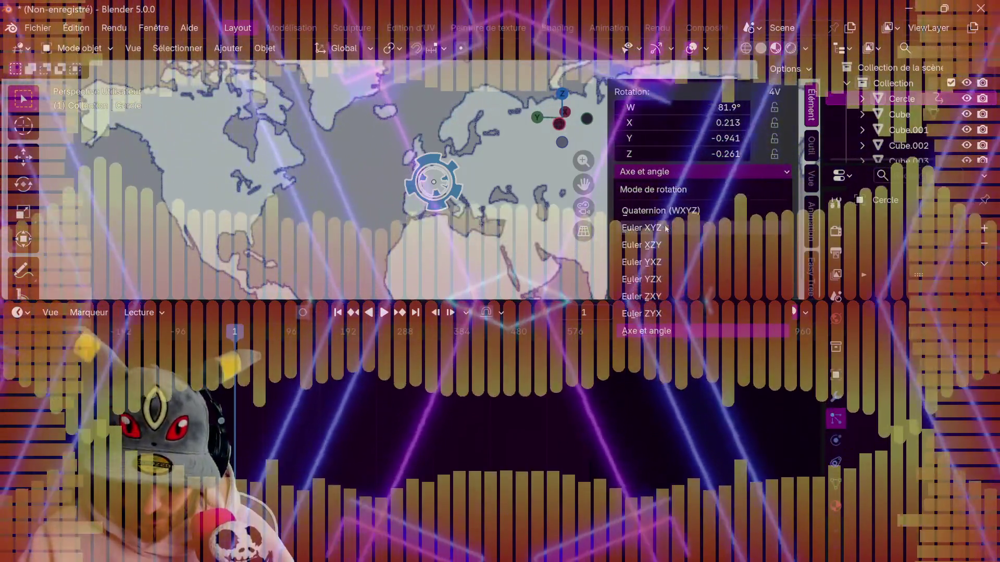
pyautogui.click(642, 228)
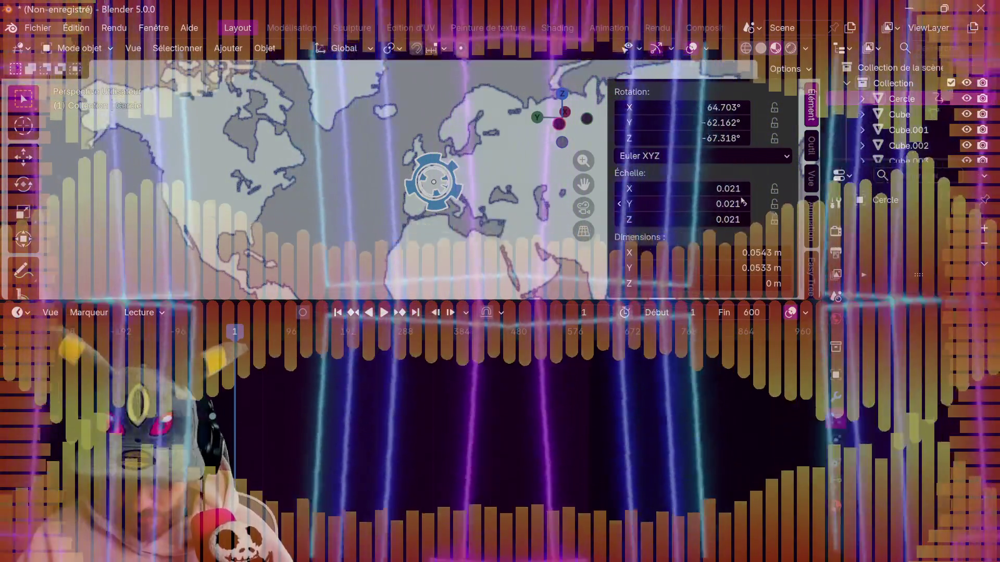
pyautogui.scroll(4, 734, 202)
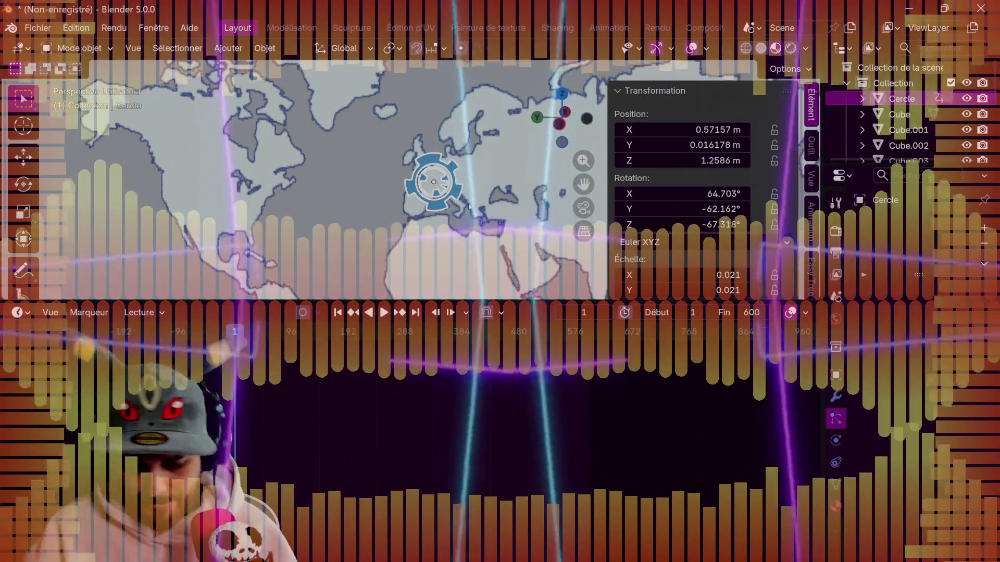
pyautogui.press('Tab')
# - Select all of the emblem's geometry and rotate it about local Z by about -17.9°
pyautogui.press('a')
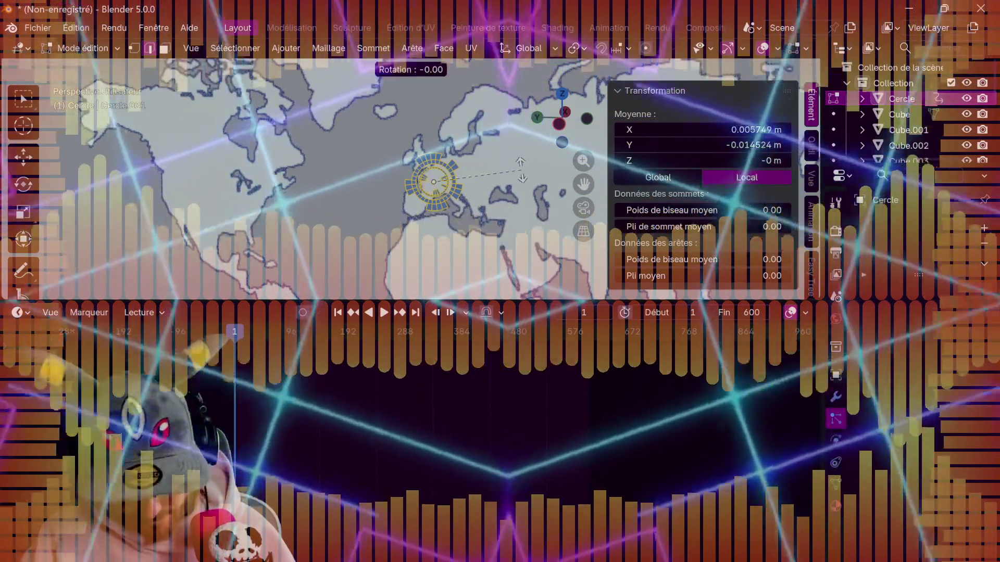
pyautogui.press('z')
pyautogui.press('z')
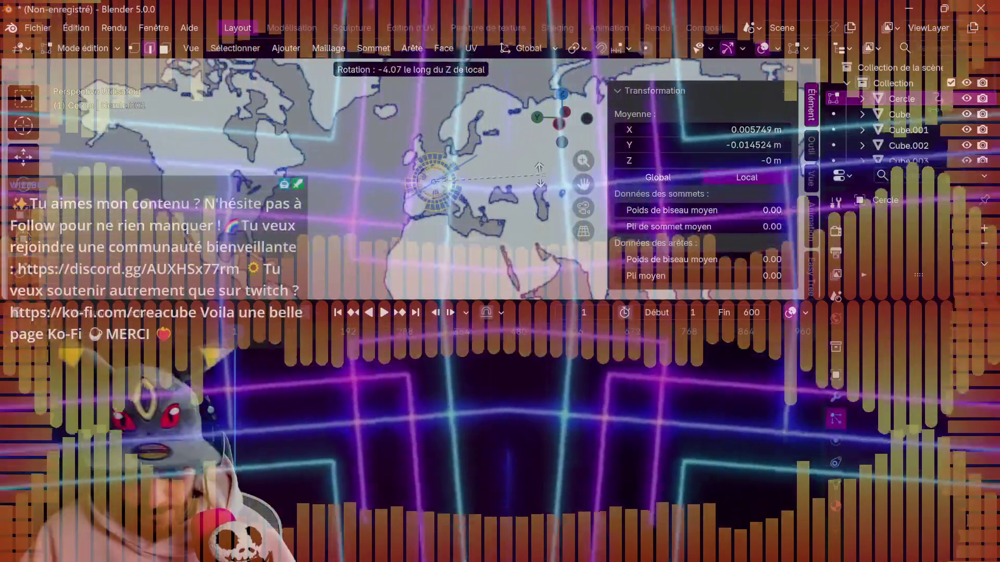
pyautogui.click(539, 205)
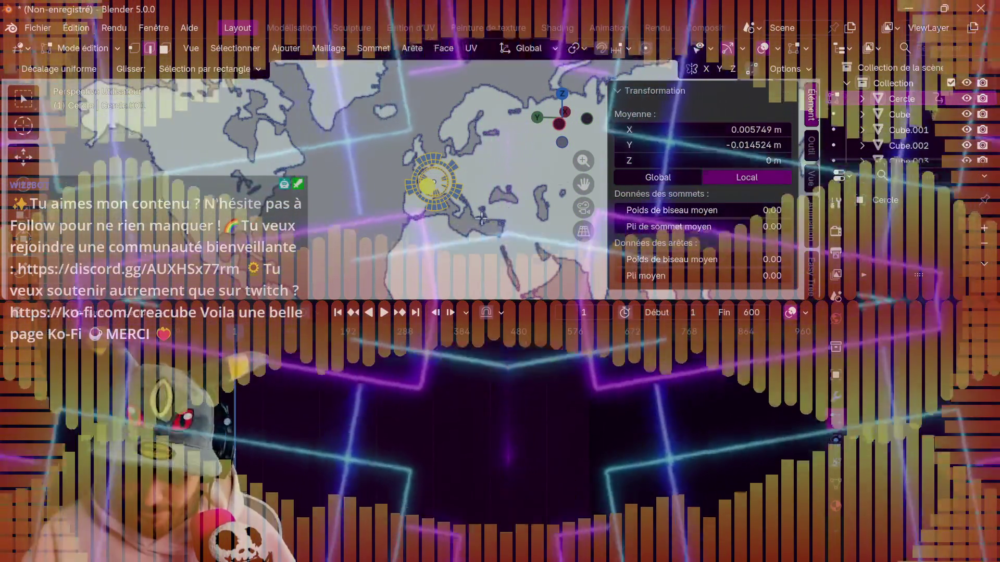
pyautogui.press('r')
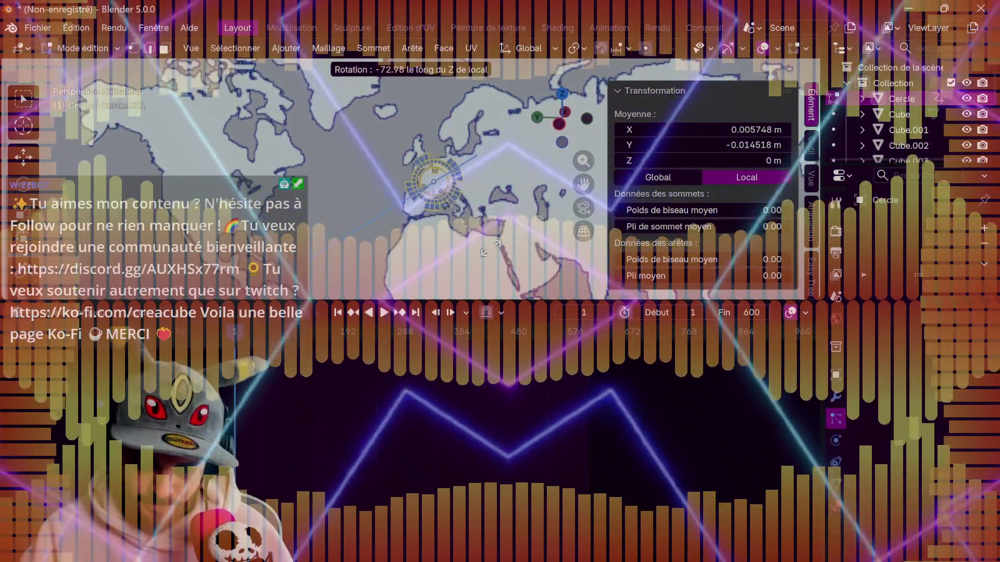
pyautogui.click(510, 181)
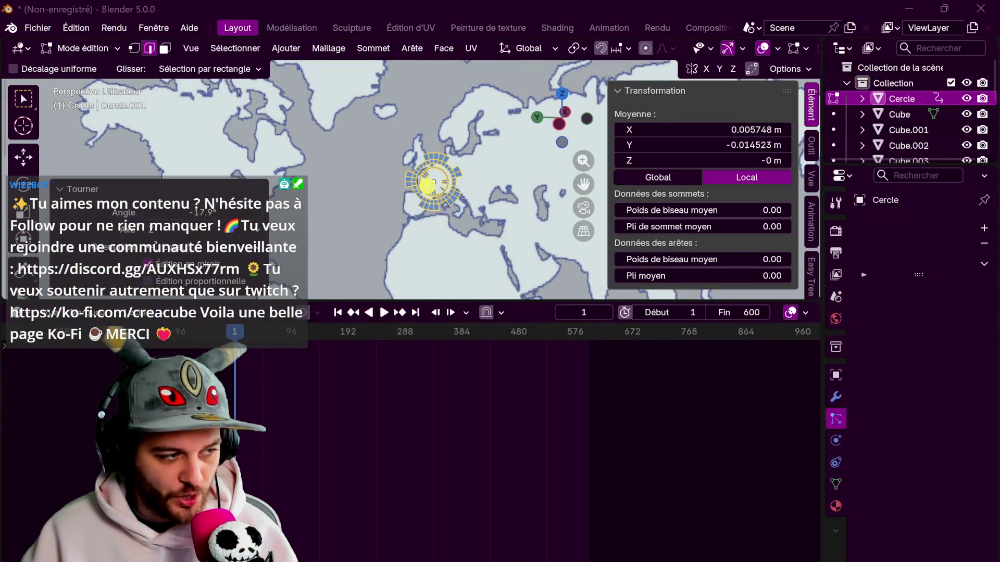
# - Enlarge the 3D viewport and switch back to Object Mode
pyautogui.moveTo(351, 301)
pyautogui.mouseDown()
pyautogui.moveTo(338, 468)
pyautogui.moveTo(348, 440)
pyautogui.mouseUp()
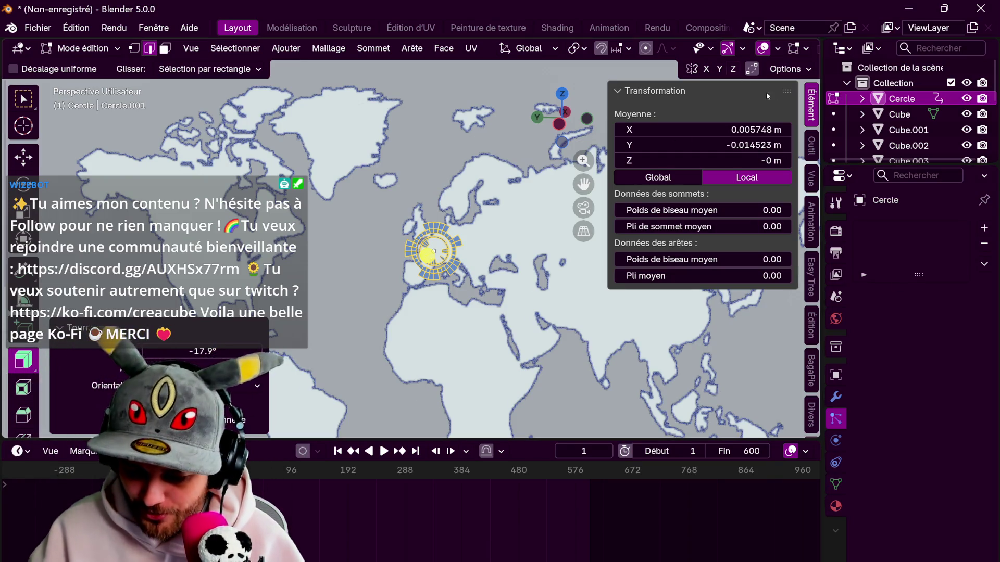
pyautogui.click(810, 148)
pyautogui.click(806, 101)
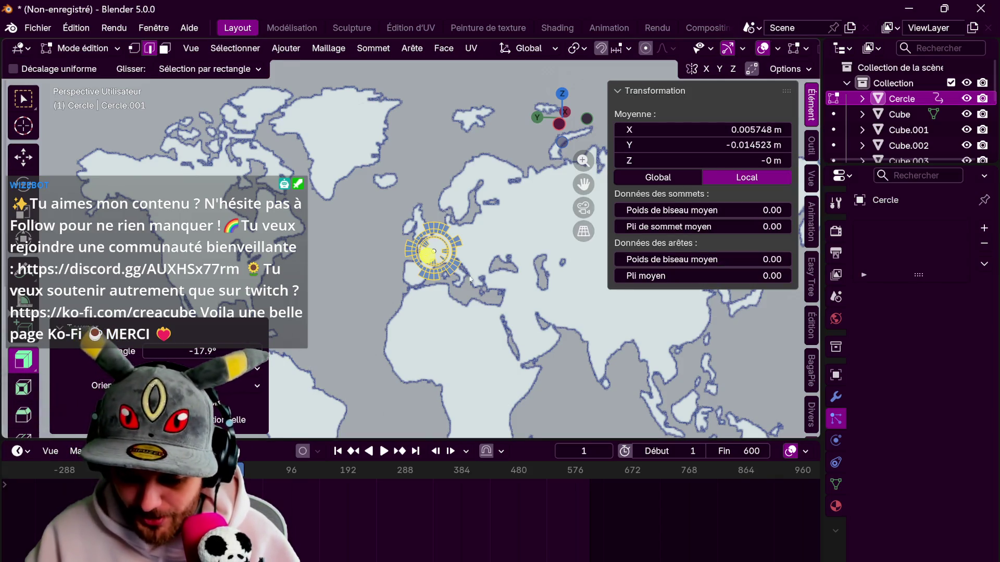
pyautogui.press('Tab')
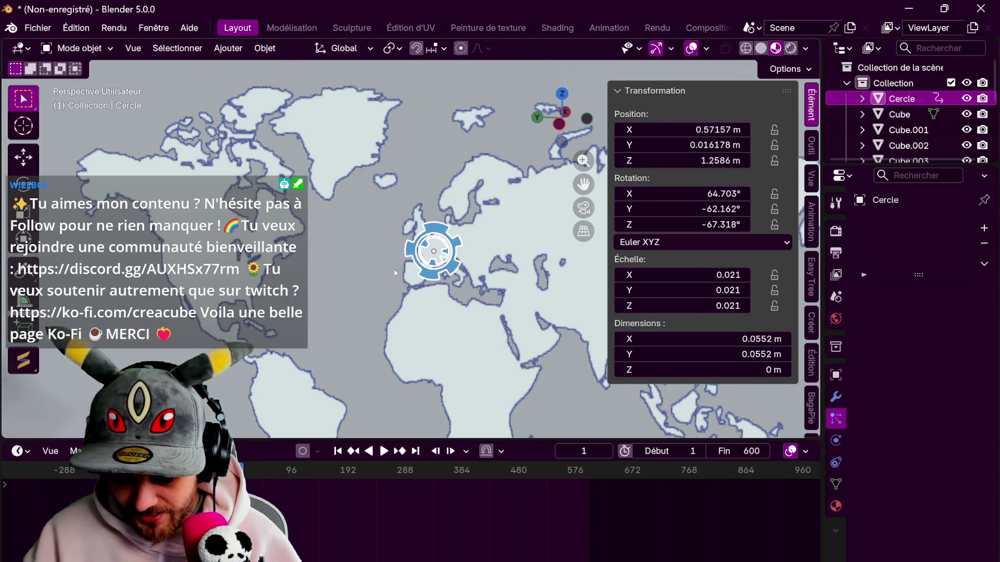
# - Orbit in close on the gear and back to a face-on map view, then open the Object menu
pyautogui.moveTo(390, 270); pyautogui.dragTo(279, 258, button='middle')
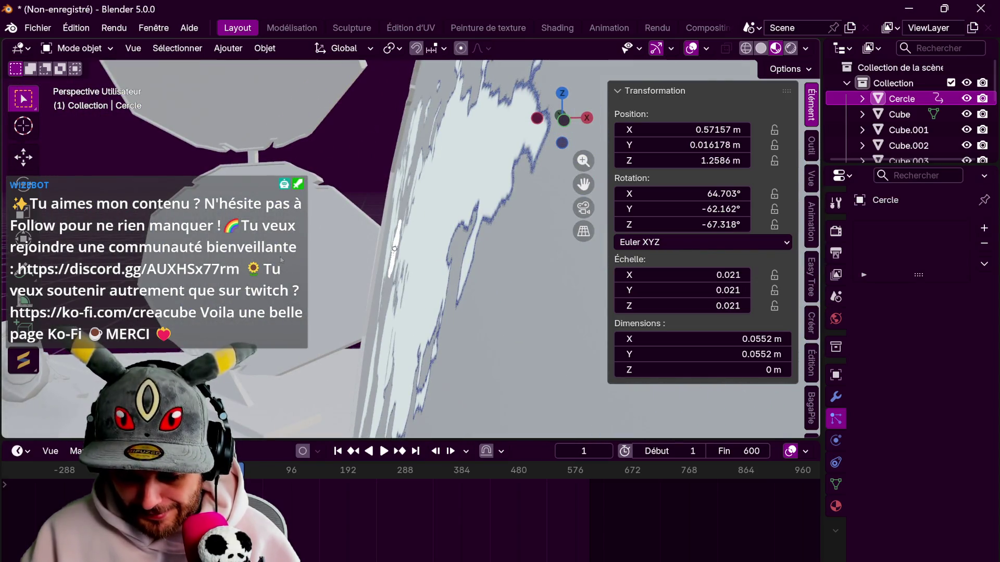
pyautogui.moveTo(335, 310); pyautogui.dragTo(404, 322, button='middle')
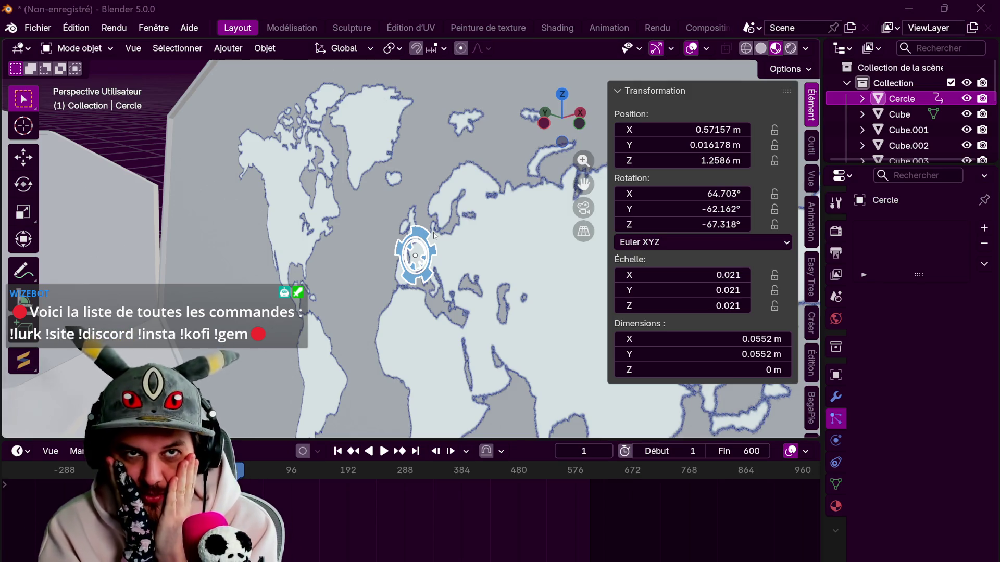
pyautogui.click(265, 48)
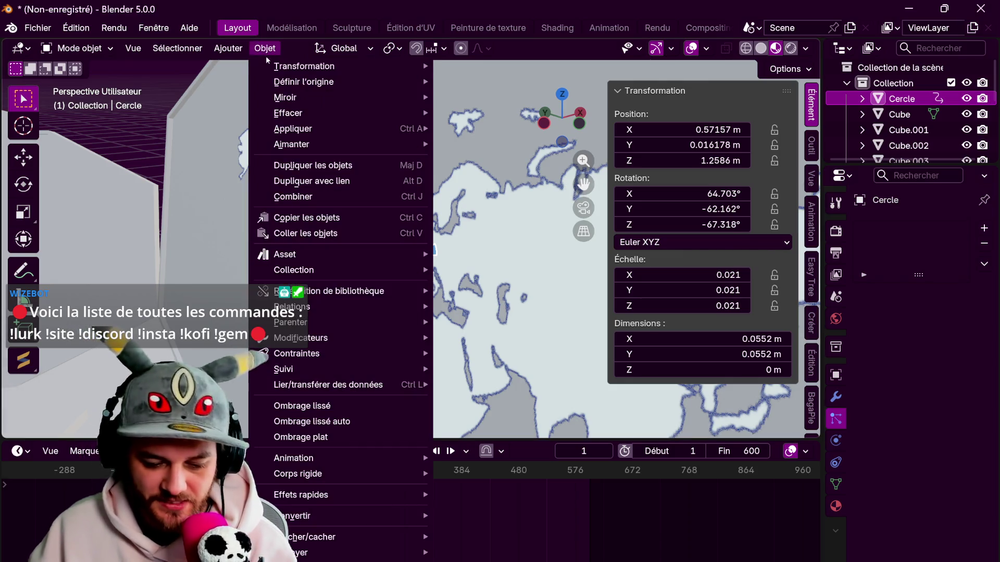
# - Apply the gear's rotation, inspect it from several angles, then undo the apply
pyautogui.moveTo(358, 129)
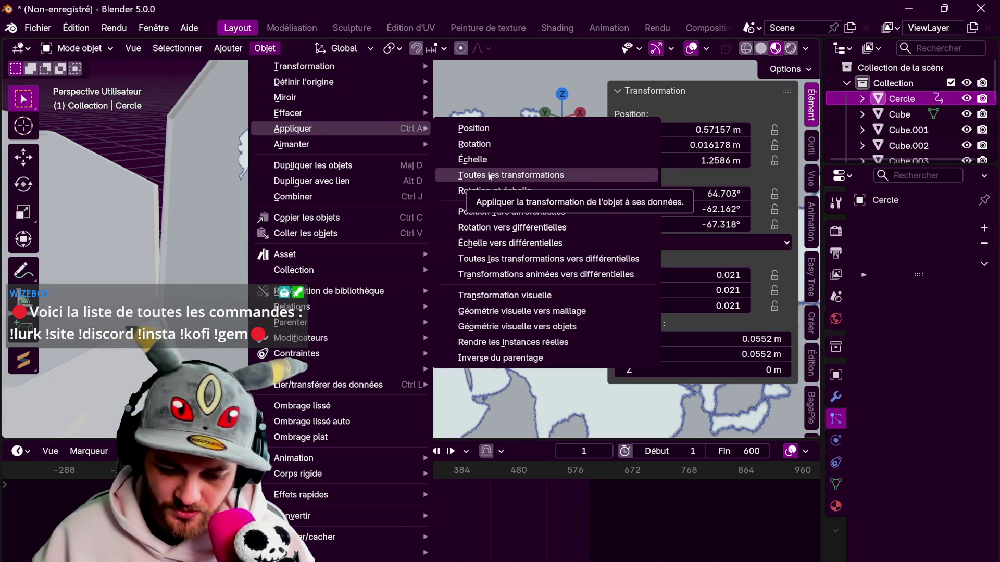
pyautogui.click(511, 145)
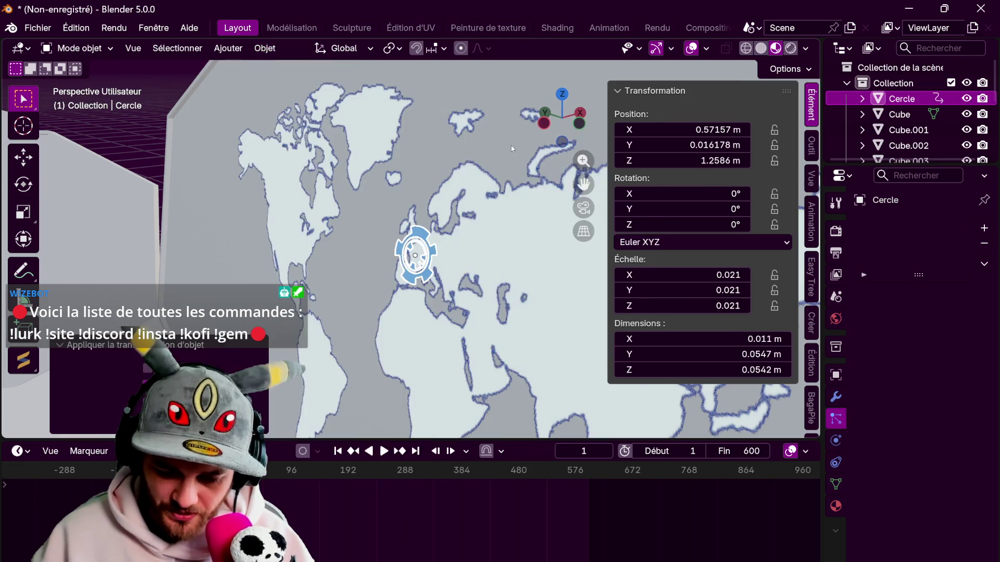
pyautogui.scroll(2, 511, 145)
pyautogui.moveTo(505, 198)
pyautogui.mouseDown(button='middle')
pyautogui.moveTo(493, 310)
pyautogui.moveTo(515, 292)
pyautogui.mouseUp(button='middle')
pyautogui.moveTo(673, 225)
pyautogui.mouseDown()
pyautogui.moveTo(739, 224)
pyautogui.moveTo(673, 212)
pyautogui.moveTo(701, 193)
pyautogui.moveTo(687, 193)
pyautogui.moveTo(770, 193)
pyautogui.mouseUp()
pyautogui.moveTo(515, 281)
pyautogui.mouseDown(button='middle')
pyautogui.moveTo(495, 291)
pyautogui.moveTo(526, 271)
pyautogui.moveTo(510, 281)
pyautogui.mouseUp(button='middle')
pyautogui.moveTo(399, 260); pyautogui.dragTo(453, 270, button='middle')
pyautogui.hotkey('ctrl', 'z')
pyautogui.hotkey('ctrl', 'z')
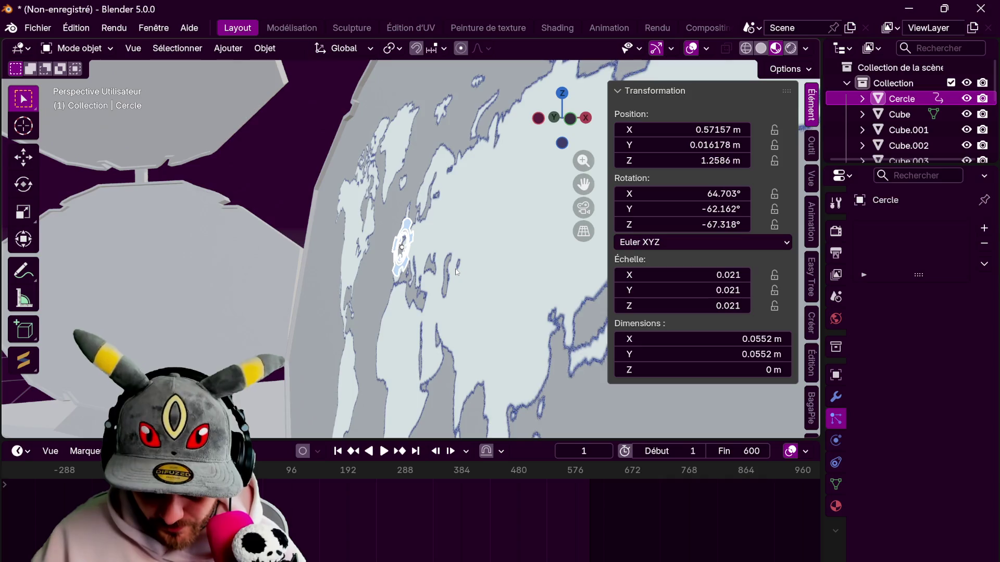
# - Reset the gear's X, Y and Z rotation fields to 0
pyautogui.doubleClick(693, 211)
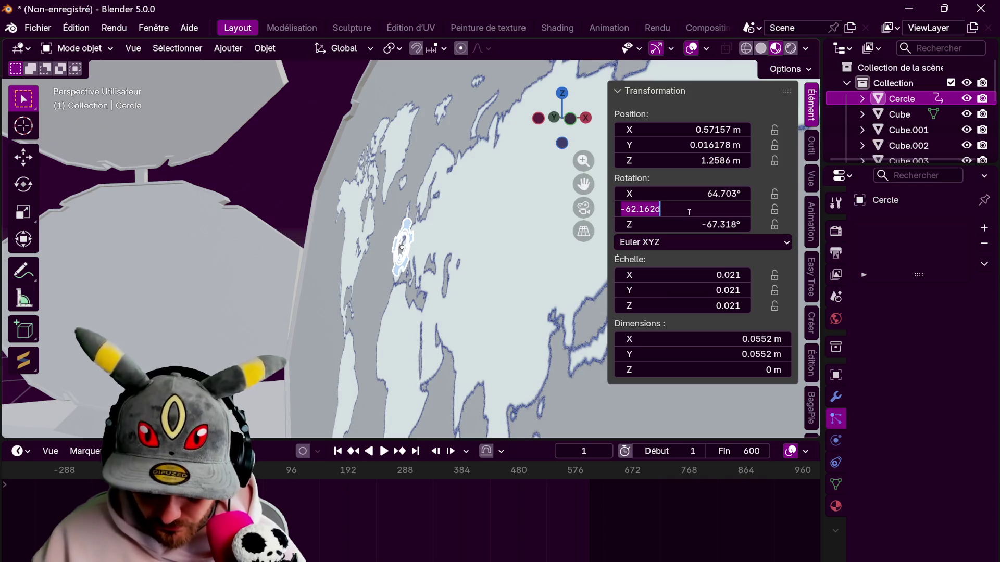
pyautogui.write('0')
pyautogui.press('Return')
pyautogui.doubleClick(701, 193)
pyautogui.write('0')
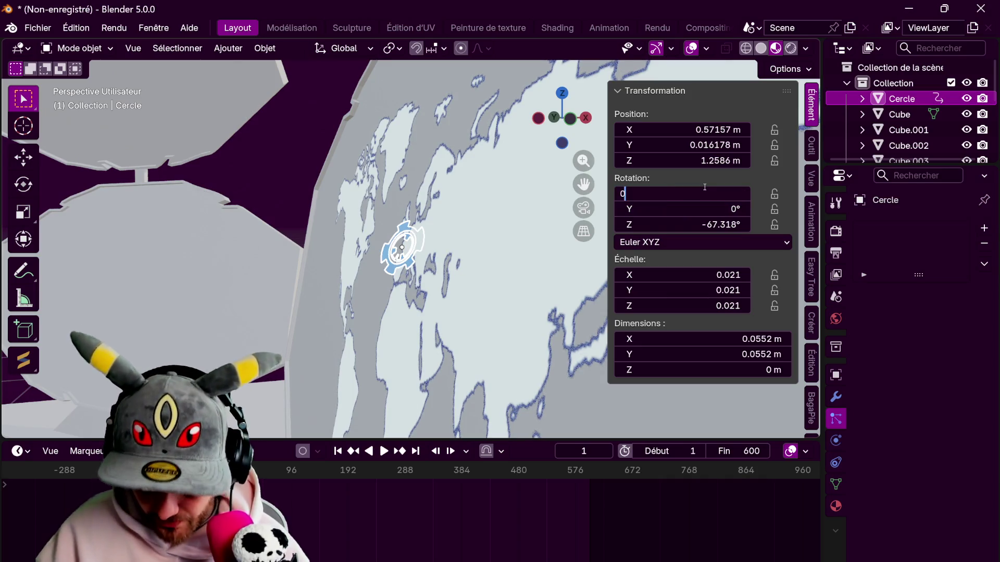
pyautogui.press('Return')
pyautogui.doubleClick(709, 224)
pyautogui.write('0')
pyautogui.press('Return')
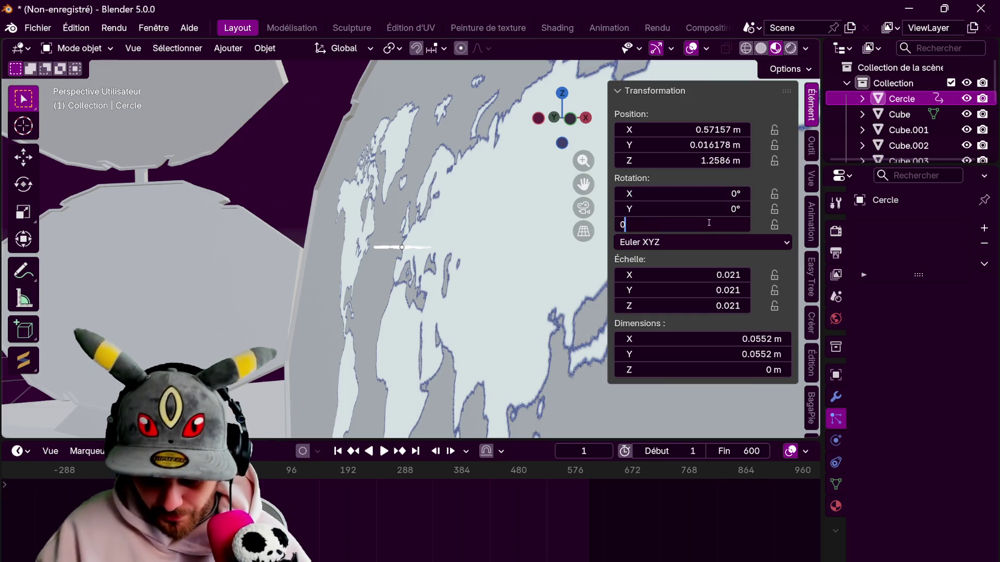
# - Rotate the gear 90° about Y with 'ry90', then test and undo another tilt
pyautogui.moveTo(414, 254); pyautogui.dragTo(534, 273, button='middle')
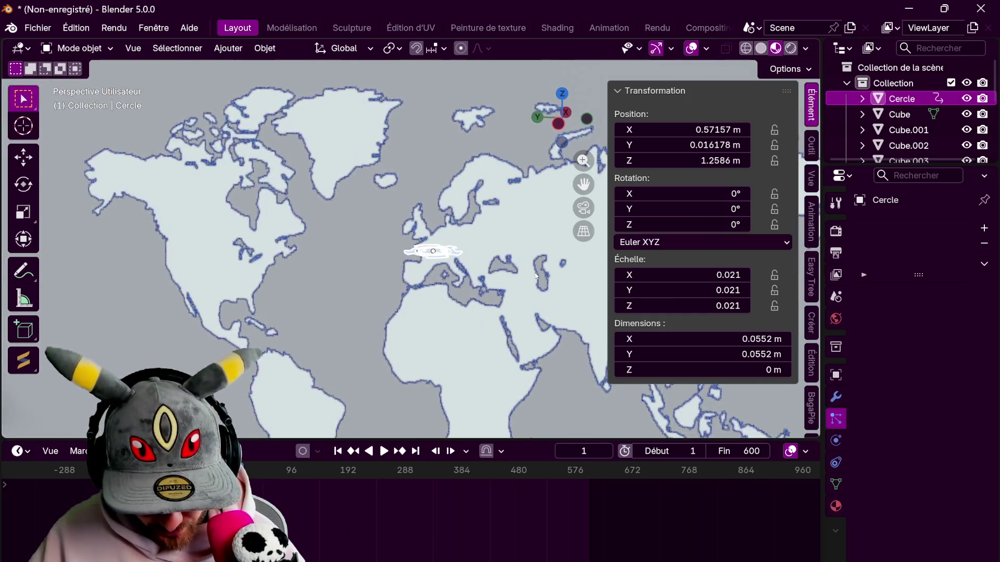
pyautogui.write('ry')
pyautogui.write('90')
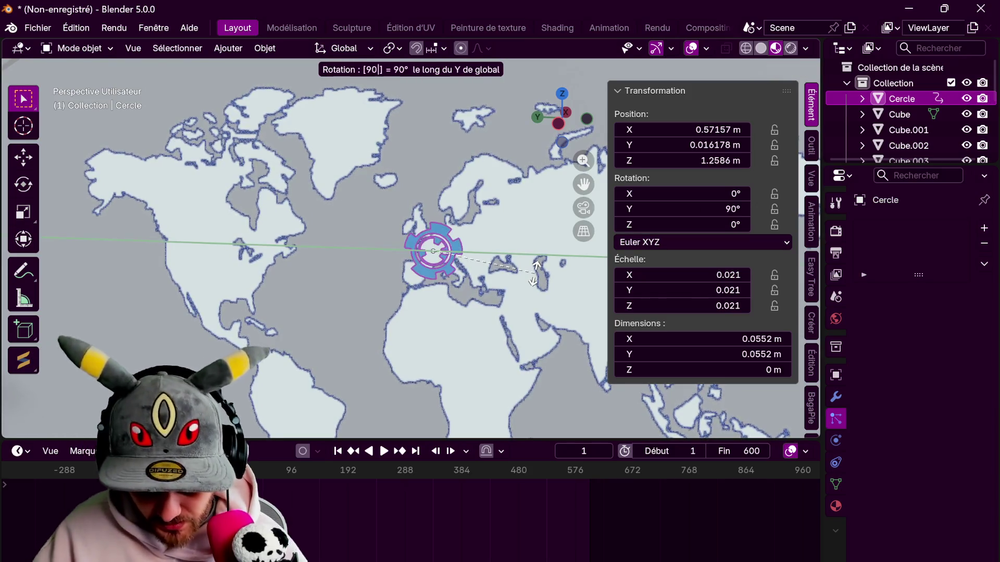
pyautogui.press('Return')
pyautogui.moveTo(527, 278)
pyautogui.mouseDown(button='middle')
pyautogui.moveTo(479, 298)
pyautogui.moveTo(379, 286)
pyautogui.moveTo(551, 322)
pyautogui.mouseUp(button='middle')
pyautogui.scroll(5, 379, 286)
pyautogui.scroll(-2, 551, 323)
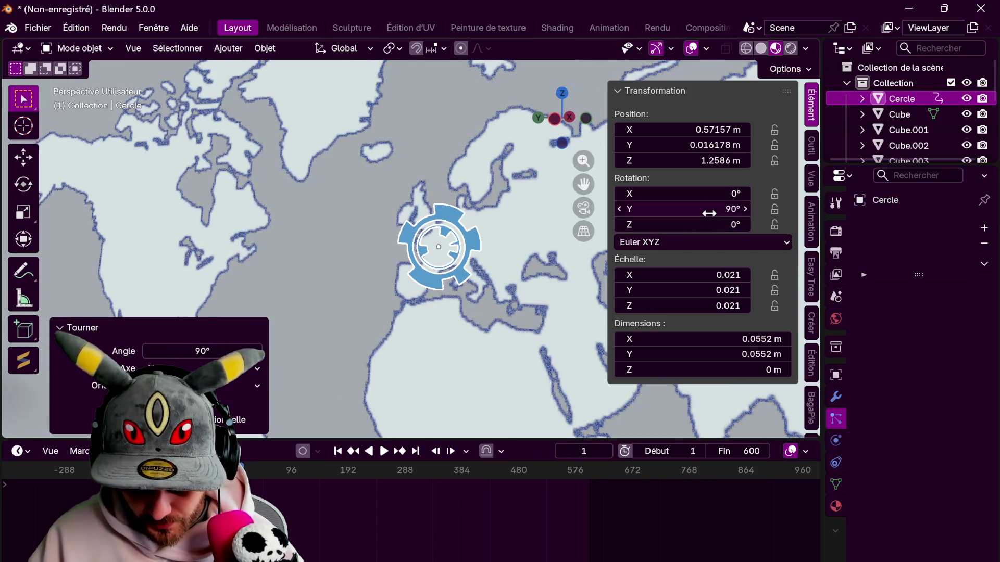
pyautogui.moveTo(695, 194)
pyautogui.mouseDown()
pyautogui.moveTo(724, 193)
pyautogui.moveTo(695, 193)
pyautogui.moveTo(729, 209)
pyautogui.moveTo(672, 224)
pyautogui.mouseUp()
pyautogui.hotkey('ctrl', 'z')
pyautogui.moveTo(479, 292); pyautogui.dragTo(486, 307, button='middle')
# - Clear the gear's rotation with Alt+R and reapply a 90° turn about Y
pyautogui.press('r')
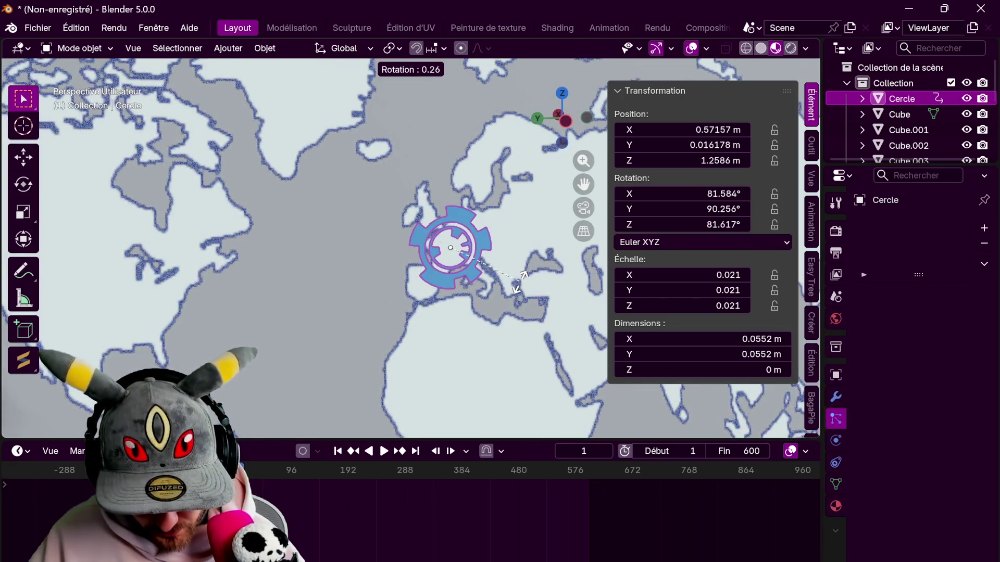
pyautogui.press('x')
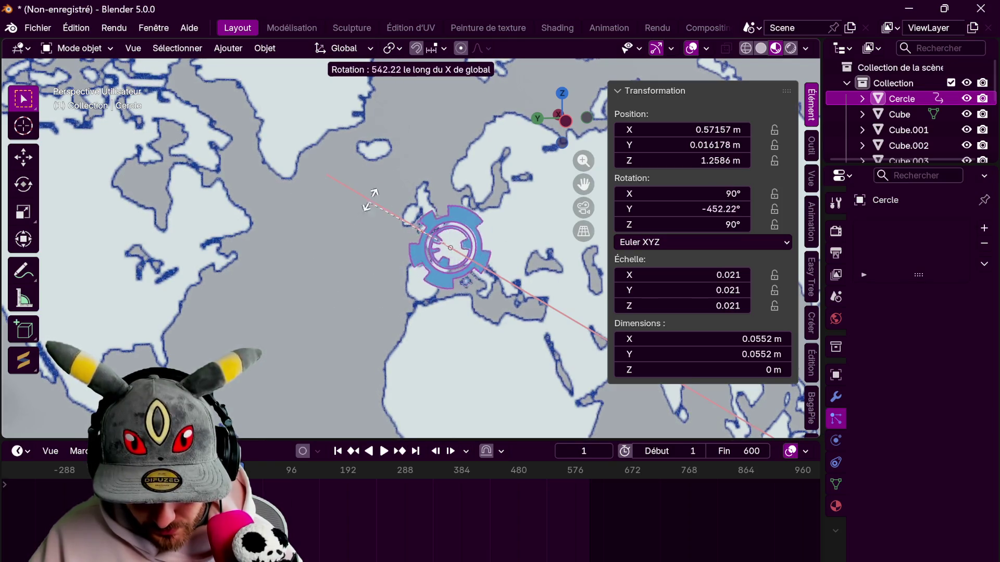
pyautogui.rightClick(440, 328)
pyautogui.hotkey('alt', 'r')
pyautogui.moveTo(458, 315); pyautogui.dragTo(484, 300, button='middle')
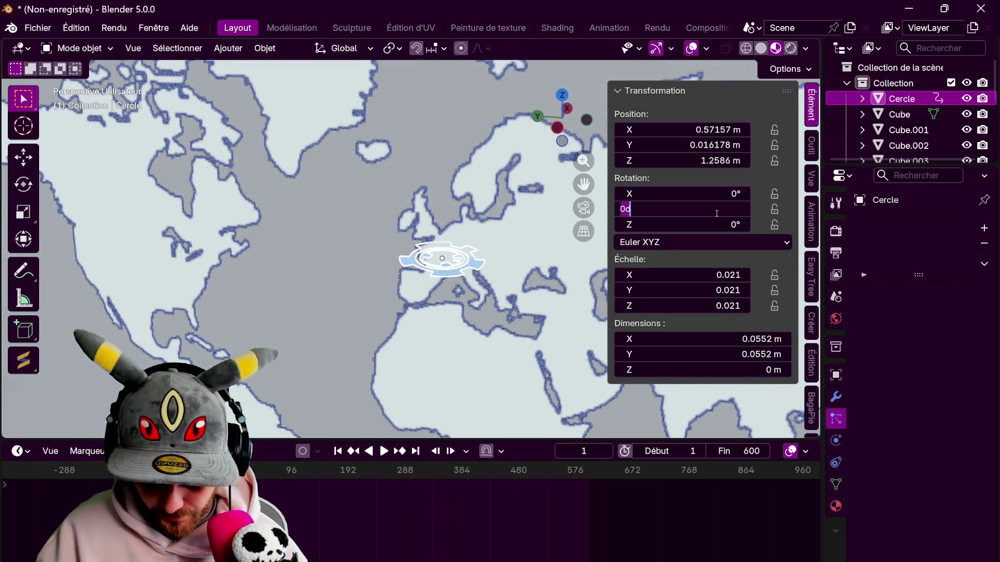
pyautogui.write('90')
pyautogui.press('Return')
pyautogui.scroll(-1, 322, 321)
pyautogui.keyDown('shift'); pyautogui.moveTo(323, 321); pyautogui.dragTo(302, 249, button='middle'); pyautogui.keyUp('shift')
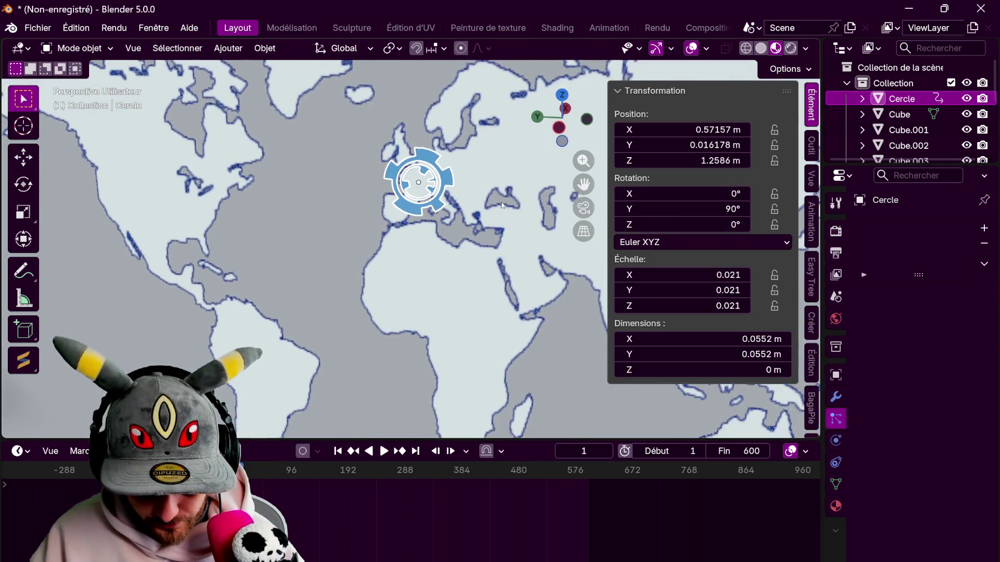
# - Rotate the gear 100° about X, keyframe its rotation, and play the animation from a later frame
pyautogui.press('r')
pyautogui.press('x')
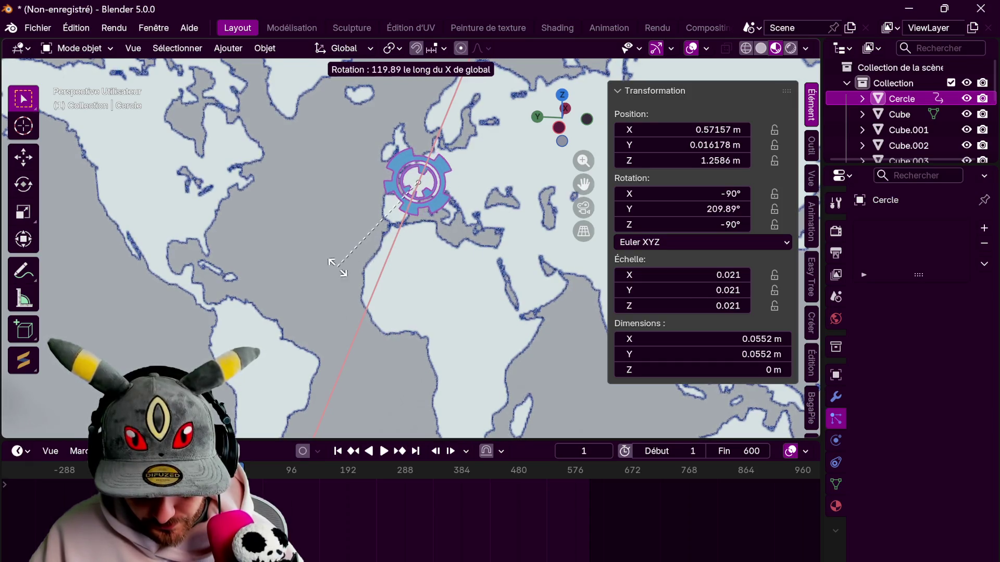
pyautogui.write('100')
pyautogui.press('Return')
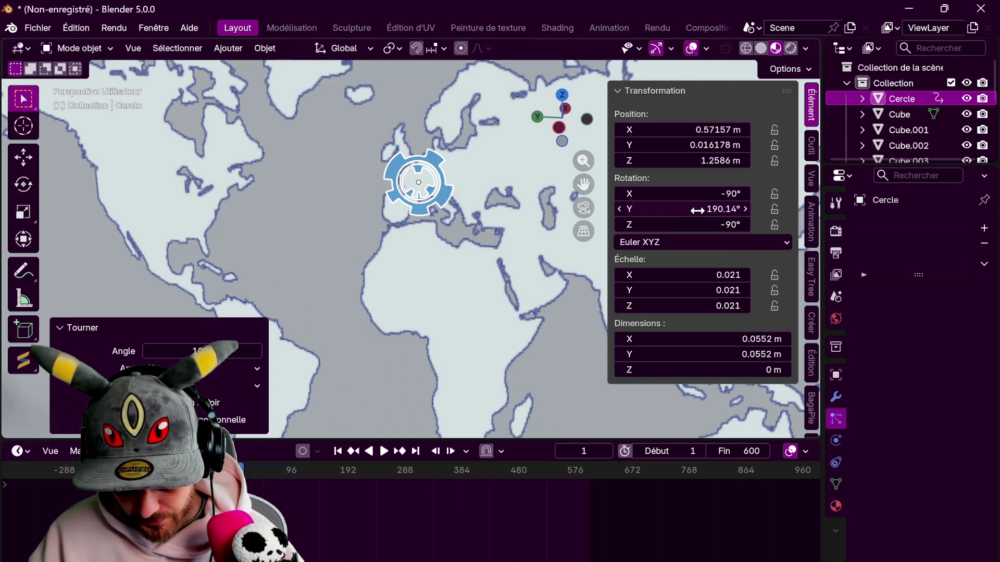
pyautogui.press('i')
pyautogui.moveTo(406, 205)
pyautogui.mouseDown(button='middle')
pyautogui.moveTo(332, 195)
pyautogui.moveTo(491, 202)
pyautogui.moveTo(343, 199)
pyautogui.mouseUp(button='middle')
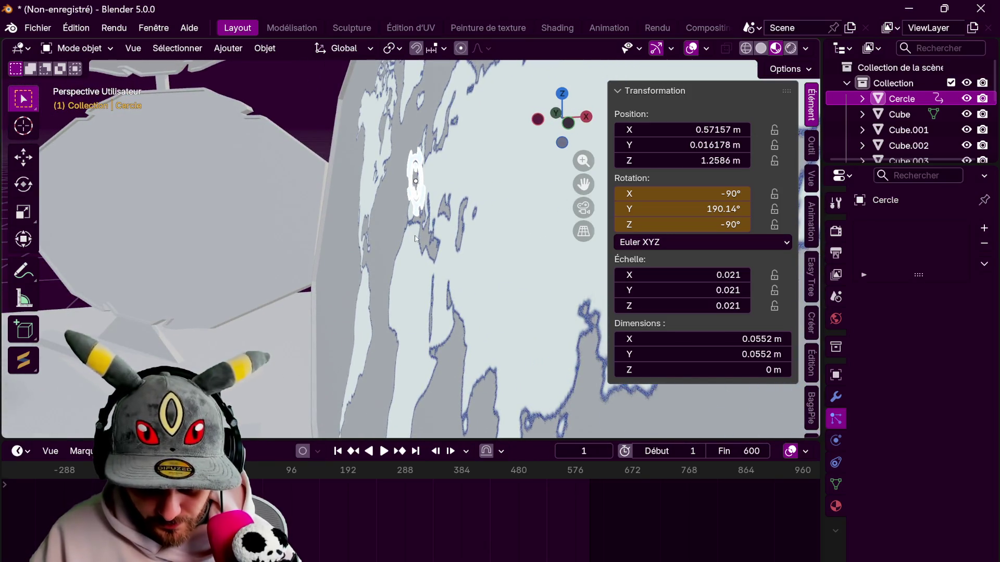
pyautogui.moveTo(414, 237); pyautogui.dragTo(473, 241, button='middle')
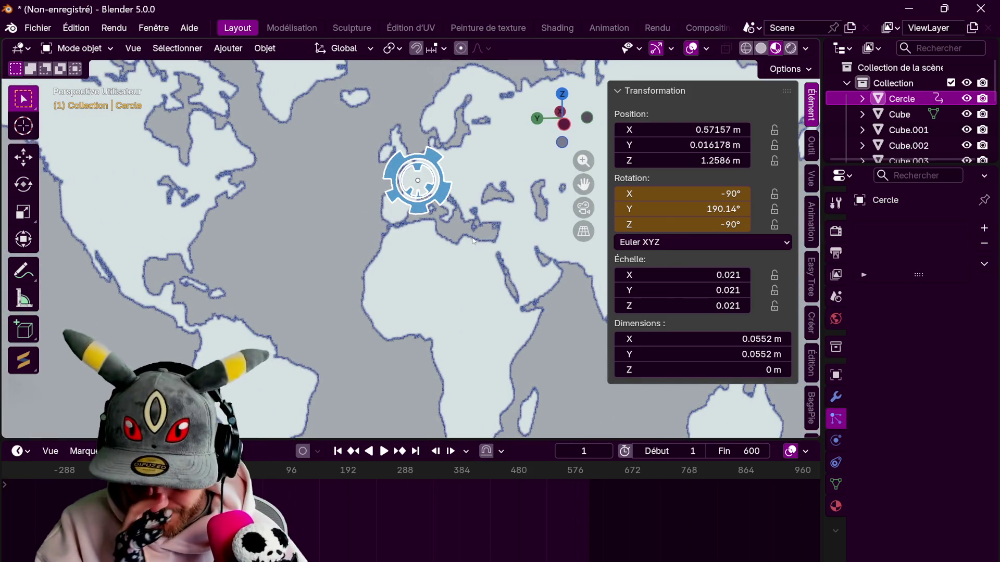
pyautogui.click(262, 475)
pyautogui.press('space')
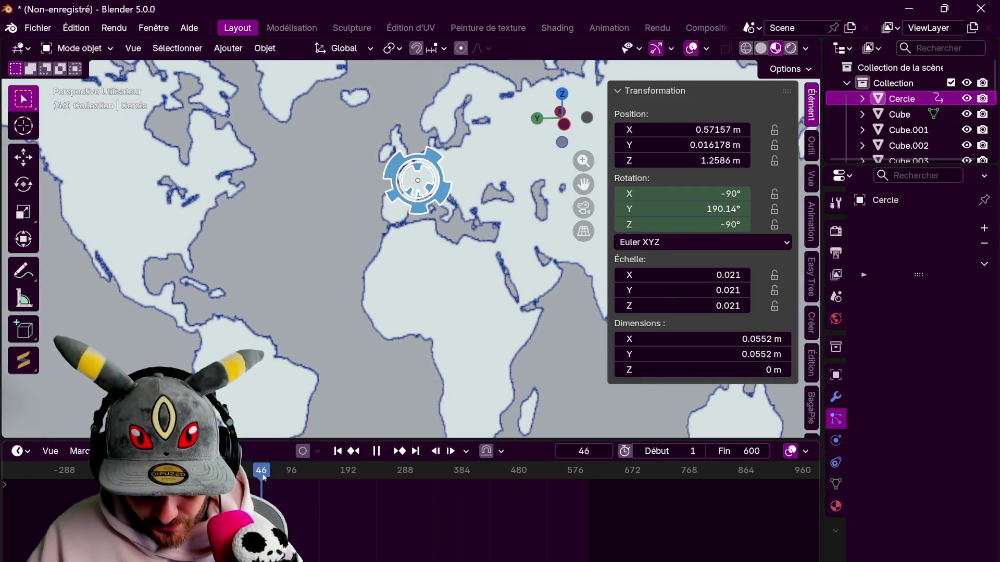
# - Rotate the gear about the X axis and keyframe its rotation at frame 77
pyautogui.press('space')
pyautogui.press('r')
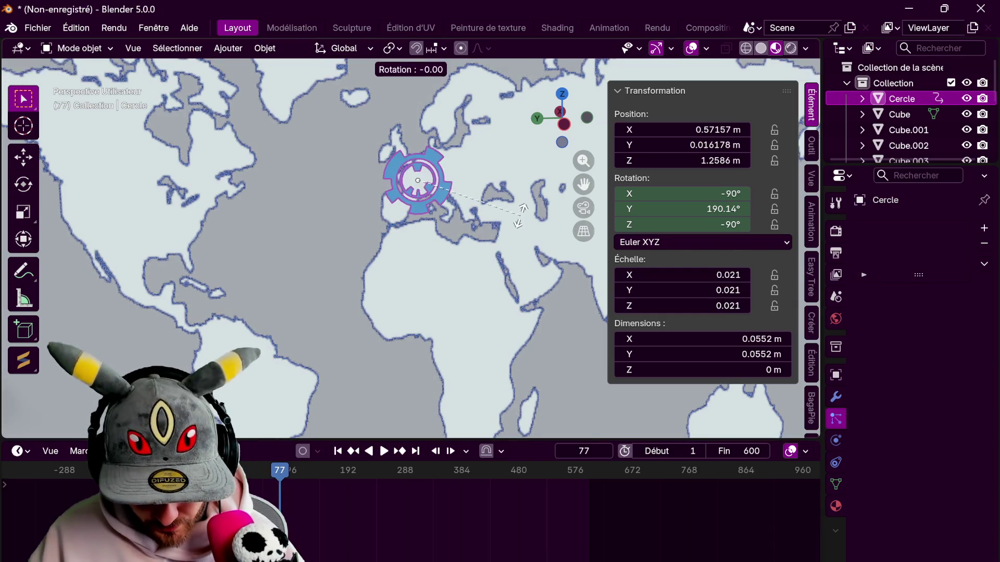
pyautogui.press('x')
pyautogui.click(319, 272)
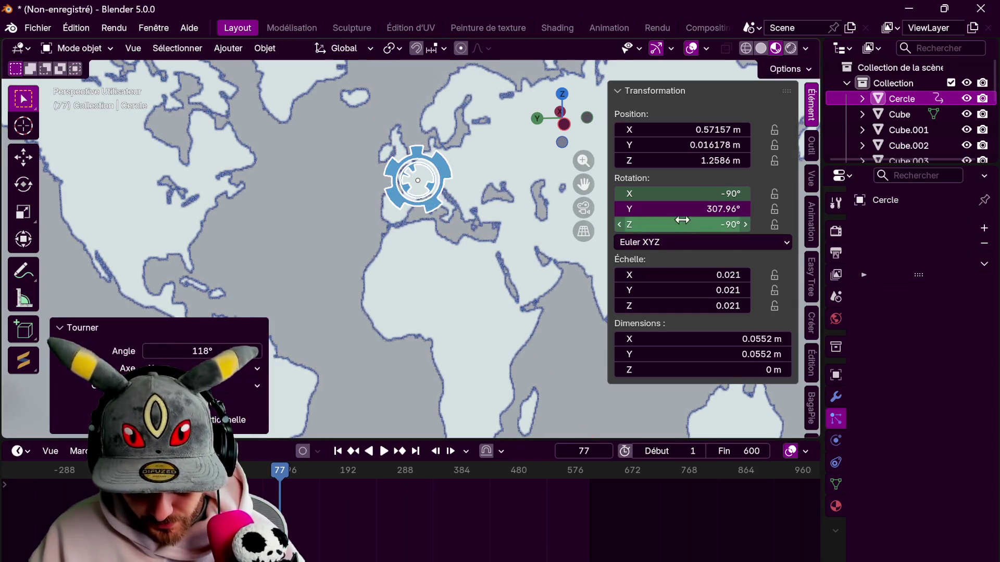
pyautogui.press('i')
# - Replay from the start, then spin the gear about Y and keyframe it at frame 184
pyautogui.hotkey('shift', 'Left')
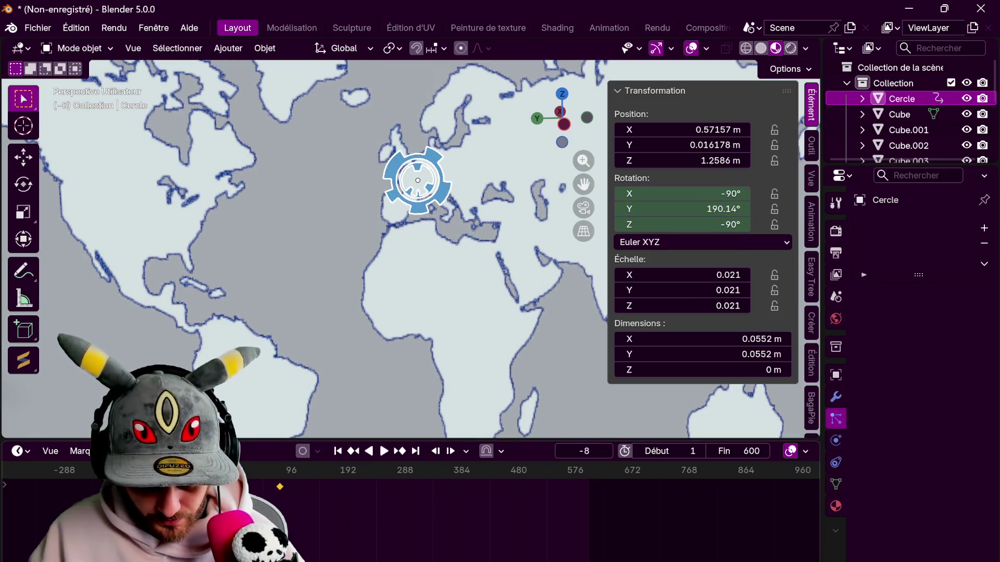
pyautogui.press('space')
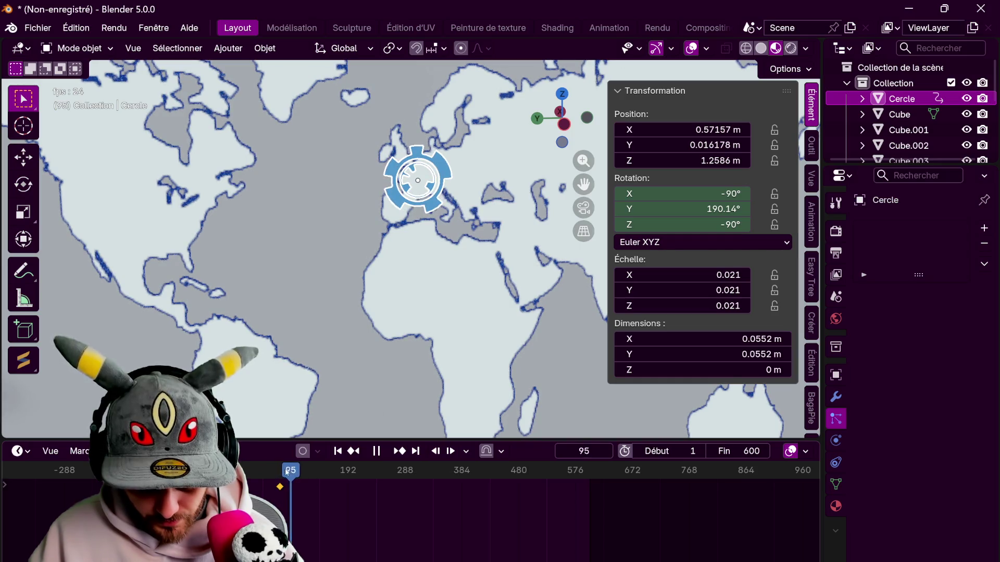
pyautogui.moveTo(301, 471); pyautogui.dragTo(343, 471)
pyautogui.press('space')
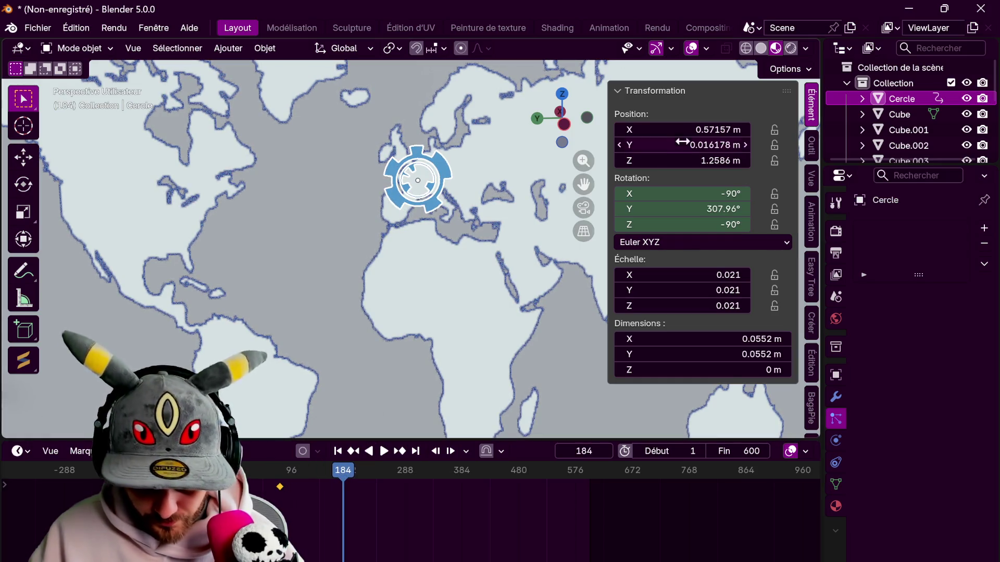
pyautogui.moveTo(714, 208); pyautogui.dragTo(713, 209)
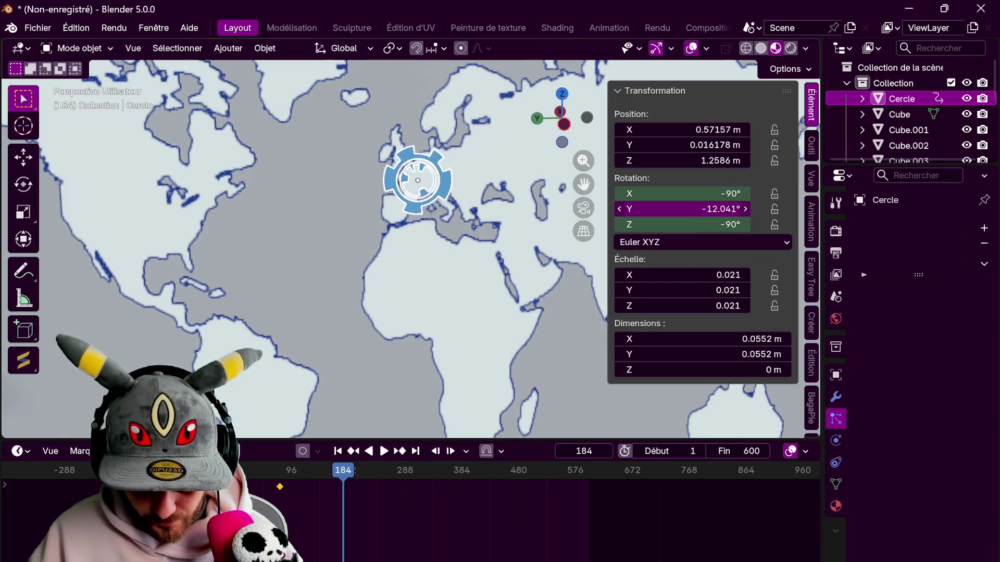
pyautogui.press('i')
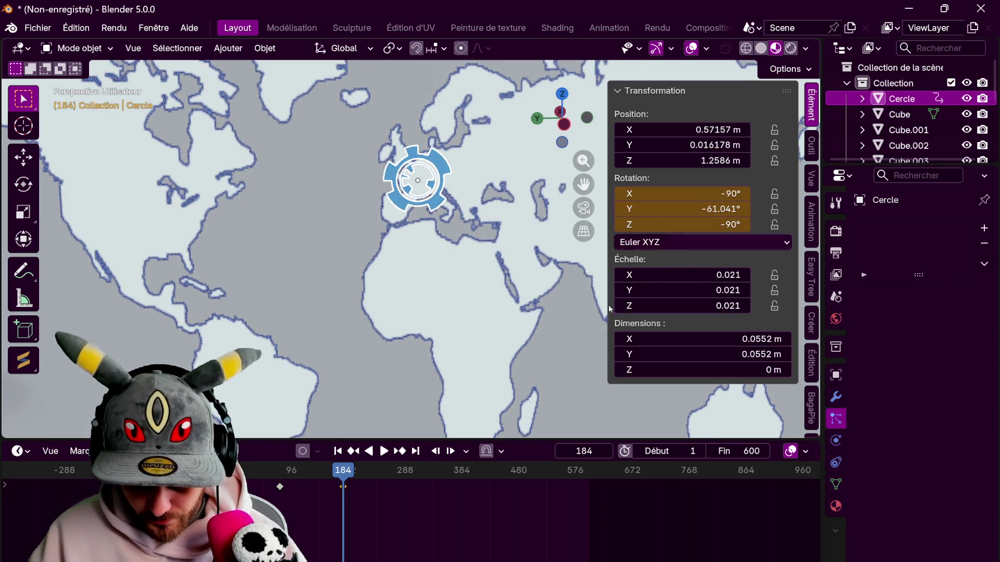
# - Add further gear rotation keyframes at frames 271, 367 and 430
pyautogui.click(384, 470)
pyautogui.press('space')
pyautogui.press('space')
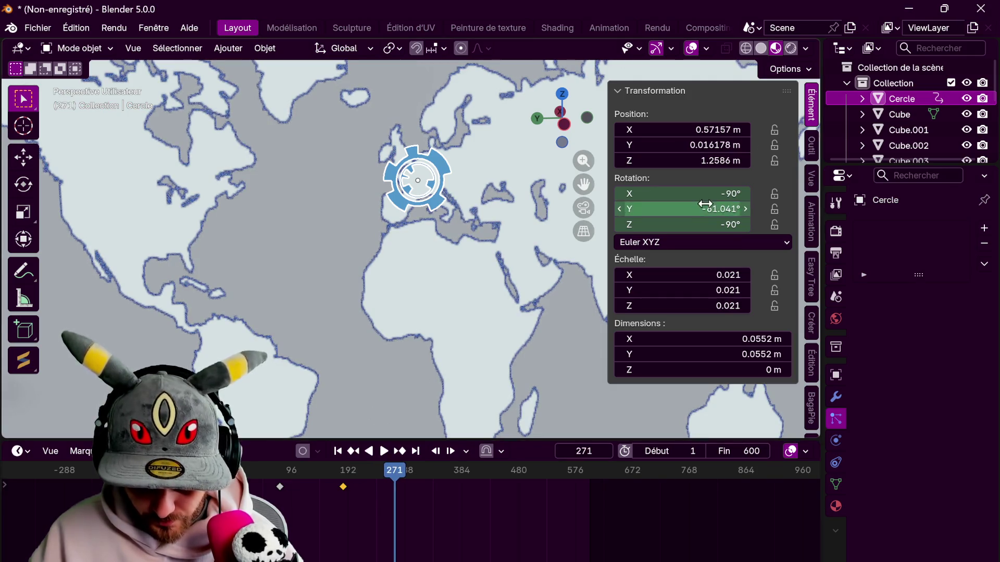
pyautogui.press('i')
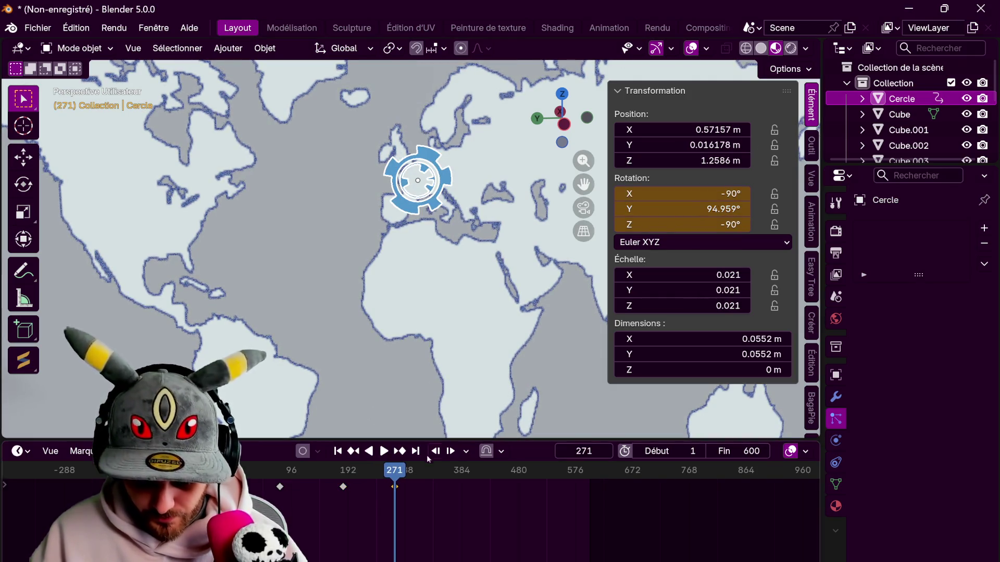
pyautogui.click(436, 470)
pyautogui.press('space')
pyautogui.press('space')
pyautogui.moveTo(724, 209); pyautogui.dragTo(661, 209)
pyautogui.press('i')
pyautogui.click(488, 470)
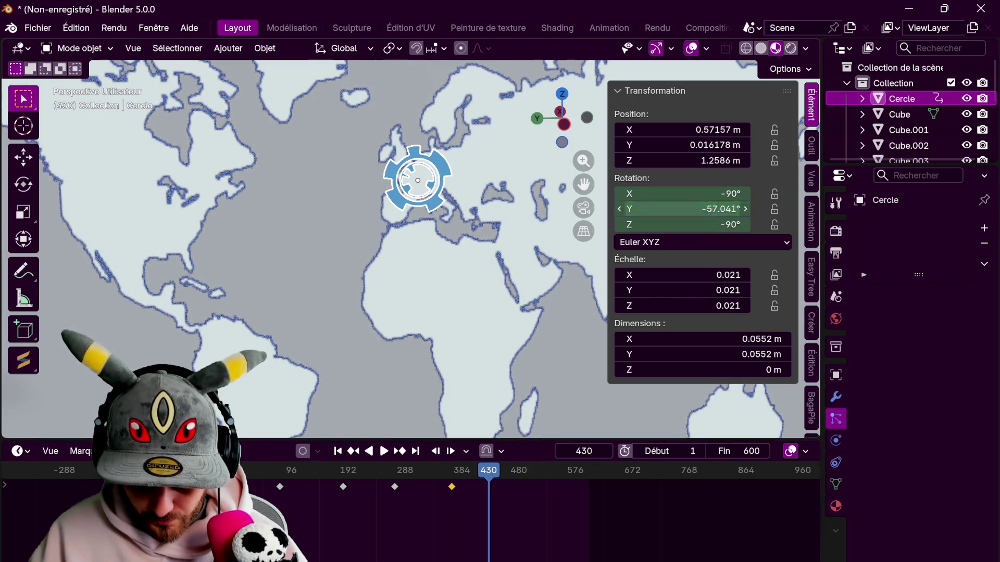
pyautogui.press('i')
# - At frame 540, set the gear's Y rotation to 36.959 and keyframe it
pyautogui.click(554, 470)
pyautogui.doubleClick(709, 208)
pyautogui.write('36.959')
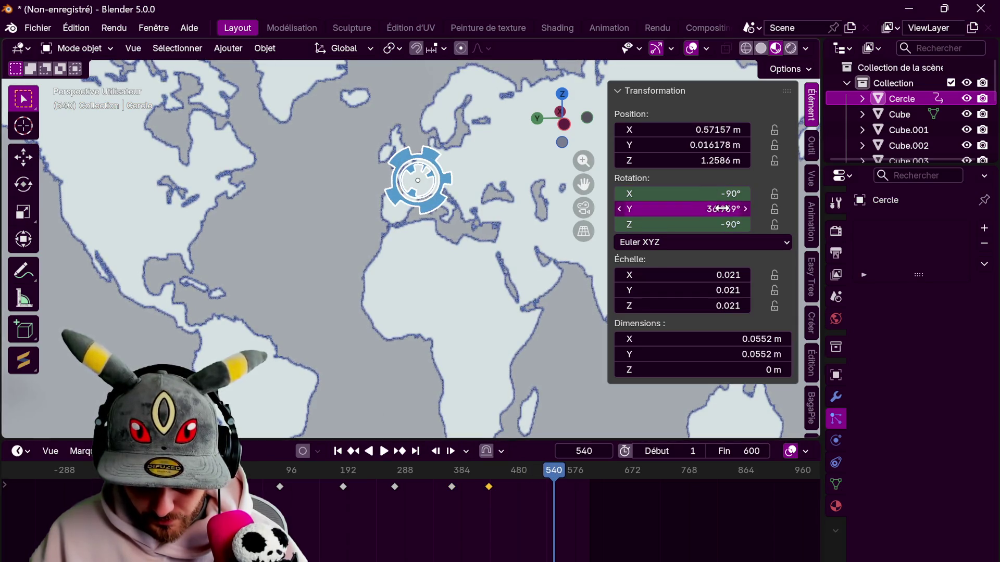
pyautogui.press('Return')
pyautogui.press('i')
# - Spin the gear to about 182° and keyframe it at frame 600, then replay the animation
pyautogui.press('space')
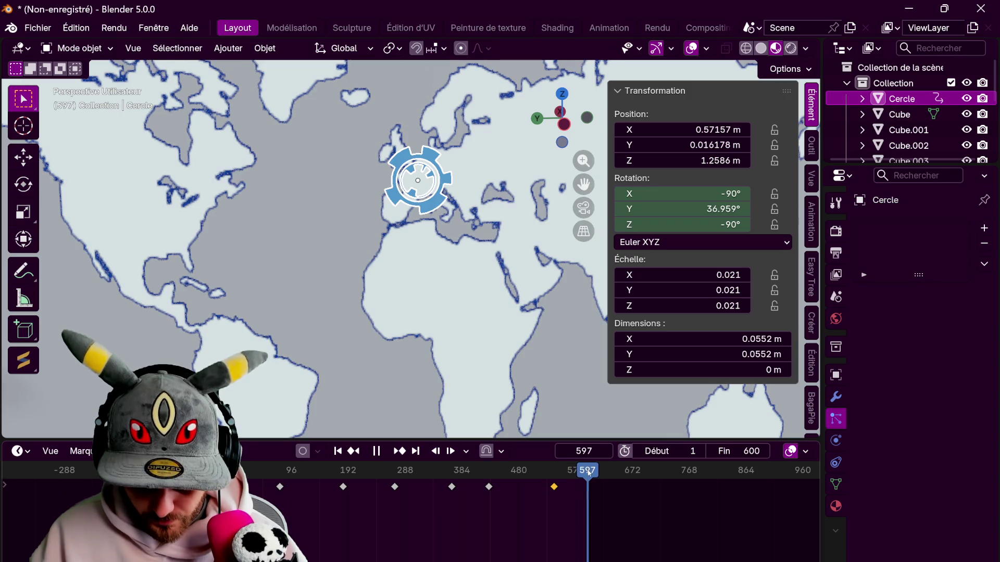
pyautogui.press('space')
pyautogui.moveTo(698, 209); pyautogui.dragTo(729, 209)
pyautogui.press('i')
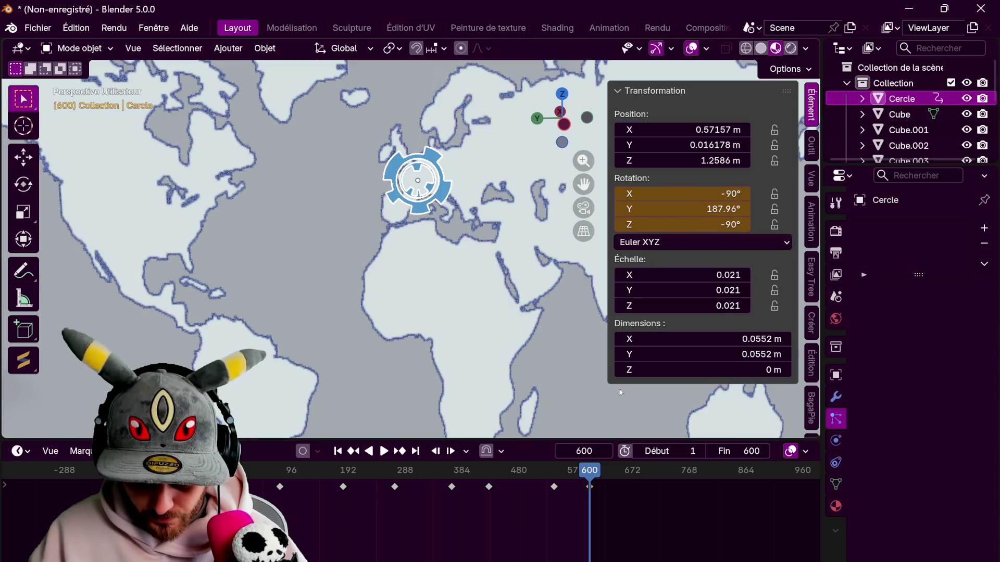
pyautogui.press('space')
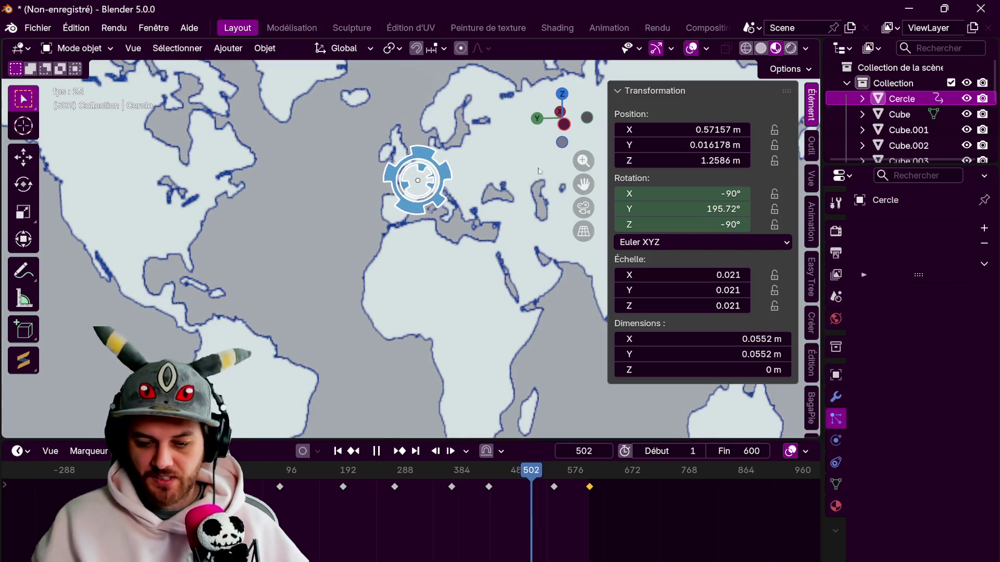
pyautogui.press('KP_3')
# - Stop playback, duplicate the Europe gear emblem and drop the copy onto North America
pyautogui.scroll(-5, 470, 242)
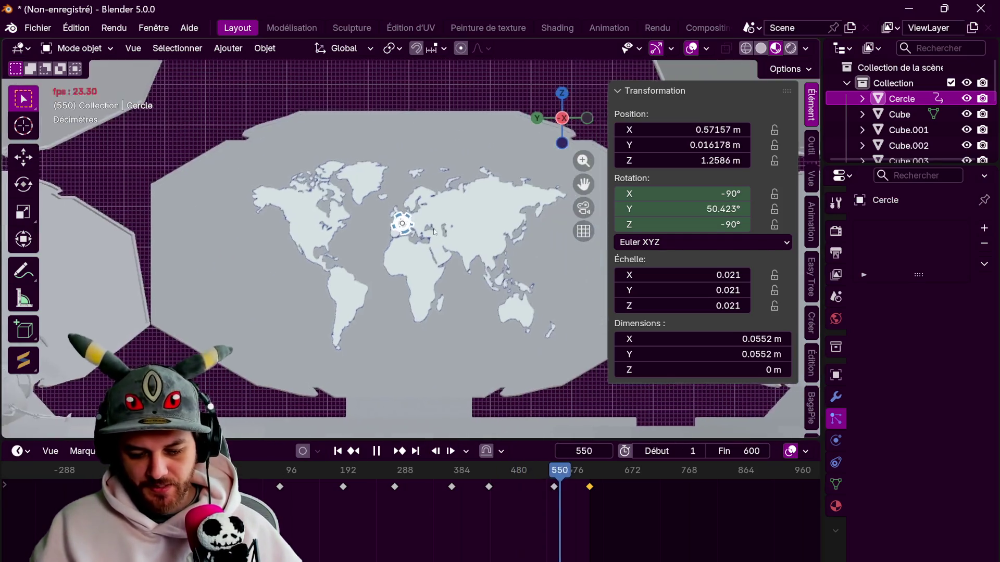
pyautogui.press('space')
pyautogui.scroll(3, 370, 260)
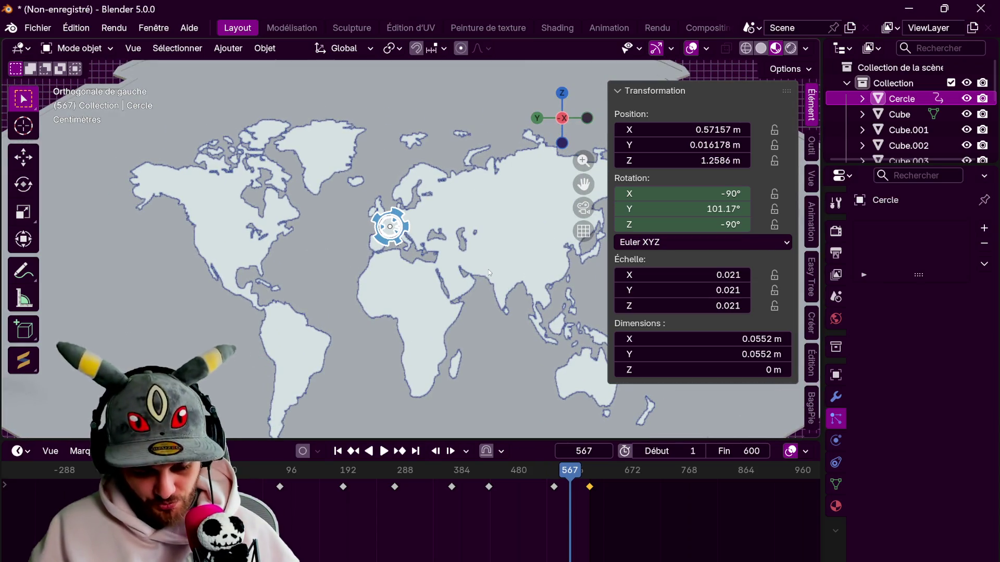
pyautogui.hotkey('shift', 'd')
pyautogui.click(361, 263)
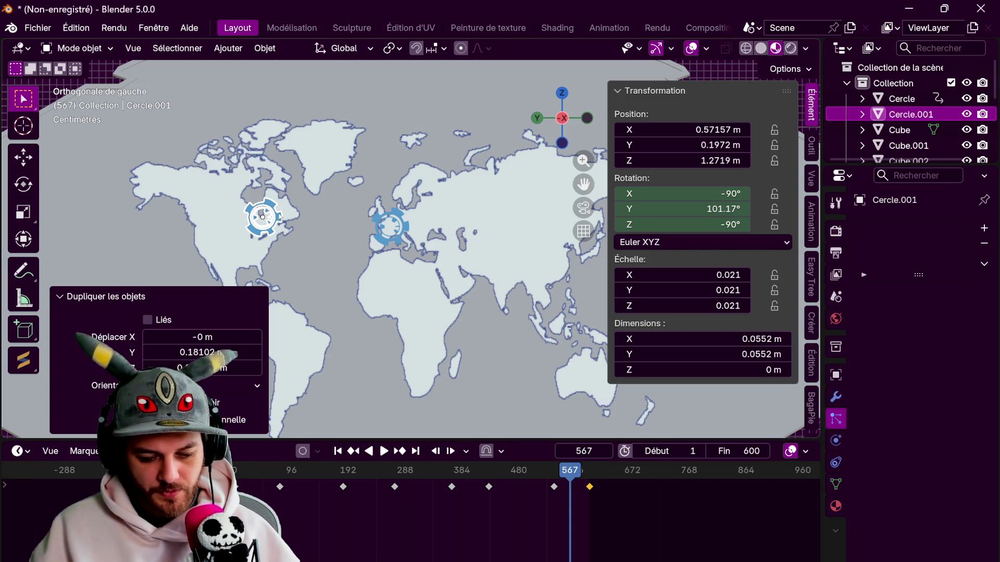
# - Reposition the copied gear over North America
pyautogui.press('g')
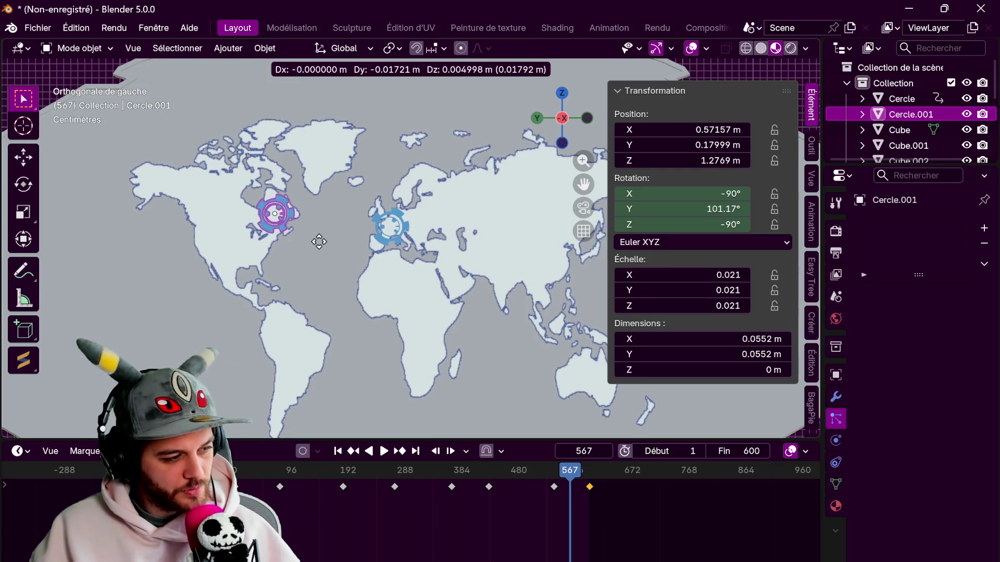
pyautogui.click(318, 242)
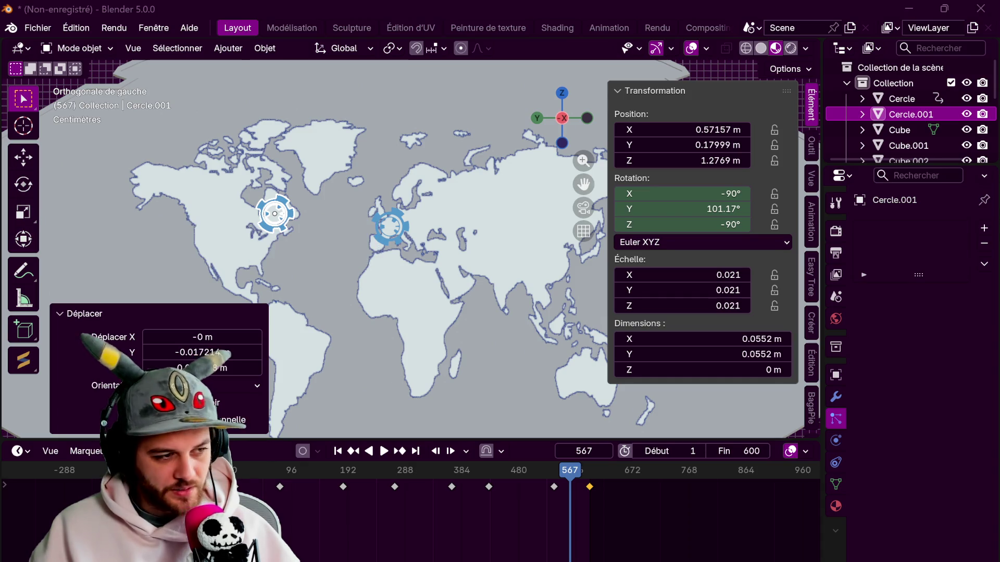
pyautogui.scroll(-2, 404, 266)
pyautogui.keyDown('shift'); pyautogui.moveTo(404, 266); pyautogui.dragTo(290, 242, button='middle'); pyautogui.keyUp('shift')
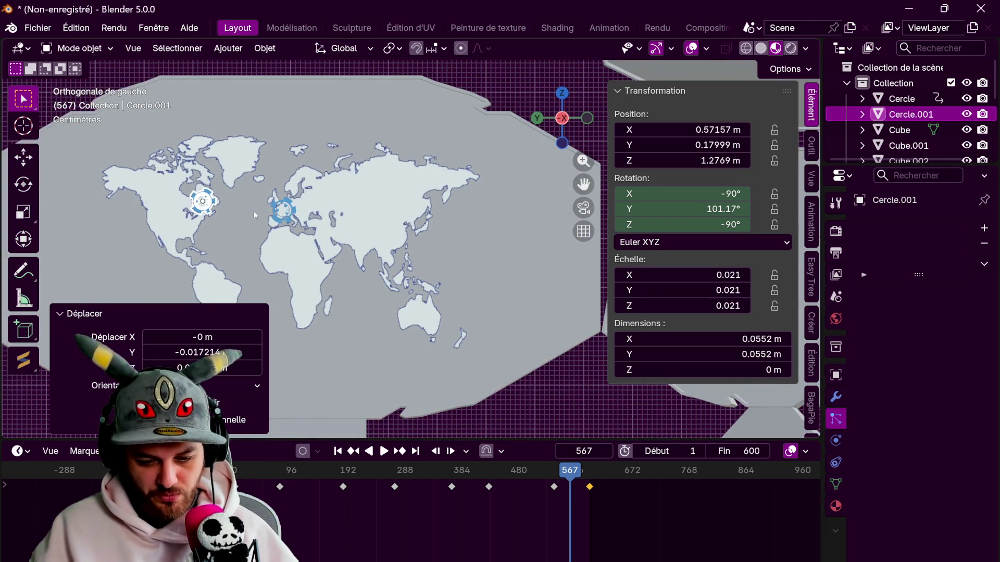
# - Duplicate the gear onto Japan and push it along X flush against the map
pyautogui.hotkey('shift', 'd')
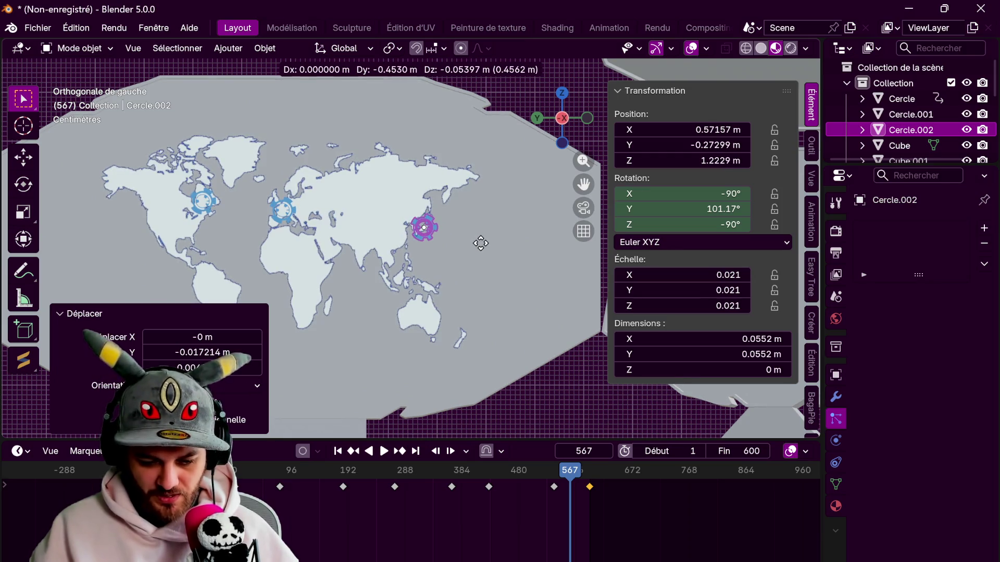
pyautogui.click(476, 248)
pyautogui.moveTo(475, 248)
pyautogui.mouseDown(button='middle')
pyautogui.moveTo(363, 259)
pyautogui.moveTo(429, 226)
pyautogui.moveTo(470, 254)
pyautogui.mouseUp(button='middle')
pyautogui.press('g')
pyautogui.press('y')
pyautogui.press('x')
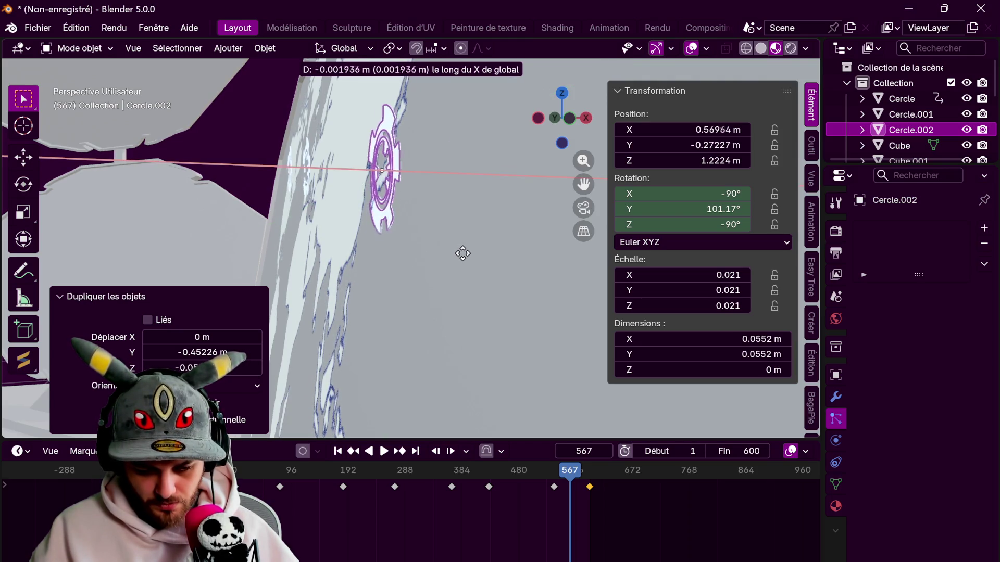
pyautogui.click(463, 253)
pyautogui.moveTo(463, 253)
pyautogui.mouseDown(button='middle')
pyautogui.moveTo(365, 229)
pyautogui.moveTo(206, 273)
pyautogui.moveTo(272, 269)
pyautogui.moveTo(361, 212)
pyautogui.moveTo(237, 199)
pyautogui.moveTo(284, 265)
pyautogui.moveTo(329, 258)
pyautogui.mouseUp(button='middle')
# - Move the North America gear along X to sit flush against the map
pyautogui.click(275, 269)
pyautogui.press('g')
pyautogui.press('y')
pyautogui.press('x')
pyautogui.click(360, 213)
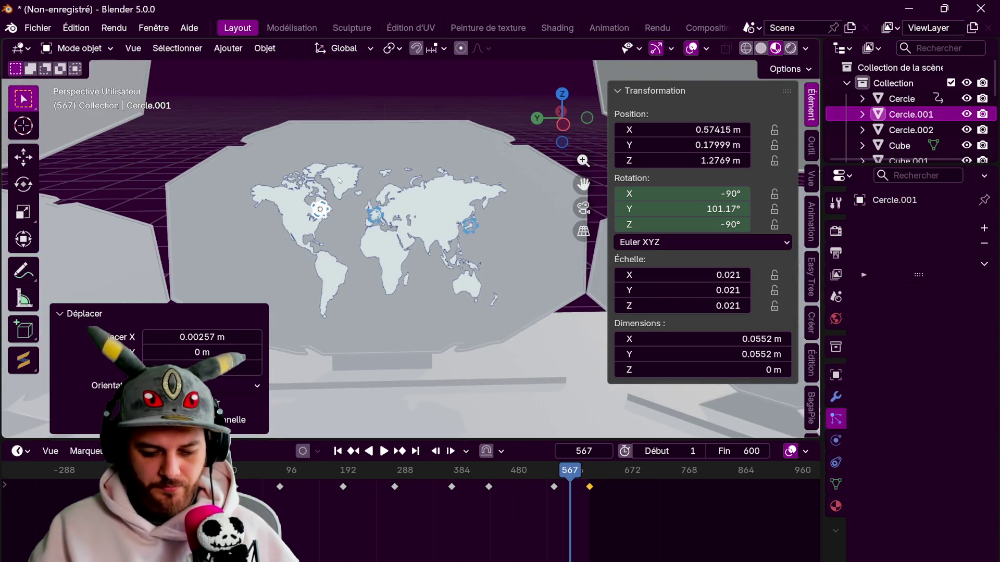
# - Deselect everything and play the animation in Rendered shading
pyautogui.click(349, 92)
pyautogui.press('space')
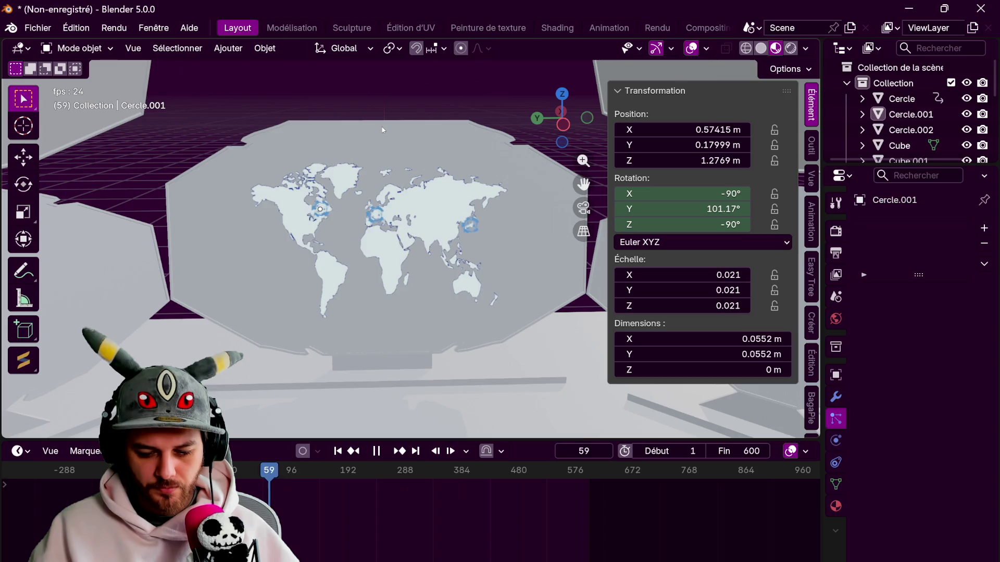
pyautogui.press('z')
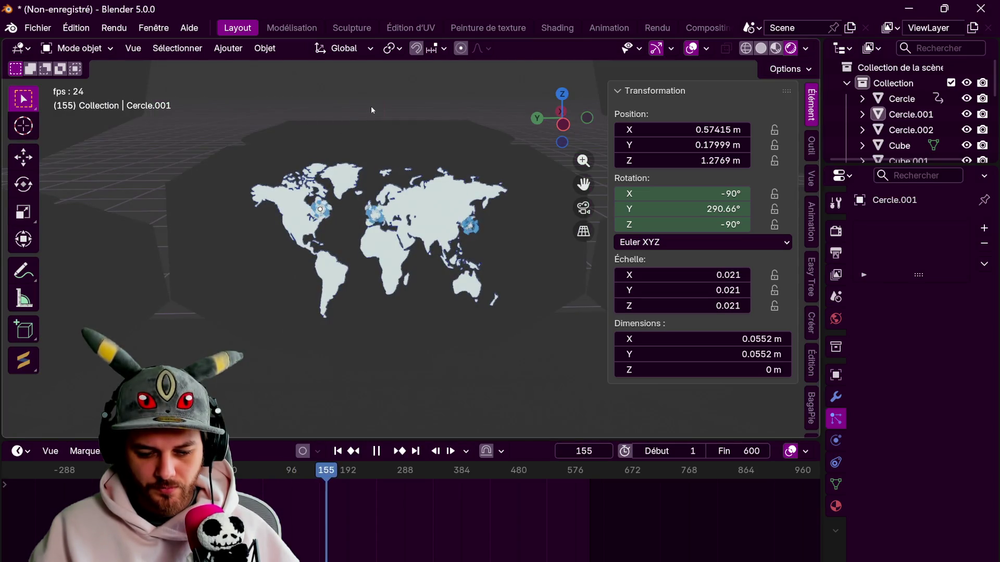
pyautogui.press('space')
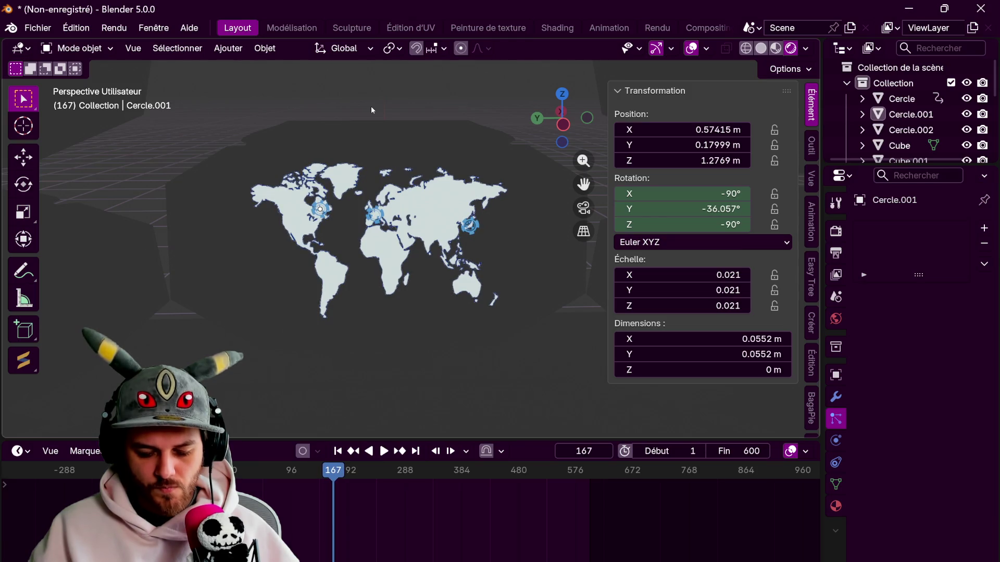
# - Set the render engine to Cycles with GPU Compute as the device
pyautogui.click(385, 151)
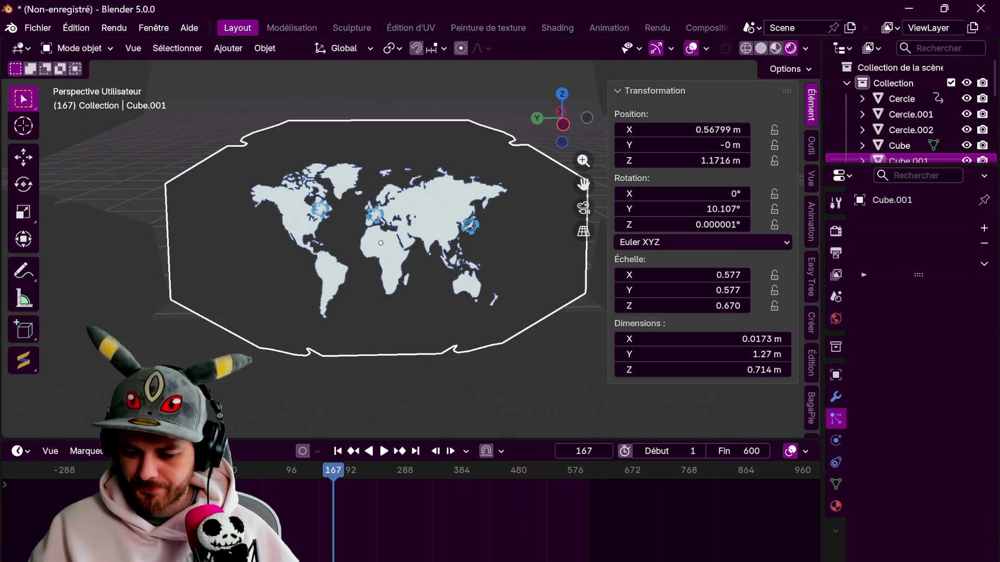
pyautogui.click(841, 234)
pyautogui.click(948, 229)
pyautogui.click(930, 262)
pyautogui.click(949, 229)
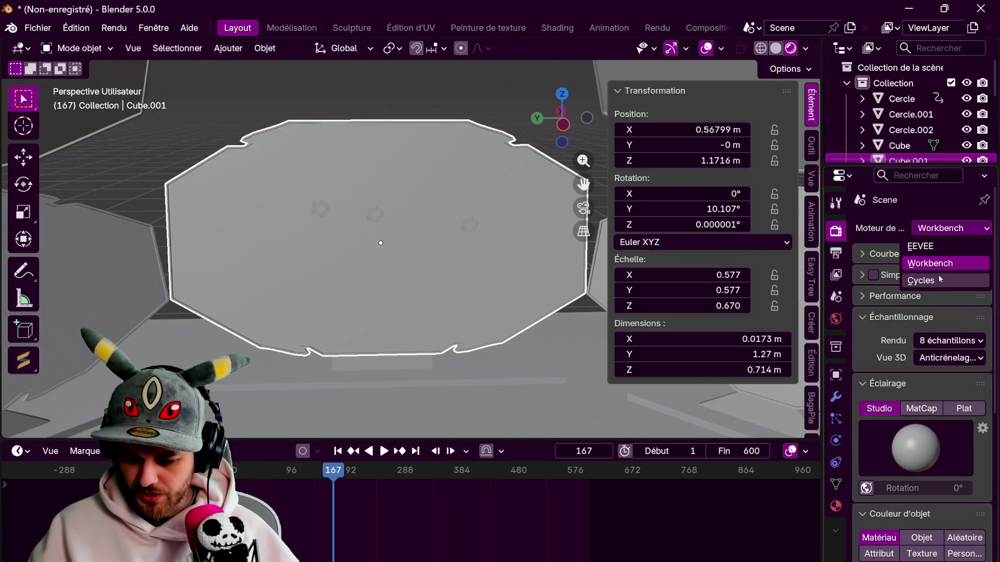
pyautogui.click(939, 279)
pyautogui.click(938, 249)
pyautogui.click(933, 273)
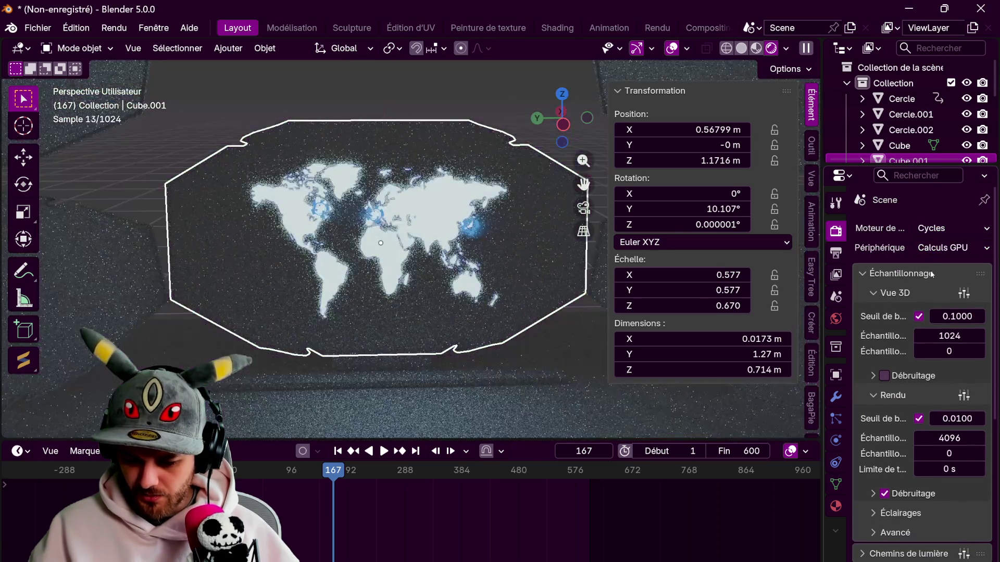
# - Set viewport samples to 200 and render samples to 500
pyautogui.click(944, 337)
pyautogui.write('200')
pyautogui.press('Return')
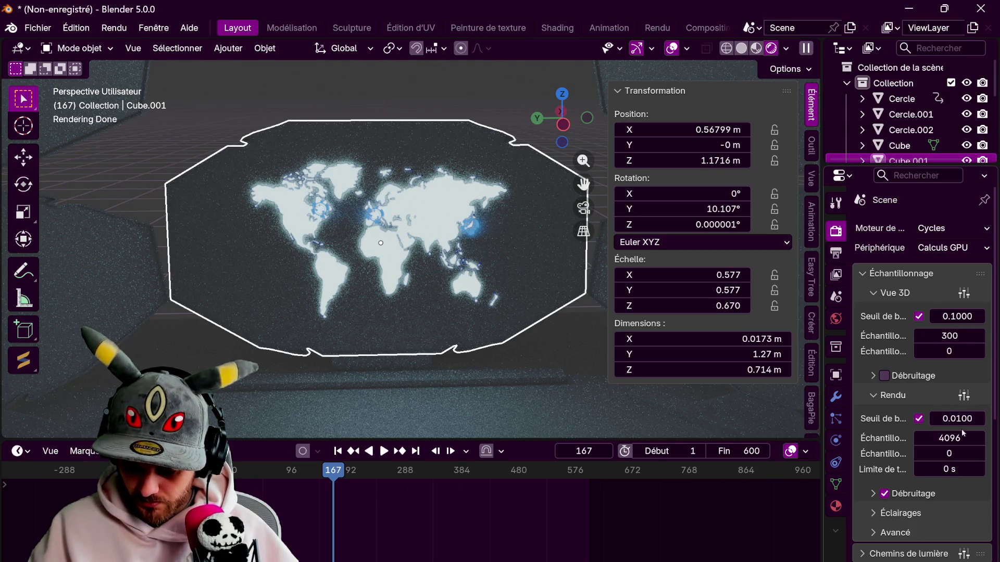
pyautogui.click(958, 437)
pyautogui.write('500')
pyautogui.press('Return')
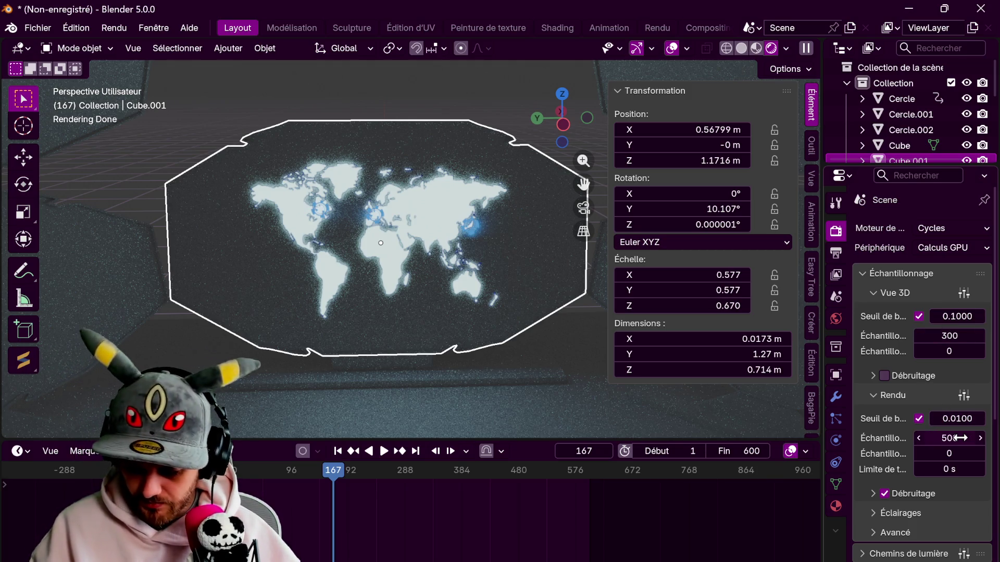
# - Orbit and zoom around the glowing map panel to inspect it
pyautogui.moveTo(410, 320)
pyautogui.mouseDown(button='middle')
pyautogui.moveTo(455, 319)
pyautogui.moveTo(373, 313)
pyautogui.mouseUp(button='middle')
pyautogui.scroll(-5, 373, 314)
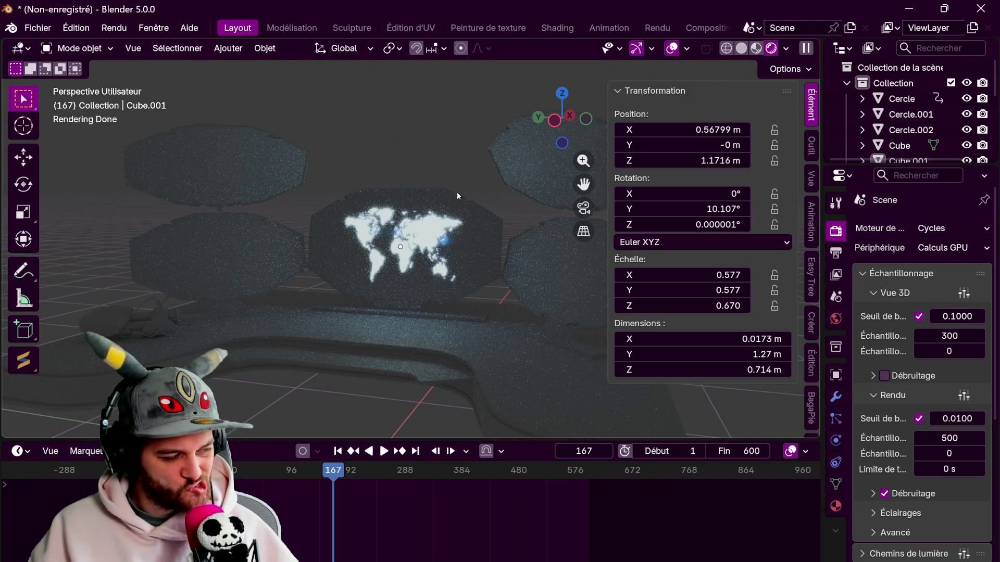
pyautogui.scroll(3, 492, 277)
pyautogui.moveTo(492, 277)
pyautogui.mouseDown(button='middle')
pyautogui.moveTo(448, 276)
pyautogui.moveTo(432, 291)
pyautogui.moveTo(480, 292)
pyautogui.mouseUp(button='middle')
pyautogui.moveTo(417, 560)
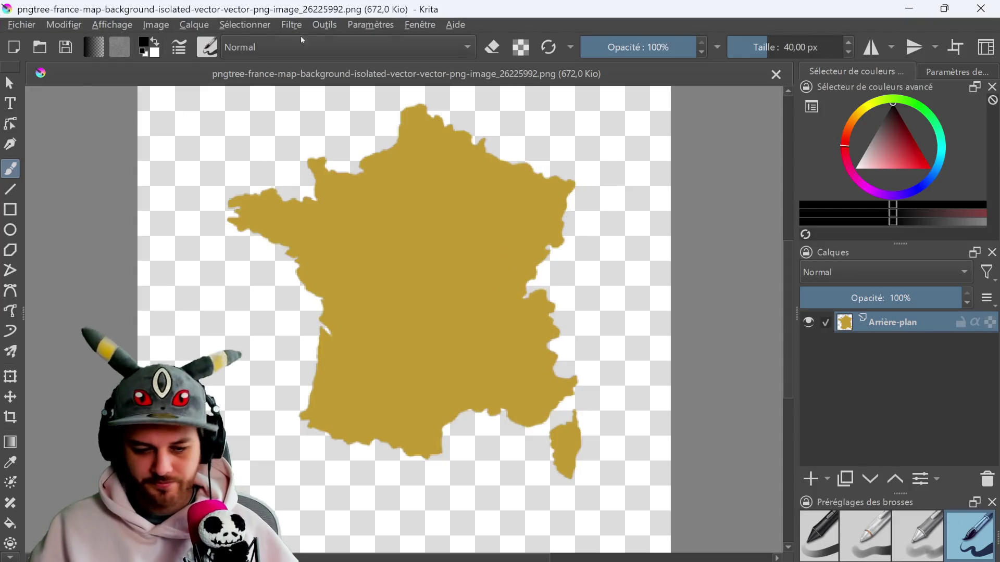
# - Apply the Gain, Décalage, Intensité (ASC-CDL) filter with cyan gain and pale cyan offset
pyautogui.click(289, 28)
pyautogui.moveTo(318, 80)
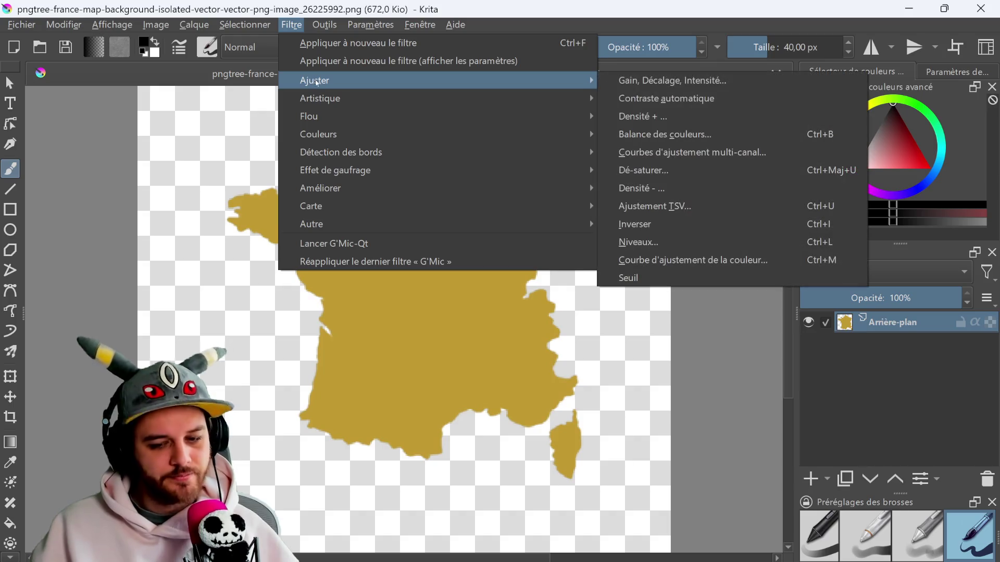
pyautogui.click(665, 81)
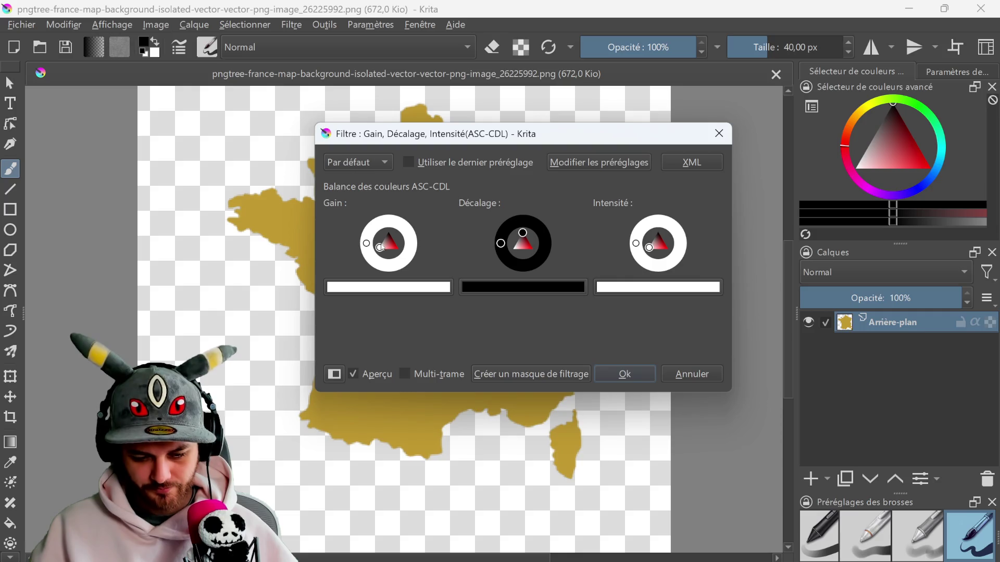
pyautogui.moveTo(383, 247); pyautogui.dragTo(397, 248)
pyautogui.click(411, 243)
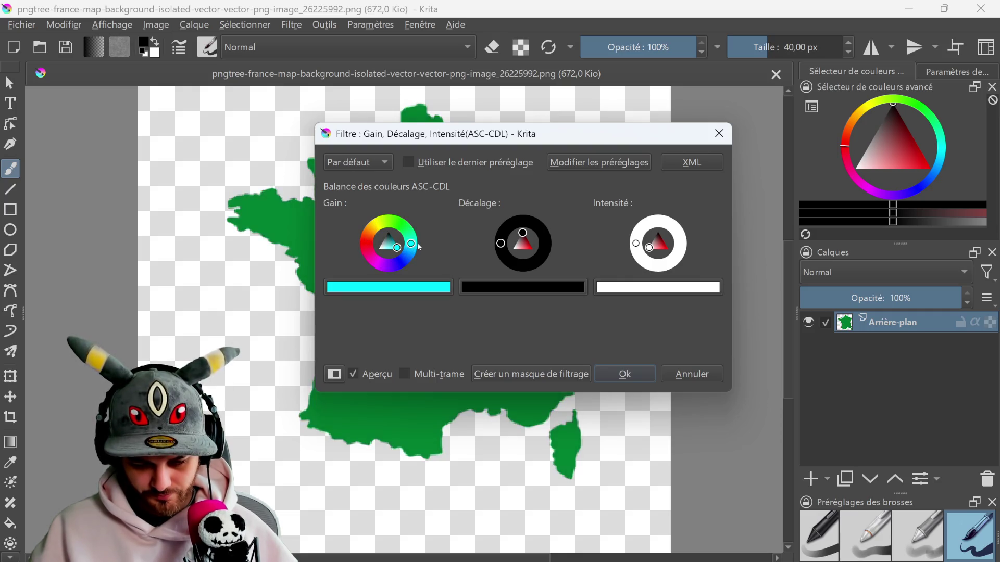
pyautogui.moveTo(536, 244); pyautogui.dragTo(514, 248)
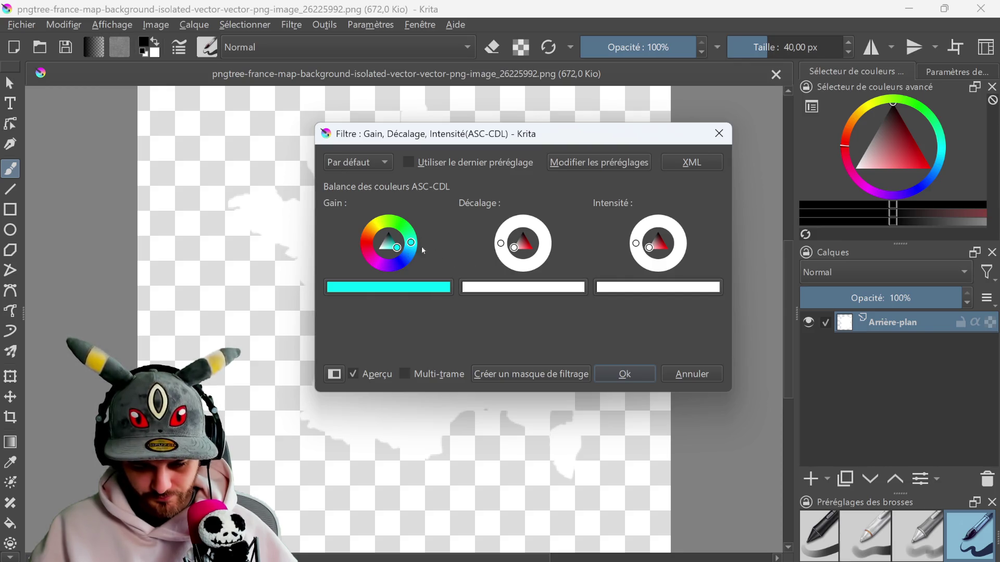
pyautogui.moveTo(514, 249); pyautogui.dragTo(521, 248)
pyautogui.click(550, 245)
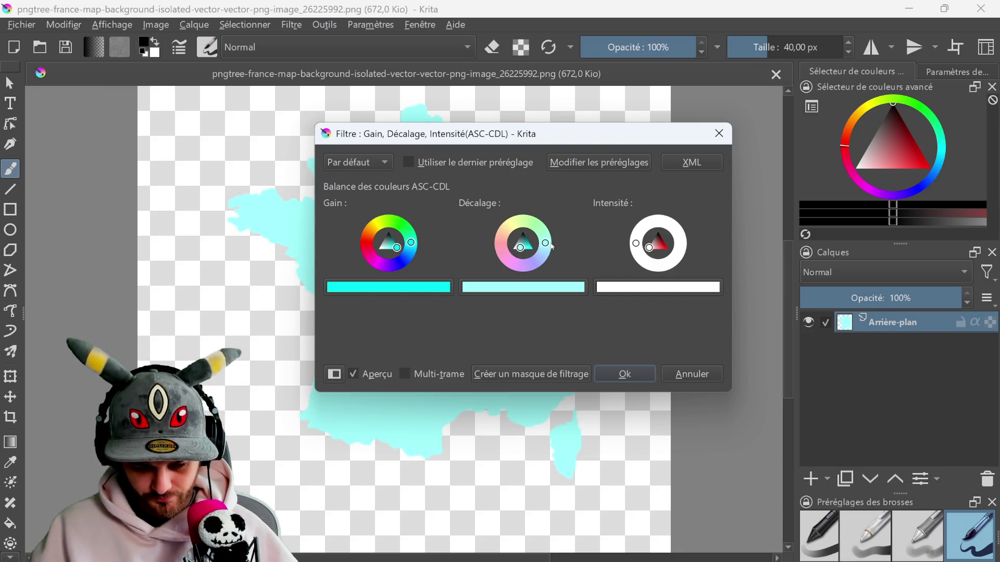
pyautogui.click(624, 372)
pyautogui.click(21, 24)
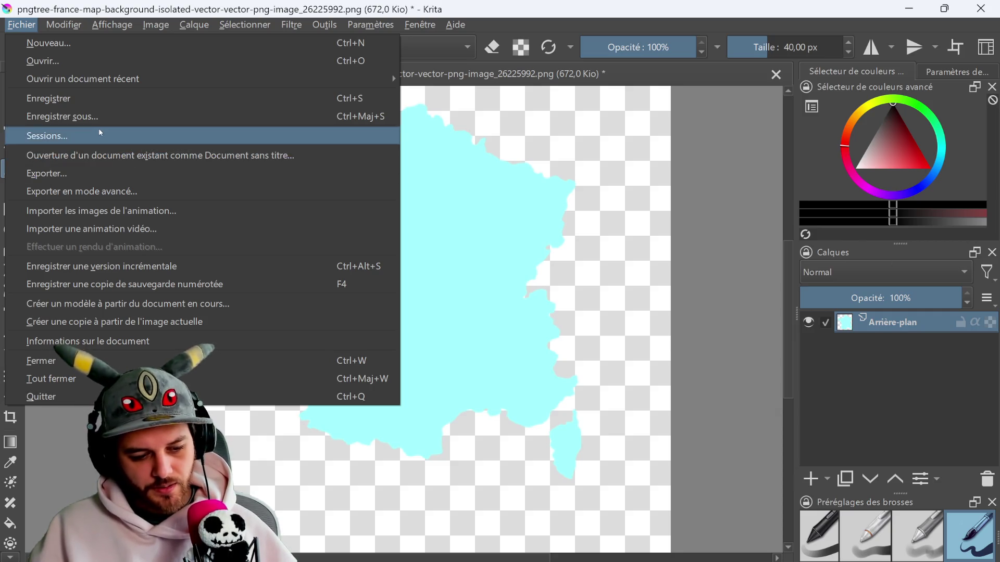
# - Export the cyan map, overwriting the existing PNG
pyautogui.click(146, 191)
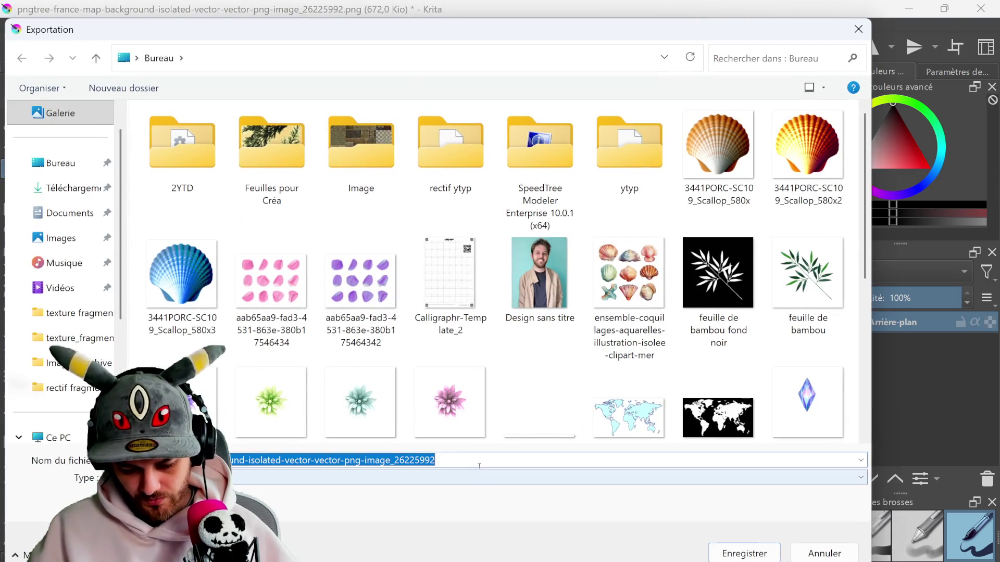
pyautogui.click(476, 458)
pyautogui.press('Return')
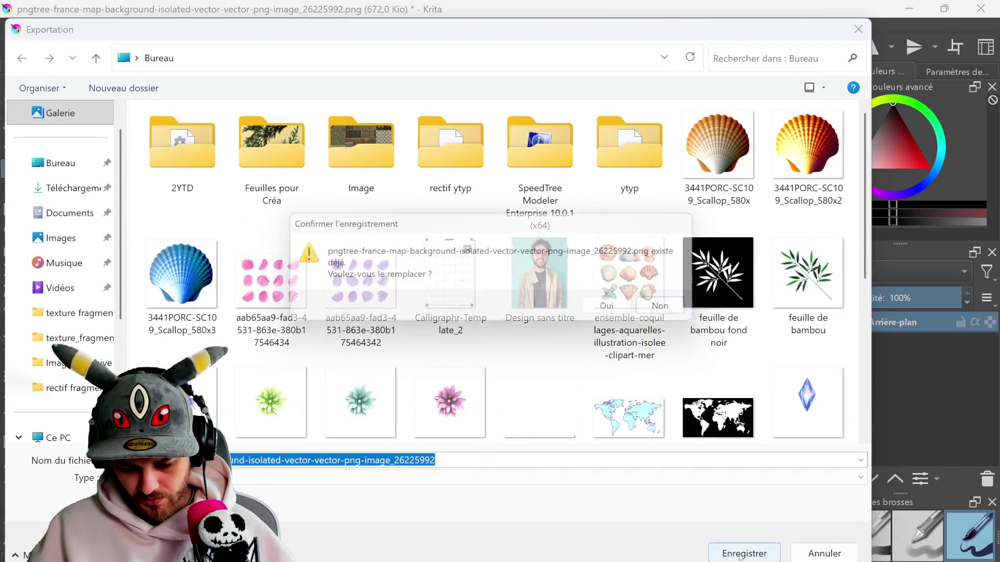
pyautogui.click(627, 312)
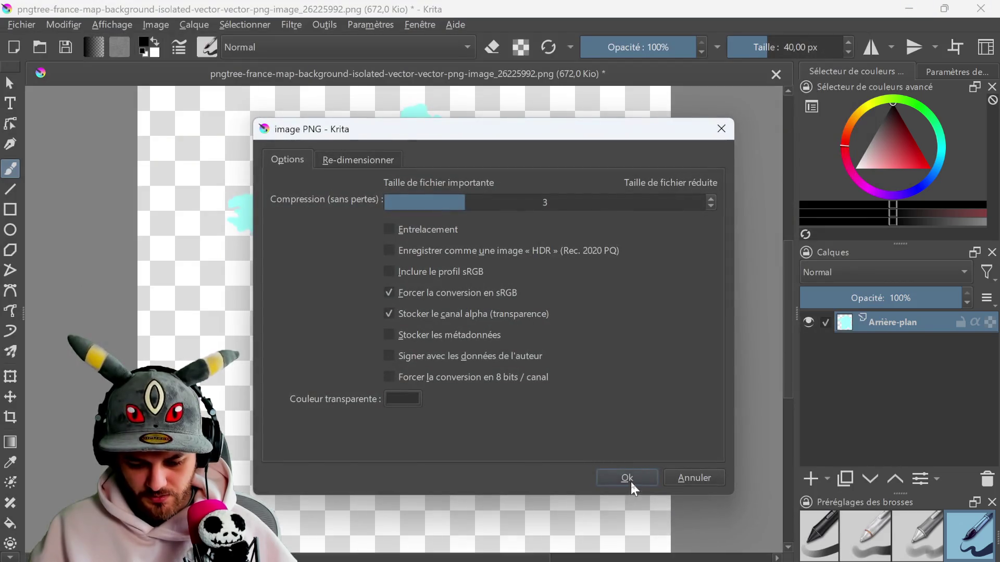
pyautogui.click(633, 480)
# - Add a new paint layer below the map layer and fill it black
pyautogui.click(813, 479)
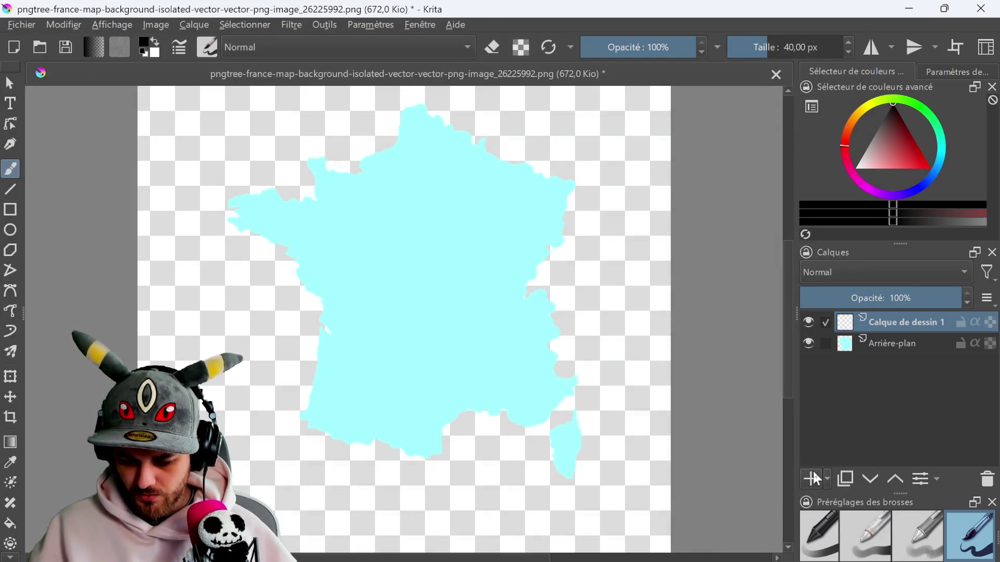
pyautogui.moveTo(904, 328); pyautogui.dragTo(904, 365)
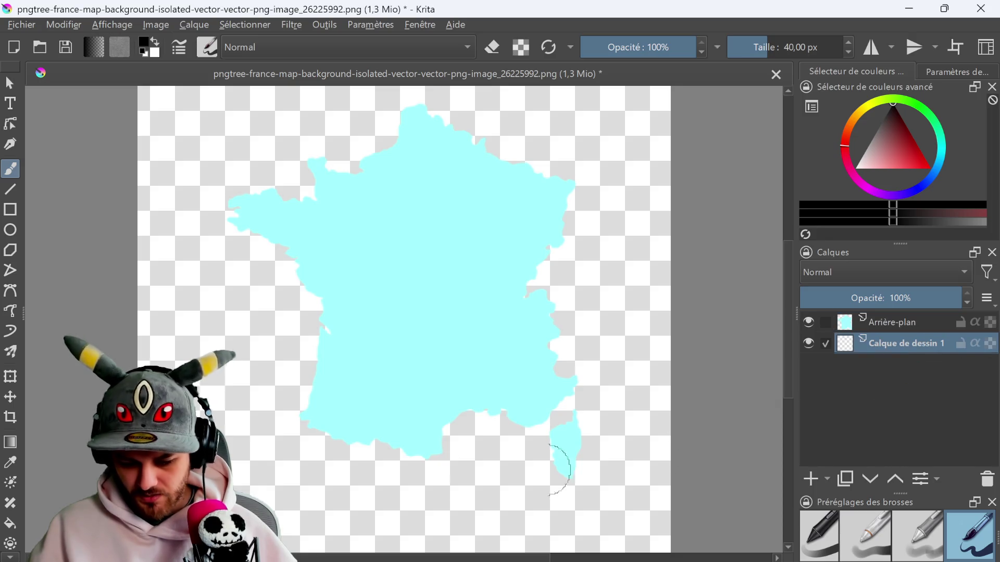
pyautogui.click(10, 524)
pyautogui.click(227, 259)
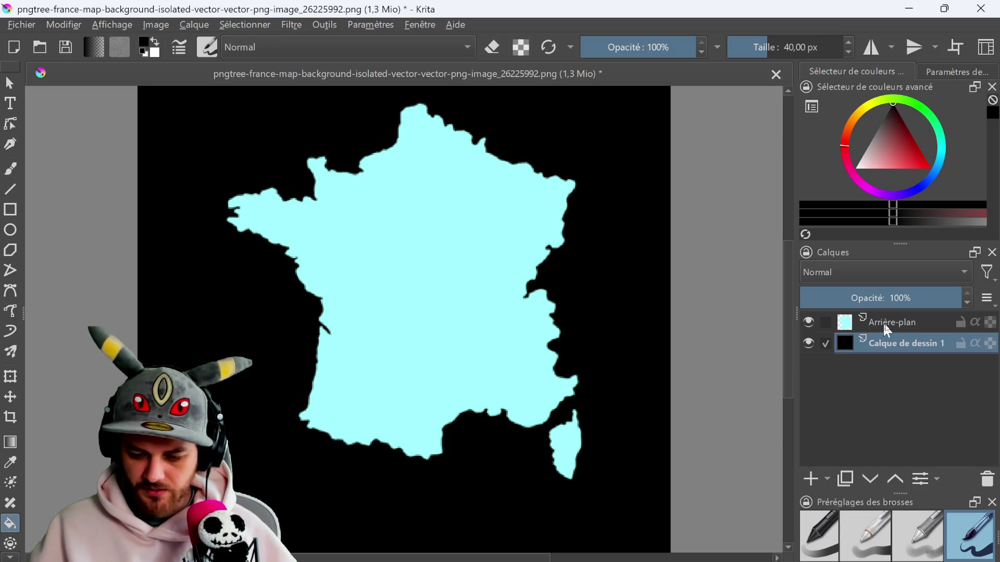
pyautogui.click(844, 314)
# - Back in Blender, add a plane mesh to the scene
pyautogui.click(289, 25)
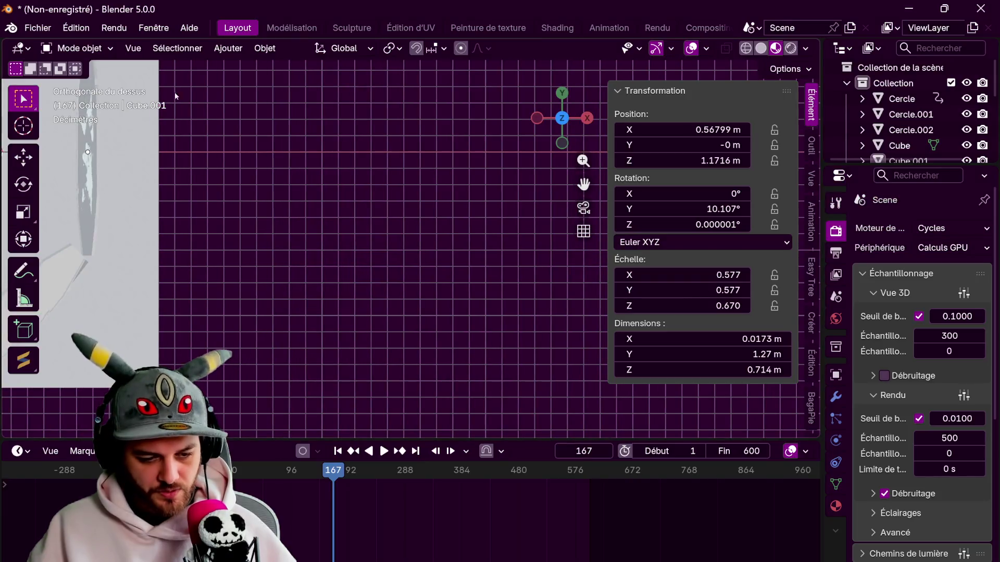
pyautogui.click(228, 48)
pyautogui.moveTo(323, 66)
pyautogui.click(372, 65)
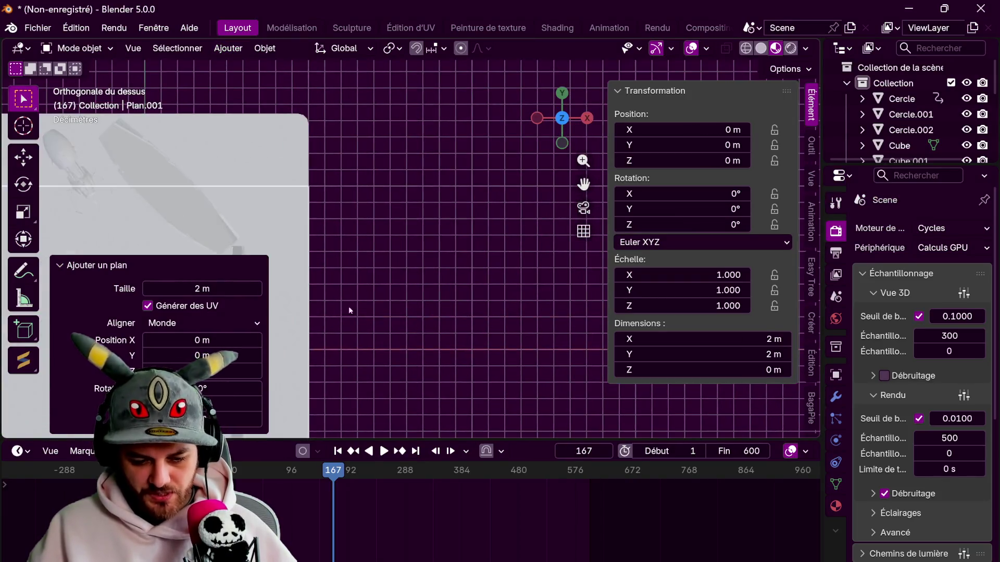
# - Move the new plane beside the scene and give it a new material named 'france'
pyautogui.press('g')
pyautogui.click(599, 331)
pyautogui.keyDown('shift'); pyautogui.moveTo(599, 331); pyautogui.dragTo(521, 267, button='middle'); pyautogui.keyUp('shift')
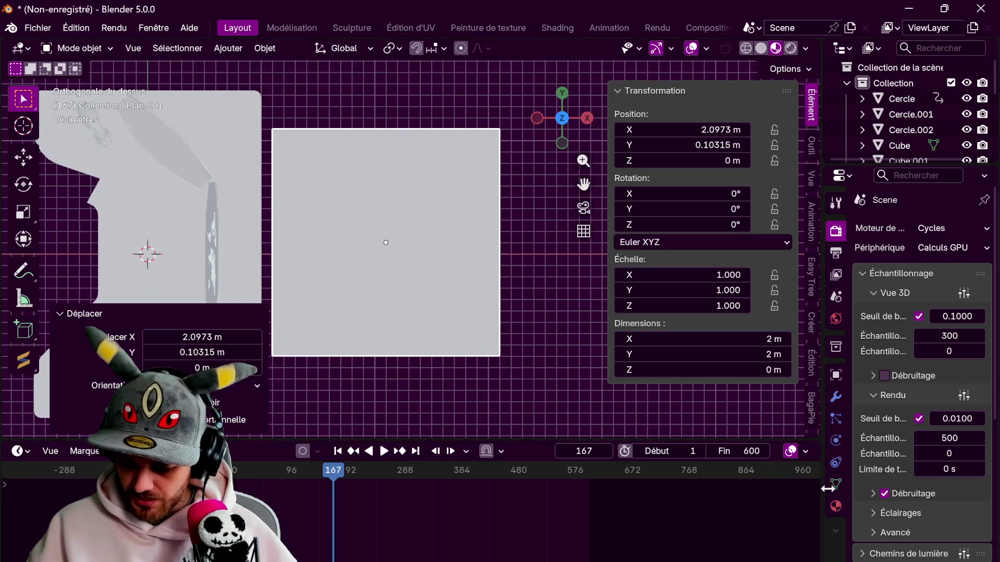
pyautogui.click(835, 507)
pyautogui.click(921, 296)
pyautogui.doubleClick(911, 233)
pyautogui.write('france')
pyautogui.press('Return')
# - Split the viewport and turn the new area into a Shader Editor
pyautogui.moveTo(819, 41)
pyautogui.mouseDown()
pyautogui.moveTo(509, 62)
pyautogui.moveTo(520, 52)
pyautogui.mouseUp()
pyautogui.click(517, 48)
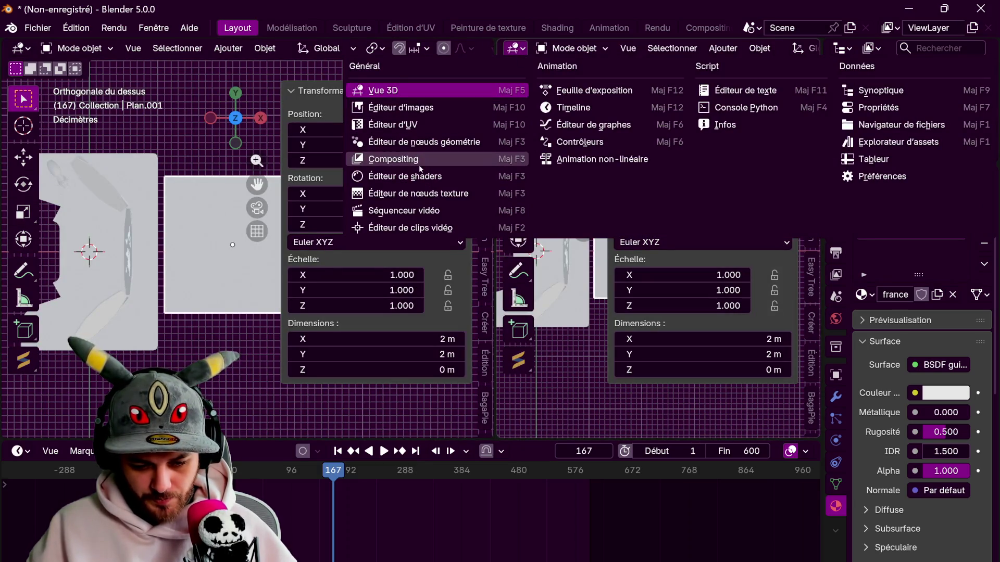
pyautogui.click(380, 177)
pyautogui.moveTo(447, 435); pyautogui.dragTo(450, 493)
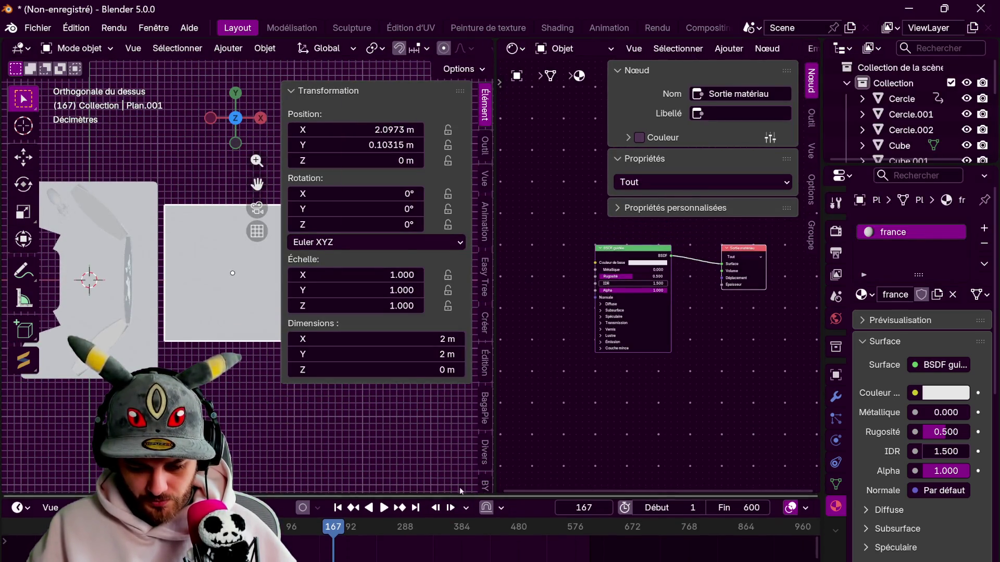
pyautogui.moveTo(492, 317); pyautogui.dragTo(339, 308)
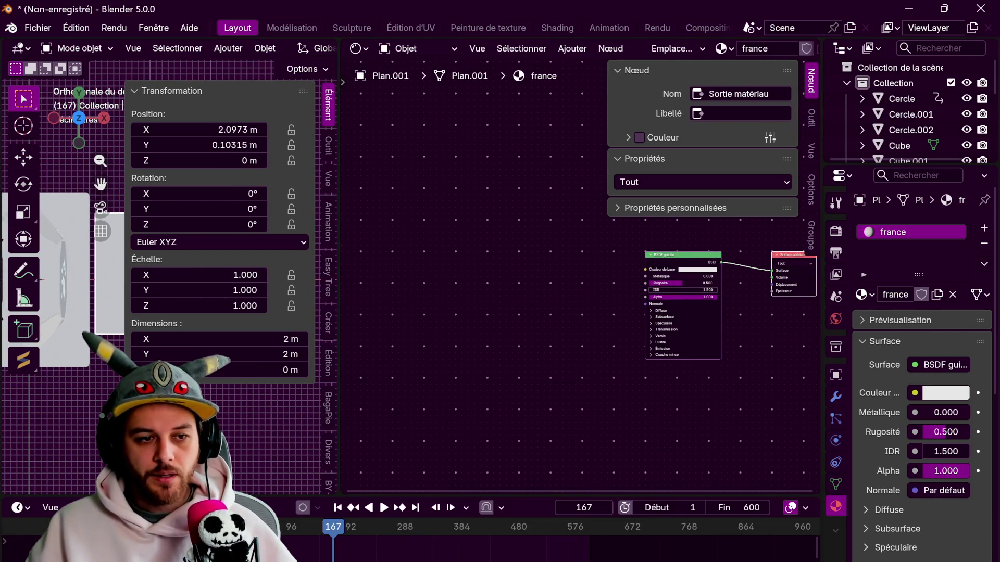
# - Add the France map and alpha map images as texture nodes, the alpha set to Non-couleur
pyautogui.moveTo(581, 16)
pyautogui.mouseDown()
pyautogui.moveTo(441, 232)
pyautogui.moveTo(546, 264)
pyautogui.mouseUp()
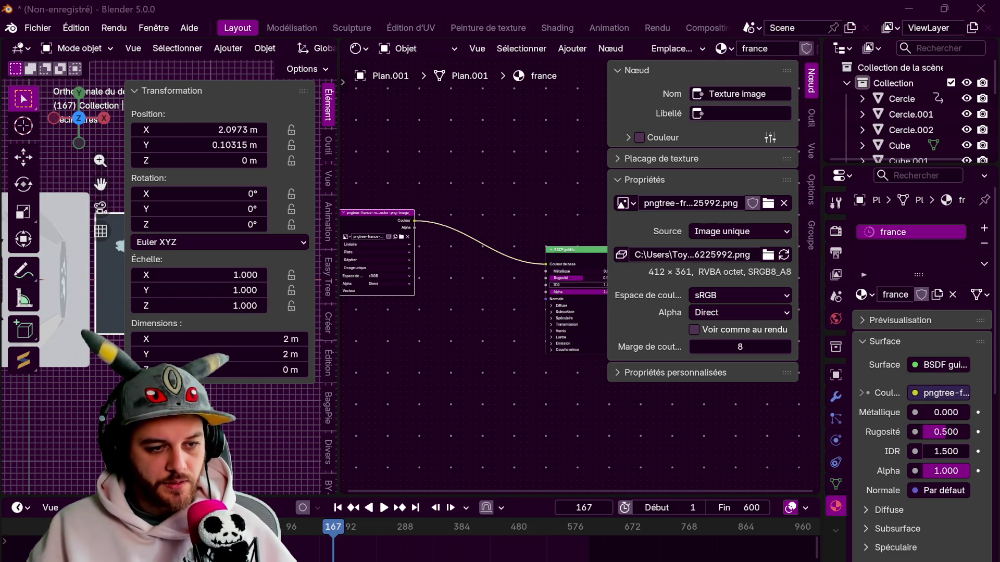
pyautogui.moveTo(514, 2); pyautogui.dragTo(513, 390)
pyautogui.moveTo(358, 331); pyautogui.dragTo(542, 293)
pyautogui.click(391, 390)
pyautogui.click(452, 431)
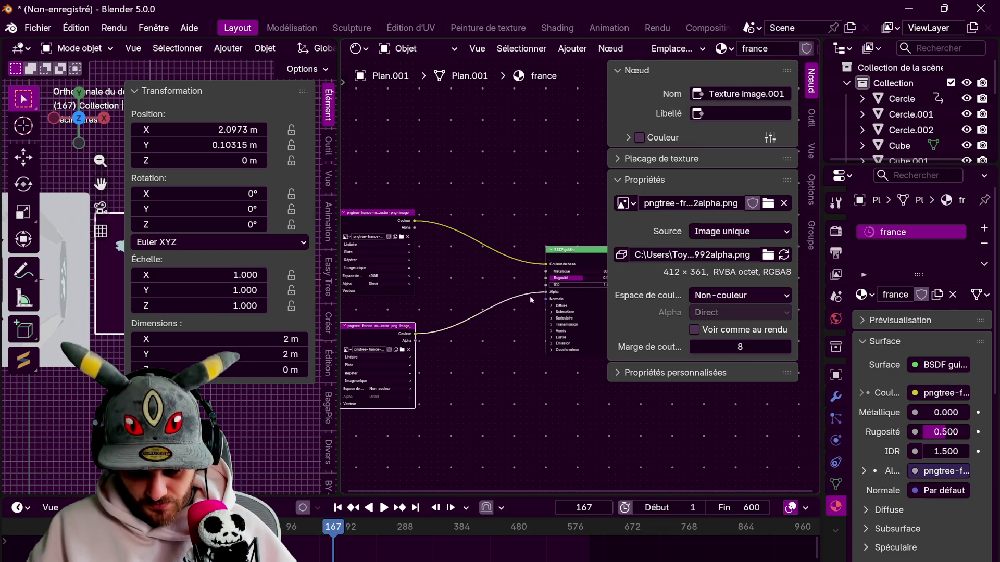
# - Connect the map colour to the shader's Emission colour and restore the full viewport
pyautogui.click(551, 344)
pyautogui.moveTo(417, 224); pyautogui.dragTo(564, 365)
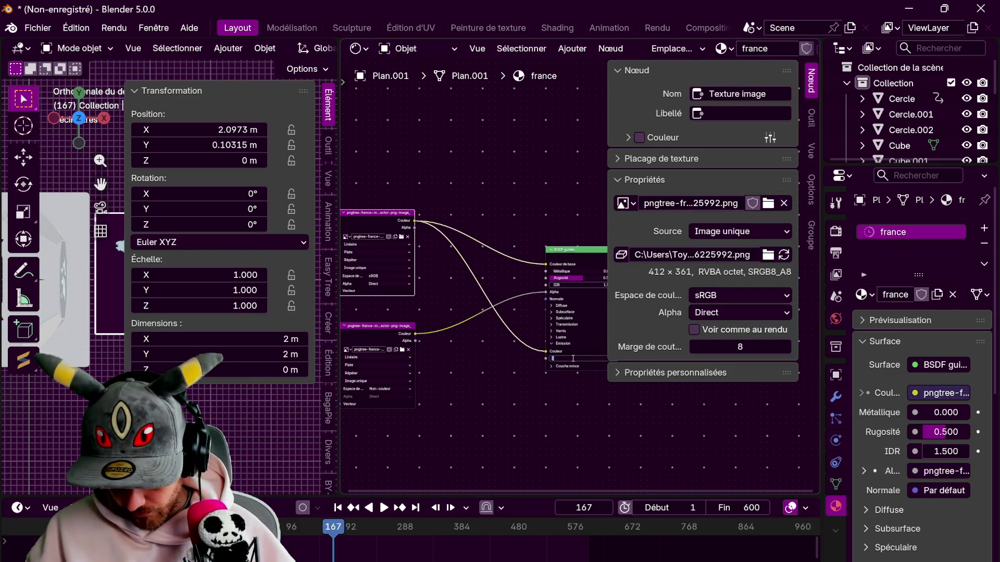
pyautogui.moveTo(339, 39); pyautogui.dragTo(357, 50)
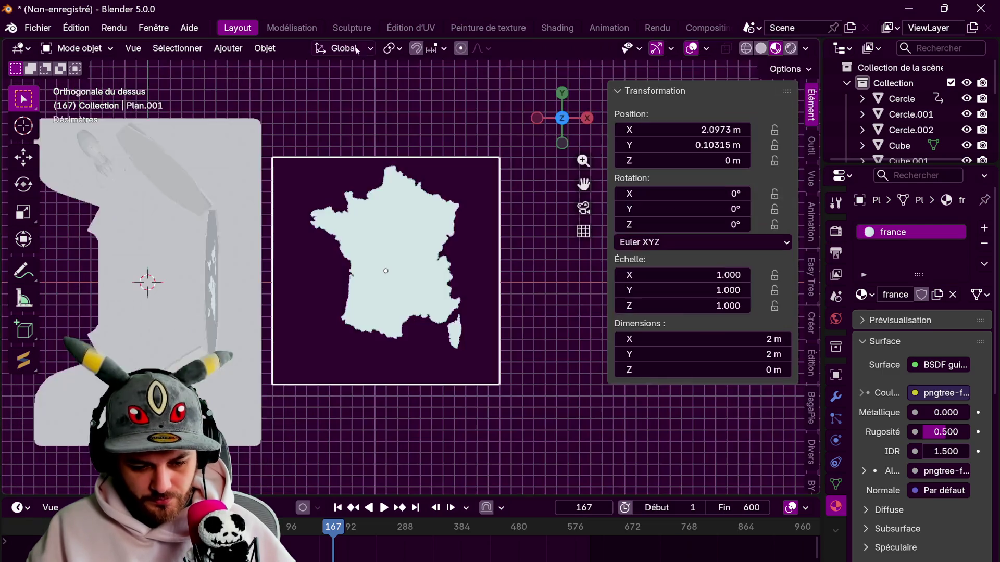
# - Shrink the France plane to 0.393 and reposition it from the top view
pyautogui.scroll(-1, 539, 271)
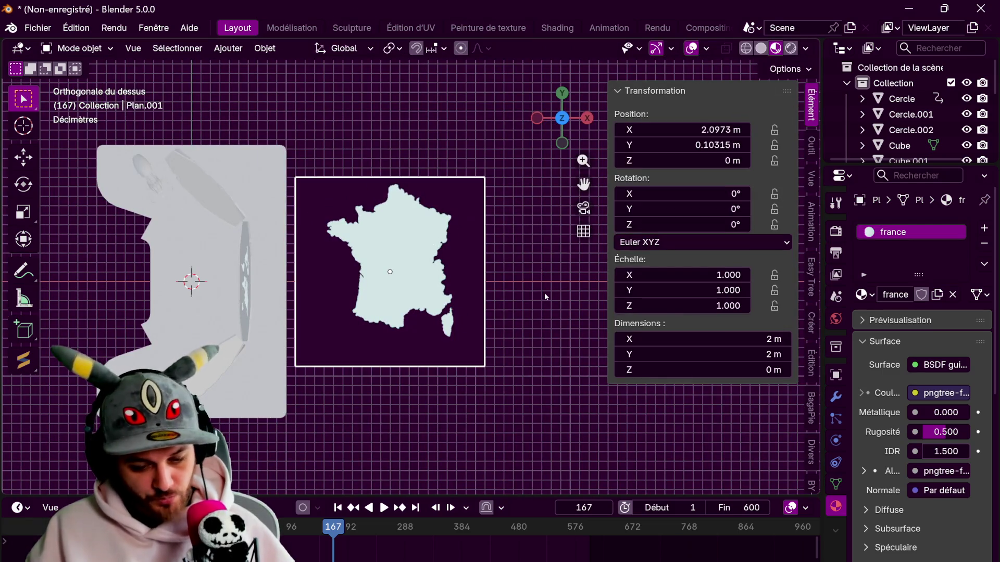
pyautogui.moveTo(457, 322)
pyautogui.mouseDown(button='middle')
pyautogui.moveTo(516, 245)
pyautogui.moveTo(526, 208)
pyautogui.mouseUp(button='middle')
pyautogui.press('s')
pyautogui.click(545, 133)
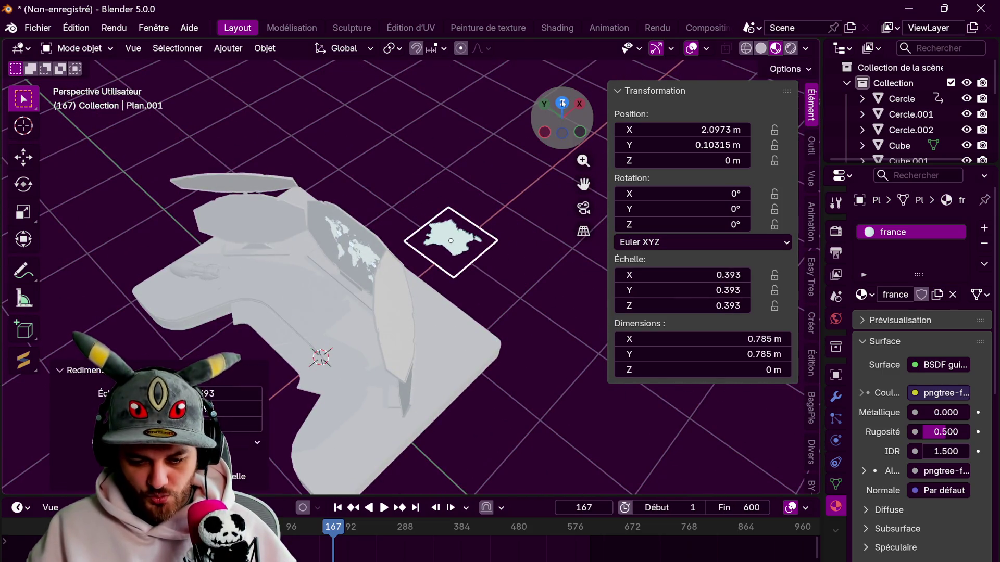
pyautogui.click(562, 103)
pyautogui.press('g')
pyautogui.click(289, 174)
# - Raise the France plane vertically to 1.1856 m
pyautogui.moveTo(289, 174)
pyautogui.mouseDown(button='middle')
pyautogui.moveTo(418, 189)
pyautogui.moveTo(422, 219)
pyautogui.moveTo(446, 237)
pyautogui.mouseUp(button='middle')
pyautogui.scroll(3, 418, 189)
pyautogui.press('g')
pyautogui.press('z')
pyautogui.click(420, 226)
# - Stand the plane upright with a 90° X rotation, then turn it to -57° around Z
pyautogui.write('ry90')
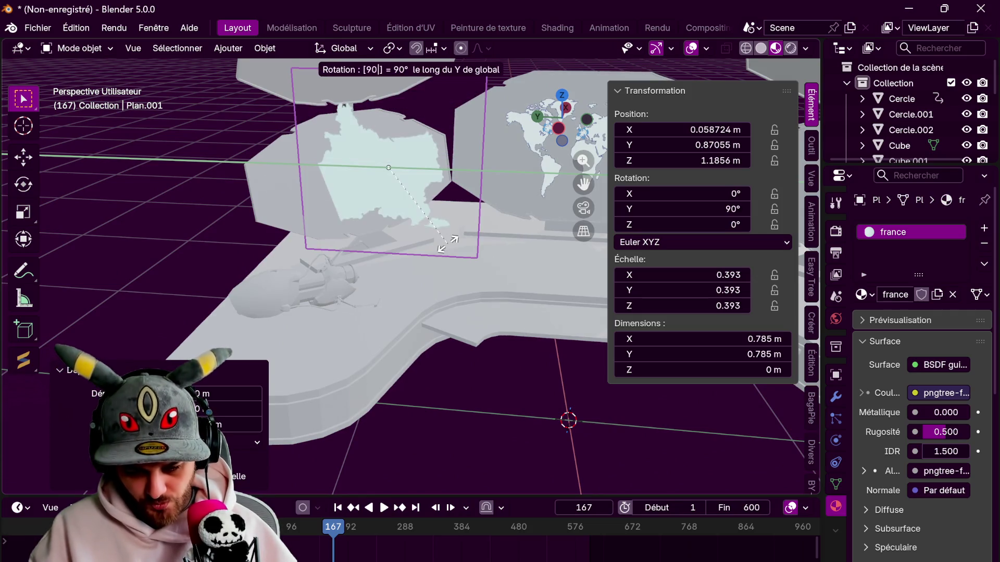
pyautogui.press('BackSpace')
pyautogui.press('BackSpace')
pyautogui.write('x90')
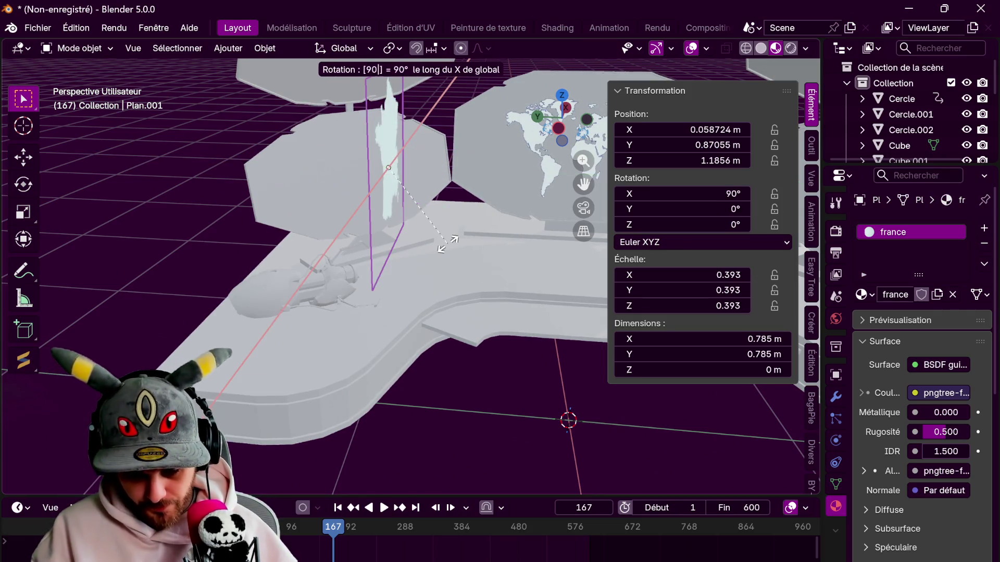
pyautogui.press('Return')
pyautogui.press('r')
pyautogui.press('z')
pyautogui.click(348, 284)
# - Move the plane beside the world map from the top view
pyautogui.moveTo(347, 285); pyautogui.dragTo(526, 119, button='middle')
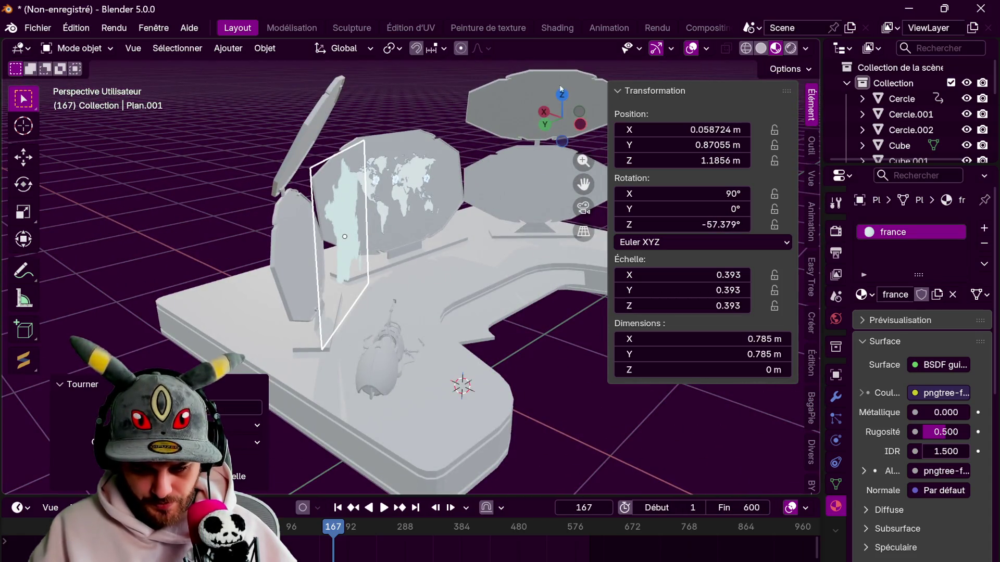
pyautogui.click(561, 93)
pyautogui.press('r')
pyautogui.press('Escape')
pyautogui.press('g')
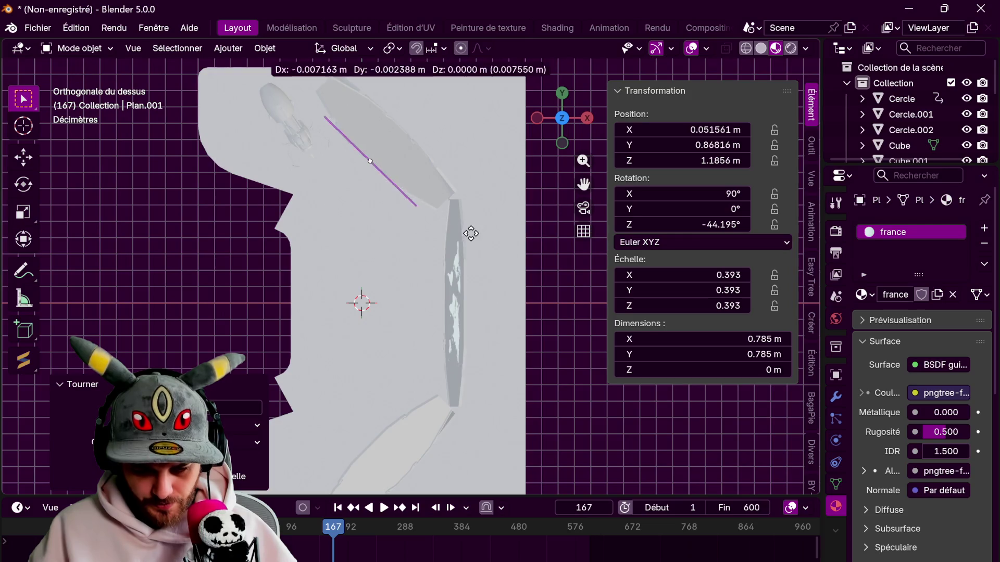
pyautogui.click(478, 214)
pyautogui.moveTo(477, 214)
pyautogui.mouseDown(button='middle')
pyautogui.moveTo(445, 233)
pyautogui.moveTo(314, 233)
pyautogui.moveTo(379, 292)
pyautogui.mouseUp(button='middle')
# - Shrink the plane to 0.242 and lower it along Z
pyautogui.press('s')
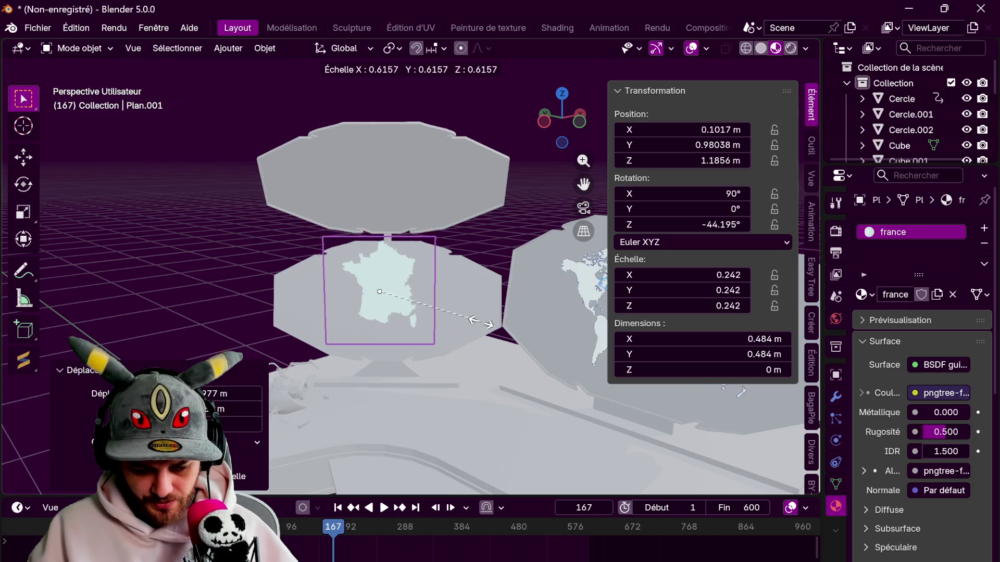
pyautogui.click(460, 345)
pyautogui.scroll(3, 461, 344)
pyautogui.moveTo(426, 377)
pyautogui.mouseDown(button='middle')
pyautogui.moveTo(460, 307)
pyautogui.moveTo(558, 328)
pyautogui.moveTo(523, 360)
pyautogui.mouseUp(button='middle')
pyautogui.press('g')
pyautogui.press('z')
pyautogui.click(460, 313)
# - Tilt the plane, set it against the hexagonal panel and turn it about -50° around Z
pyautogui.press('r')
pyautogui.click(521, 333)
pyautogui.press('g')
pyautogui.click(502, 316)
pyautogui.moveTo(502, 317)
pyautogui.mouseDown(button='middle')
pyautogui.moveTo(493, 316)
pyautogui.moveTo(523, 299)
pyautogui.mouseUp(button='middle')
pyautogui.press('r')
pyautogui.press('z')
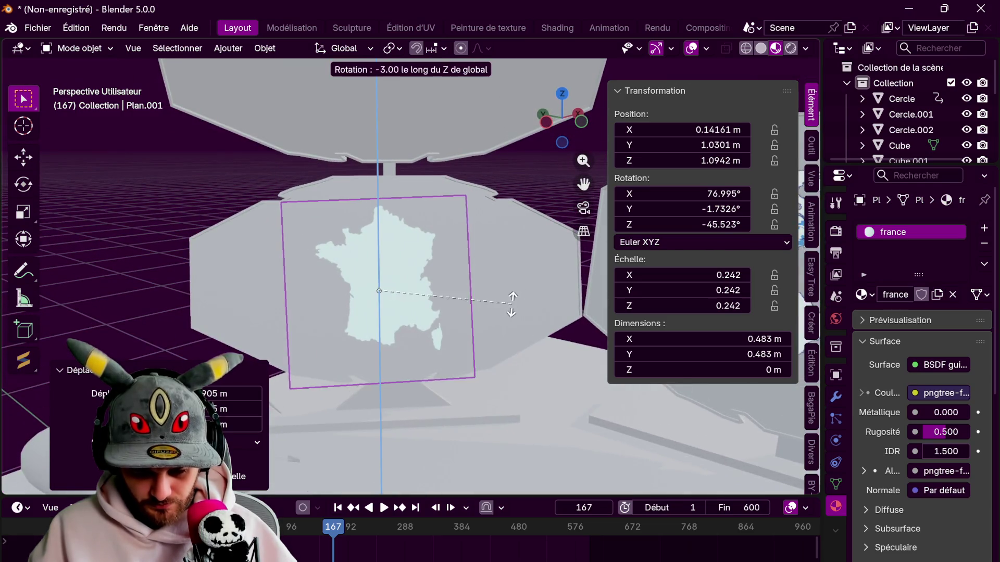
pyautogui.click(508, 314)
# - Enlarge the plane to a scale of 0.292
pyautogui.press('r')
pyautogui.press('y')
pyautogui.press('y')
pyautogui.press('x')
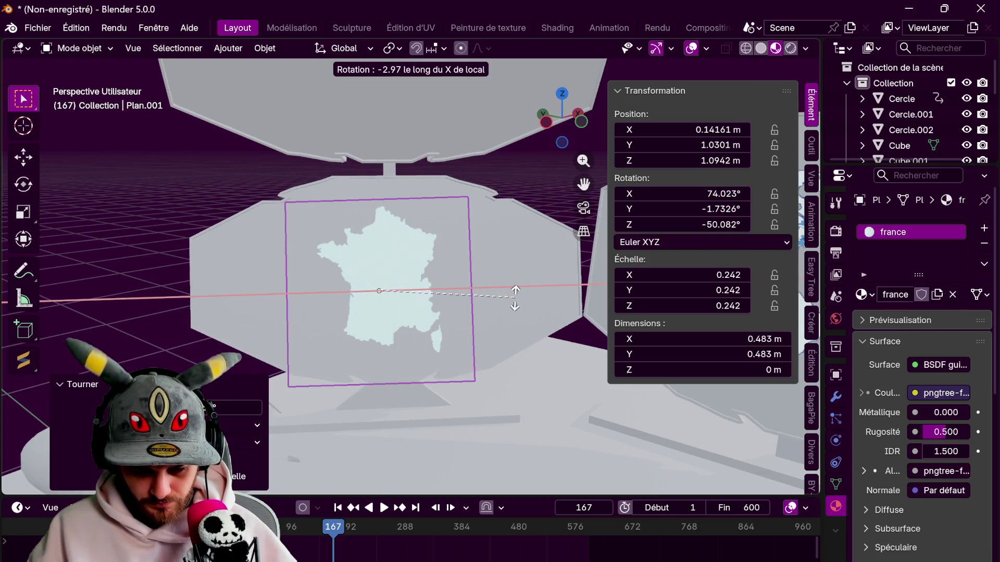
pyautogui.press('z')
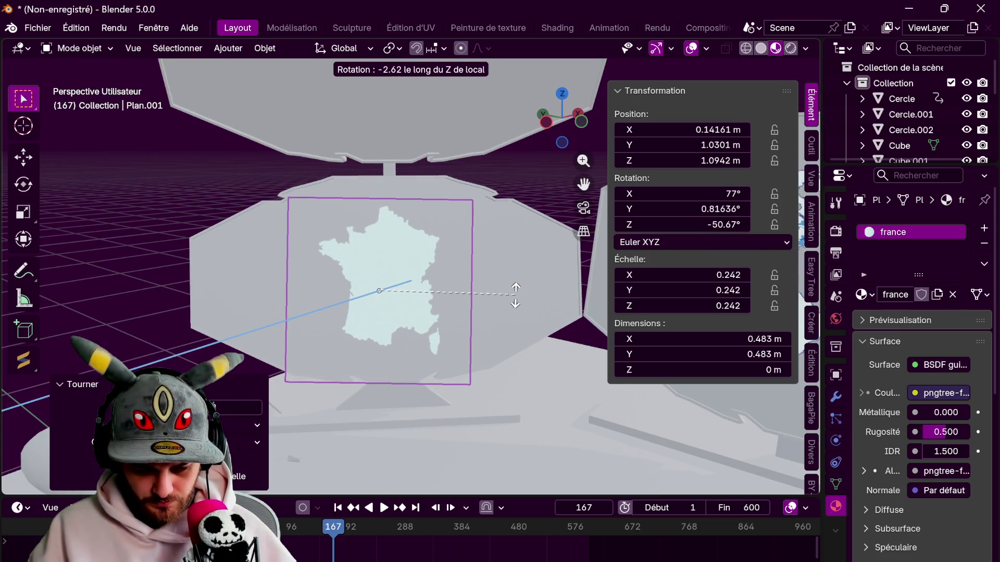
pyautogui.press('Escape')
pyautogui.press('s')
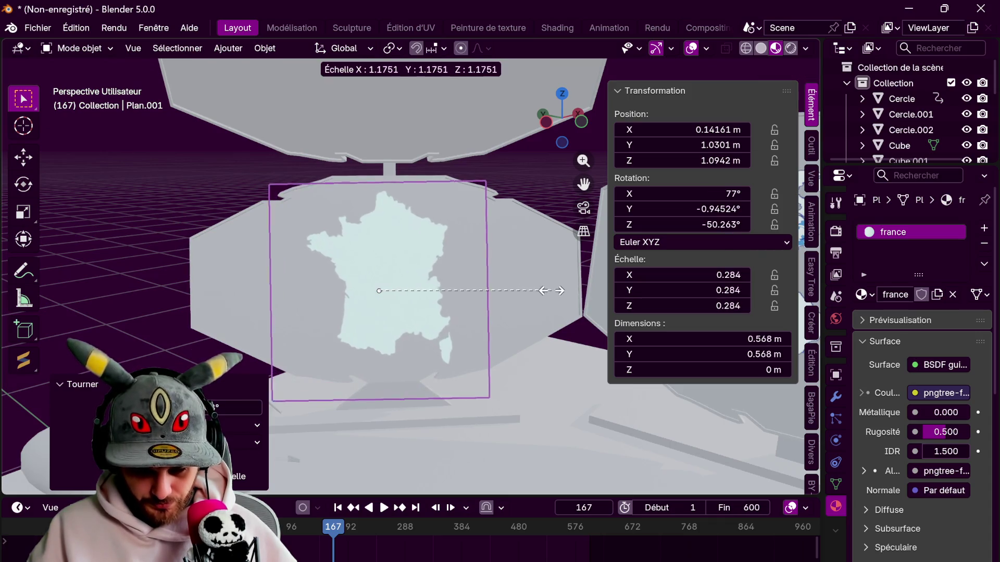
pyautogui.click(557, 291)
# - Give the plane a slight turn around the vertical axis
pyautogui.moveTo(557, 290)
pyautogui.mouseDown(button='middle')
pyautogui.moveTo(456, 327)
pyautogui.moveTo(426, 288)
pyautogui.moveTo(486, 305)
pyautogui.mouseUp(button='middle')
pyautogui.press('r')
pyautogui.press('z')
pyautogui.click(487, 298)
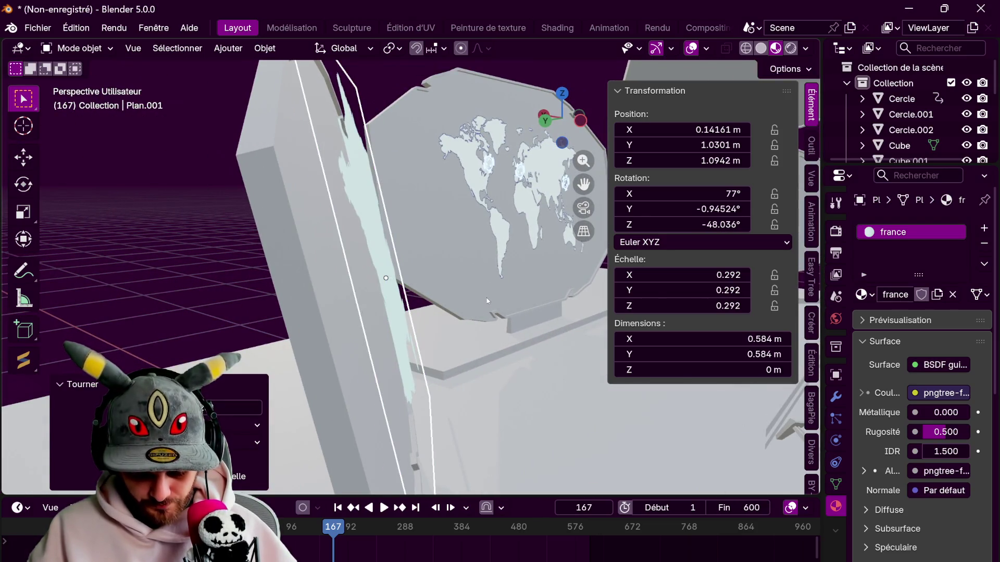
# - Tilt the France plane to 73.311° on X and adjust its local Y rotation
pyautogui.press('r')
pyautogui.press('y')
pyautogui.press('y')
pyautogui.press('x')
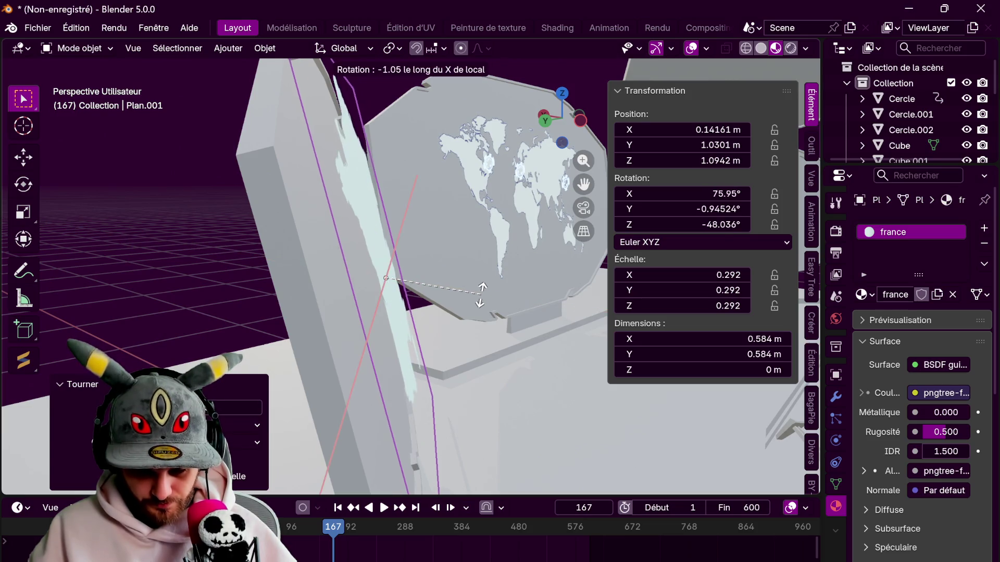
pyautogui.click(480, 293)
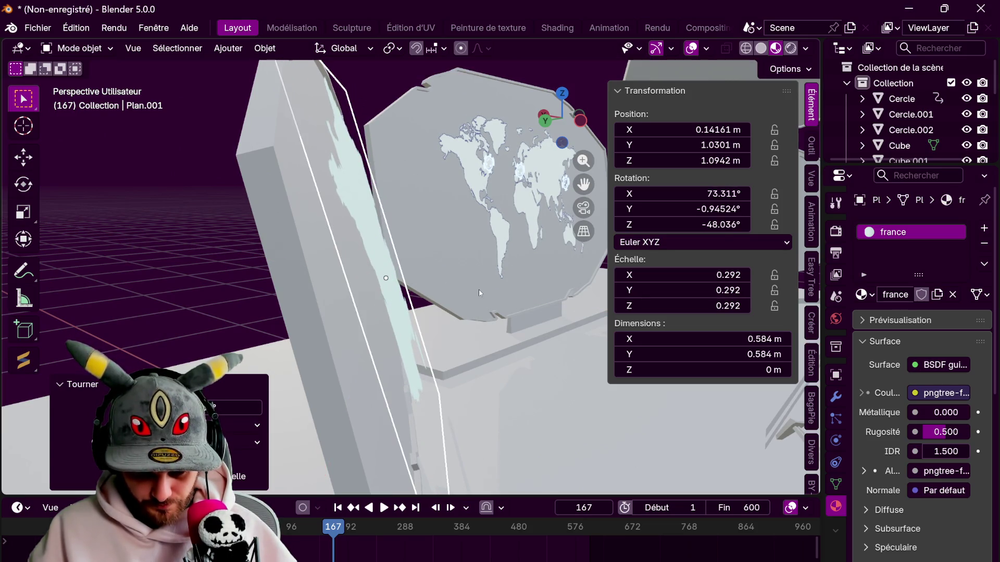
pyautogui.press('r')
pyautogui.press('z')
pyautogui.press('z')
pyautogui.press('x')
pyautogui.press('y')
pyautogui.press('y')
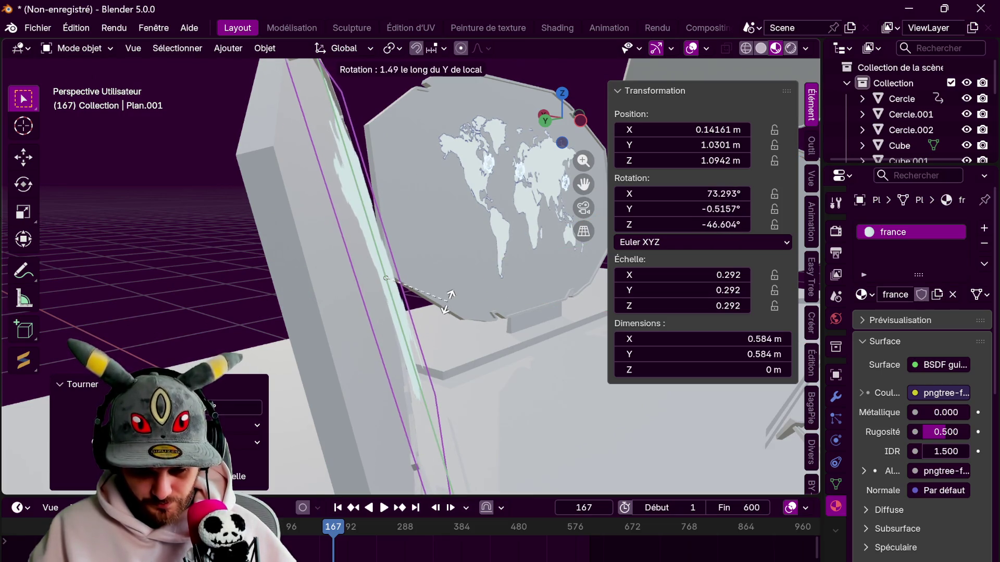
pyautogui.click(449, 297)
# - Refine the tilt to 75.742° around local X with a small local Y correction
pyautogui.moveTo(449, 298); pyautogui.dragTo(449, 282, button='middle')
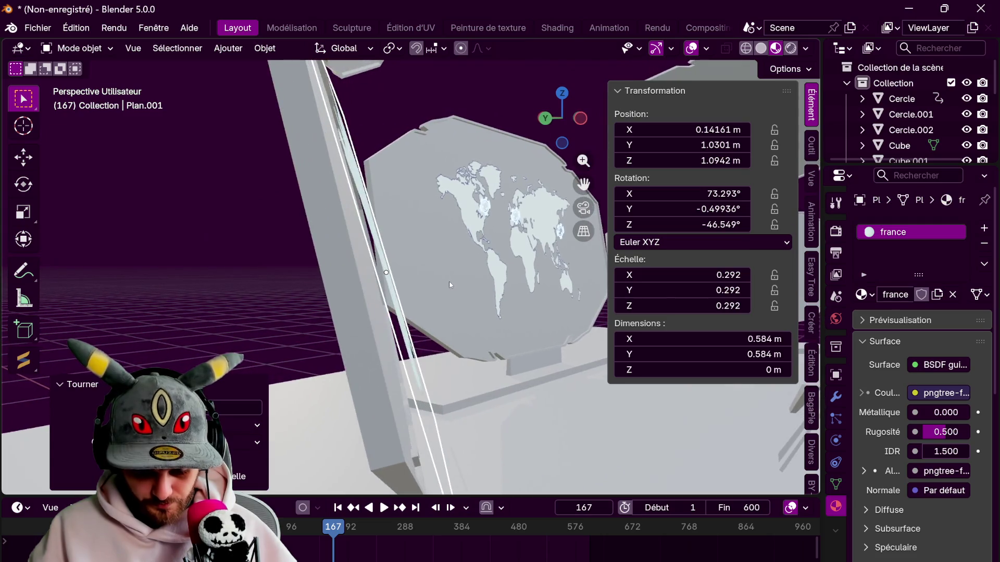
pyautogui.press('r')
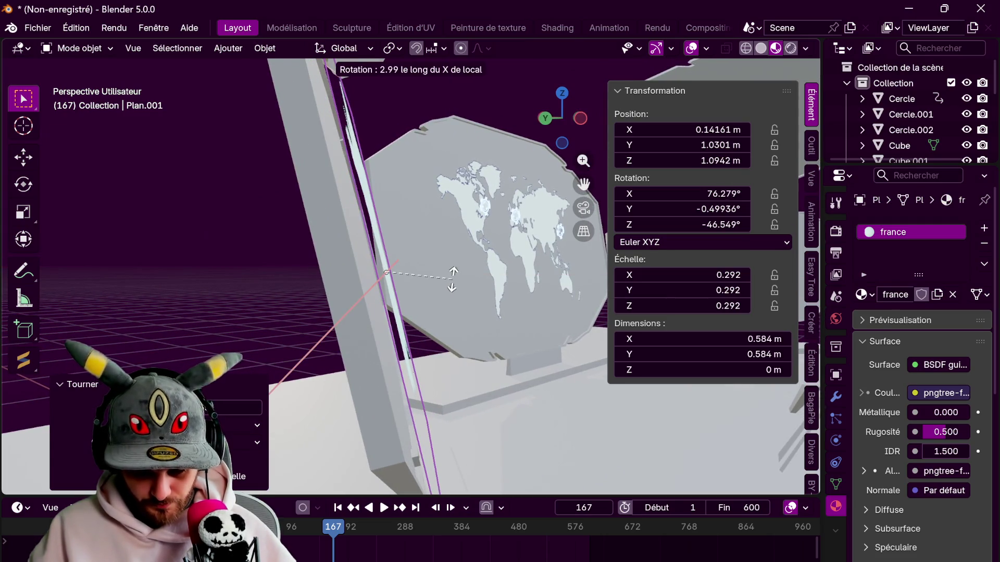
pyautogui.click(457, 263)
pyautogui.press('z')
pyautogui.press('z')
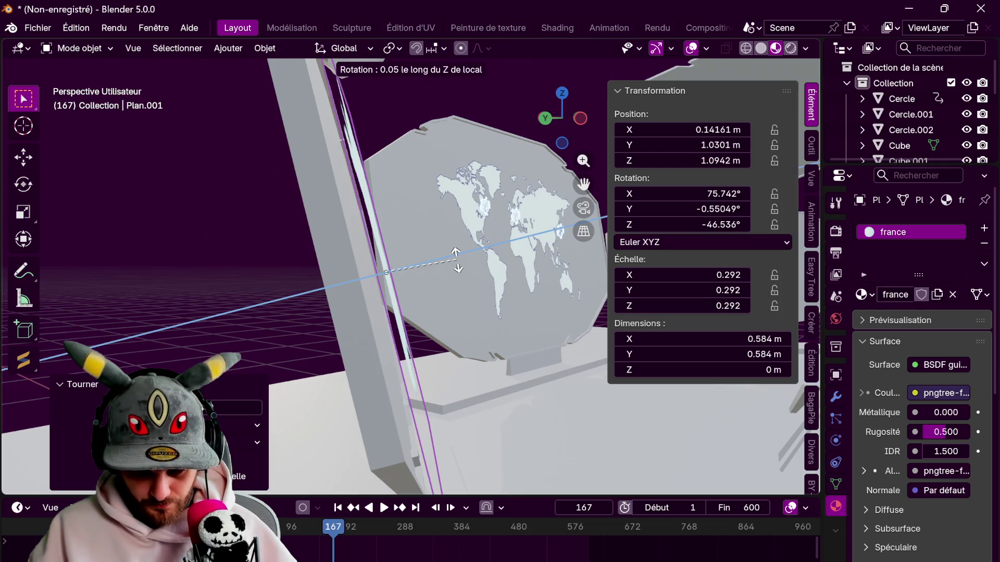
pyautogui.press('y')
pyautogui.press('y')
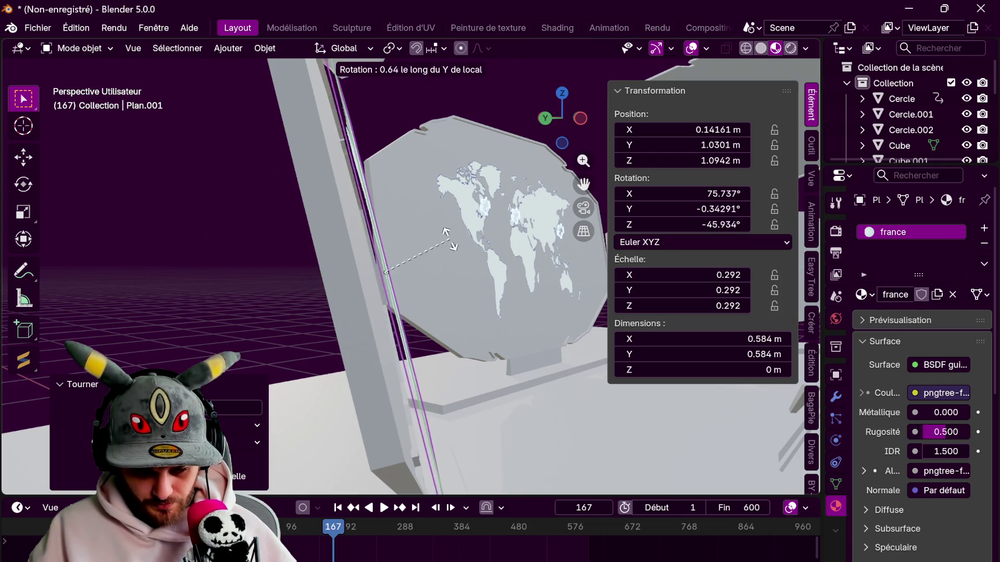
pyautogui.click(483, 240)
# - Push the plane flush against the panel along local Z and set its tilt to 76.082°
pyautogui.press('g')
pyautogui.press('z')
pyautogui.press('z')
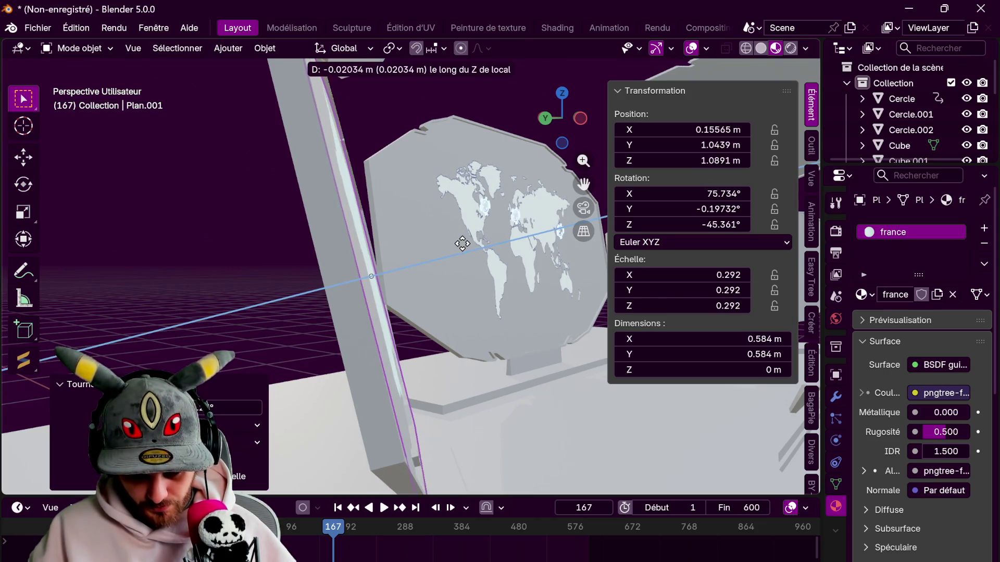
pyautogui.click(457, 241)
pyautogui.press('KP_Decimal')
pyautogui.moveTo(365, 262)
pyautogui.mouseDown(button='middle')
pyautogui.moveTo(412, 292)
pyautogui.moveTo(323, 342)
pyautogui.moveTo(361, 314)
pyautogui.moveTo(586, 264)
pyautogui.moveTo(654, 309)
pyautogui.moveTo(551, 342)
pyautogui.moveTo(517, 301)
pyautogui.mouseUp(button='middle')
pyautogui.press('y')
pyautogui.press('y')
pyautogui.press('x')
pyautogui.press('x')
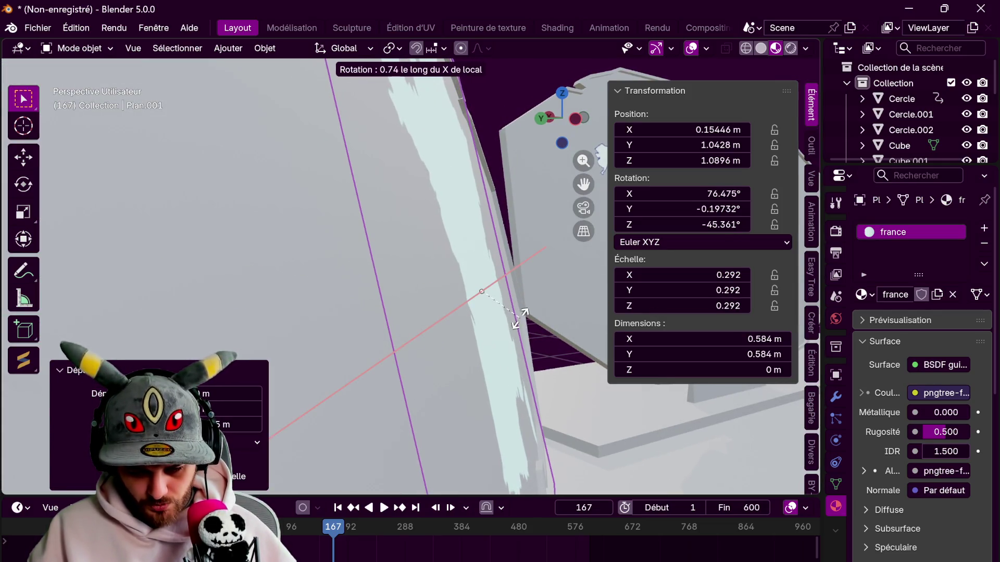
pyautogui.click(527, 308)
# - Shift the France plane sideways along its local X on the hexagonal panel
pyautogui.scroll(-4, 525, 308)
pyautogui.moveTo(525, 308)
pyautogui.mouseDown(button='middle')
pyautogui.moveTo(260, 308)
pyautogui.moveTo(406, 326)
pyautogui.mouseUp(button='middle')
pyautogui.scroll(-2, 333, 317)
pyautogui.click(518, 278)
pyautogui.scroll(-3, 518, 281)
pyautogui.moveTo(519, 281); pyautogui.dragTo(346, 297, button='middle')
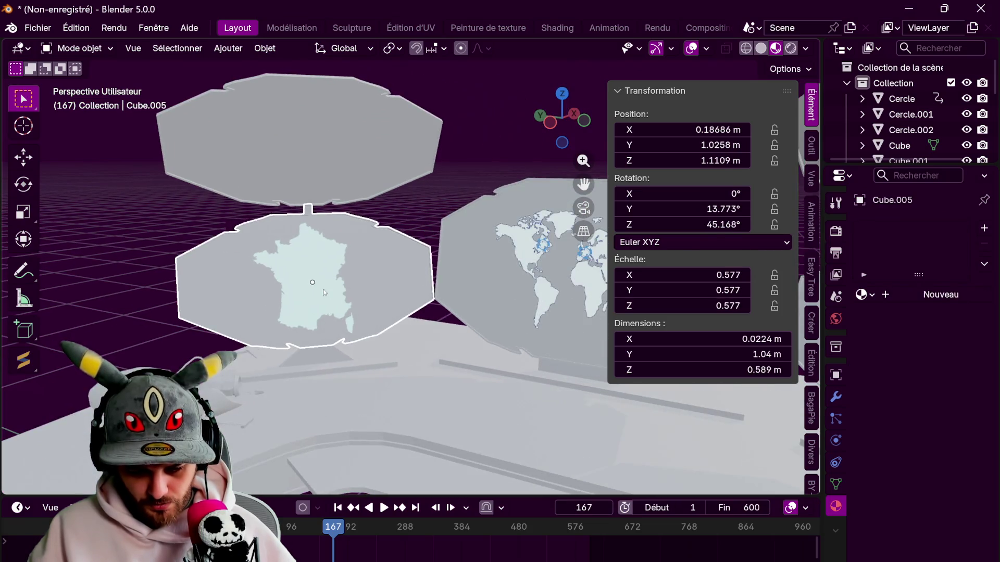
pyautogui.click(345, 297)
pyautogui.press('g')
pyautogui.press('y')
pyautogui.press('y')
pyautogui.press('x')
pyautogui.press('x')
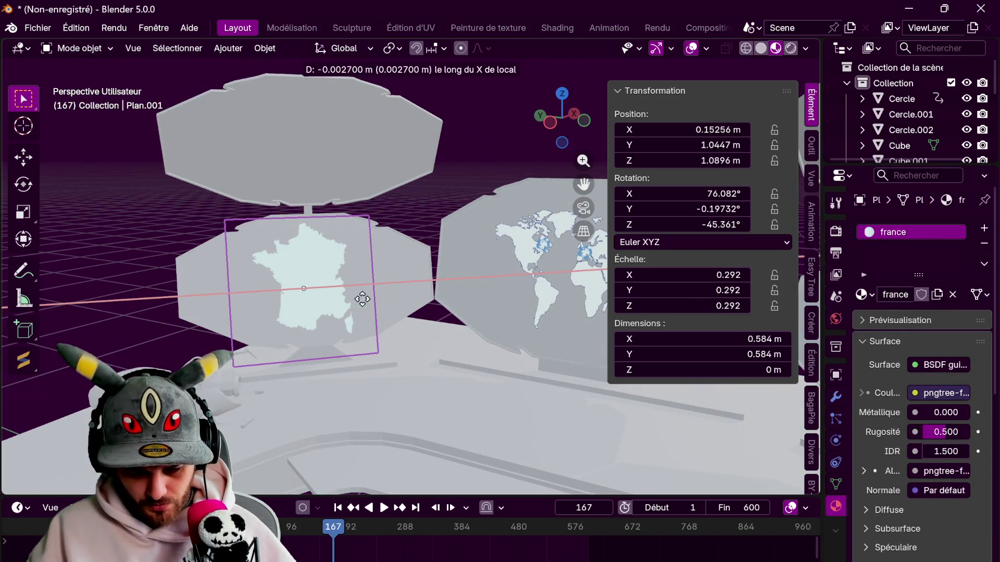
pyautogui.click(379, 302)
# - Orbit and zoom to bring the France panel to the centre for a closer look
pyautogui.moveTo(380, 302)
pyautogui.mouseDown(button='middle')
pyautogui.moveTo(414, 299)
pyautogui.moveTo(345, 284)
pyautogui.mouseUp(button='middle')
pyautogui.scroll(2, 378, 170)
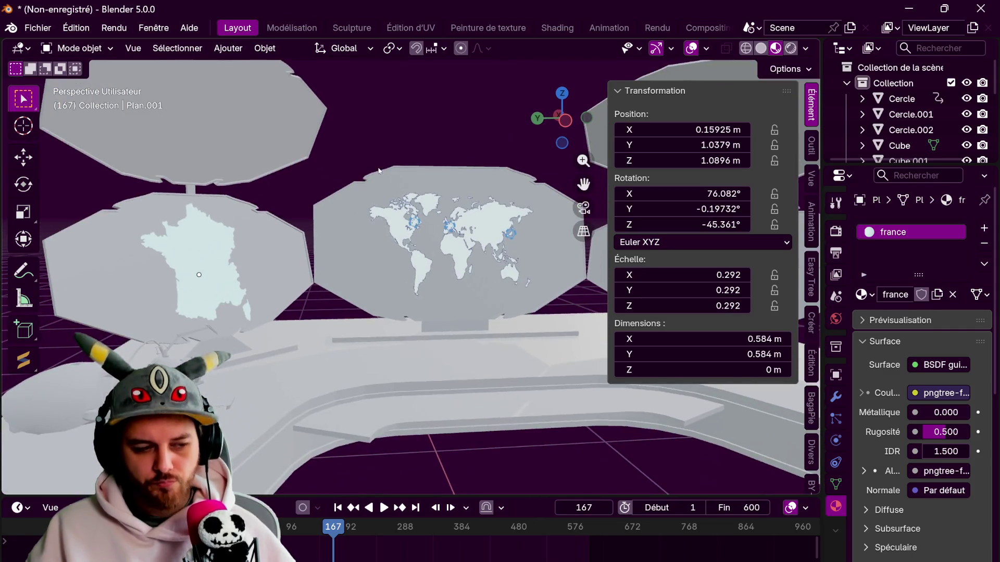
pyautogui.moveTo(382, 218)
pyautogui.mouseDown(button='middle')
pyautogui.moveTo(434, 248)
pyautogui.moveTo(439, 212)
pyautogui.moveTo(296, 239)
pyautogui.mouseUp(button='middle')
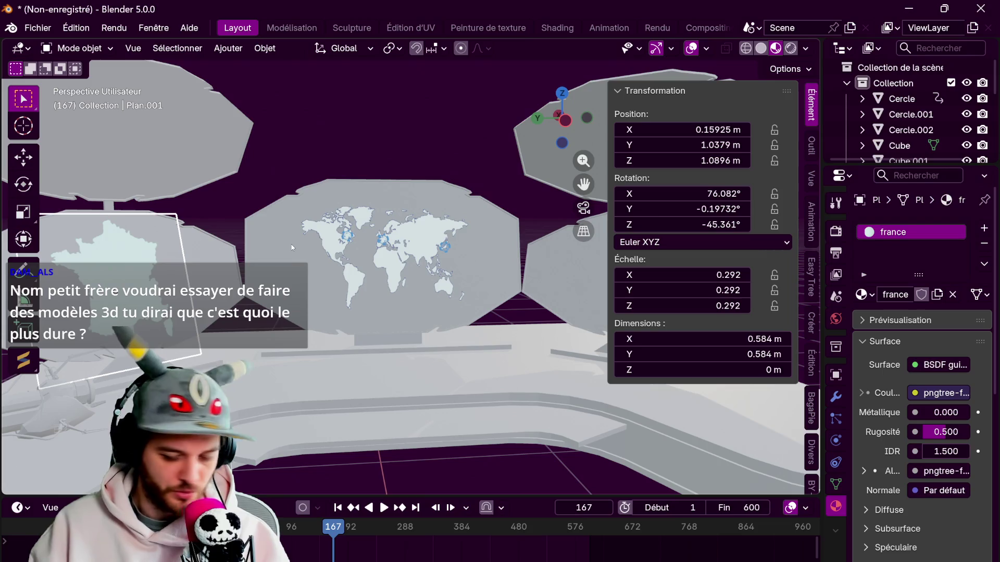
pyautogui.moveTo(358, 167)
pyautogui.mouseDown(button='middle')
pyautogui.moveTo(236, 212)
pyautogui.moveTo(393, 253)
pyautogui.mouseUp(button='middle')
pyautogui.scroll(3, 392, 253)
pyautogui.scroll(2, 452, 208)
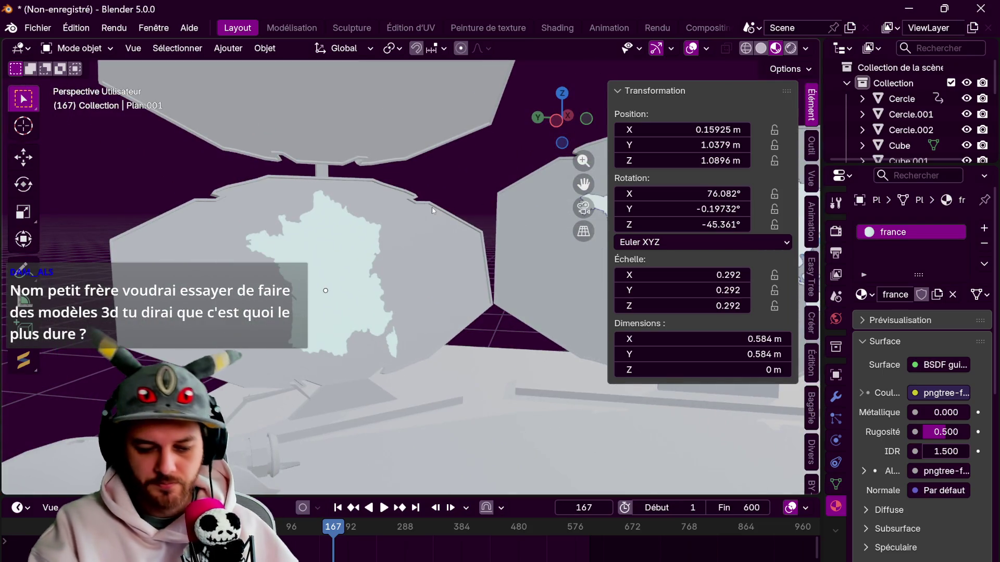
pyautogui.moveTo(451, 192)
pyautogui.mouseDown(button='middle')
pyautogui.moveTo(355, 217)
pyautogui.moveTo(456, 224)
pyautogui.moveTo(409, 227)
pyautogui.moveTo(756, 73)
pyautogui.mouseUp(button='middle')
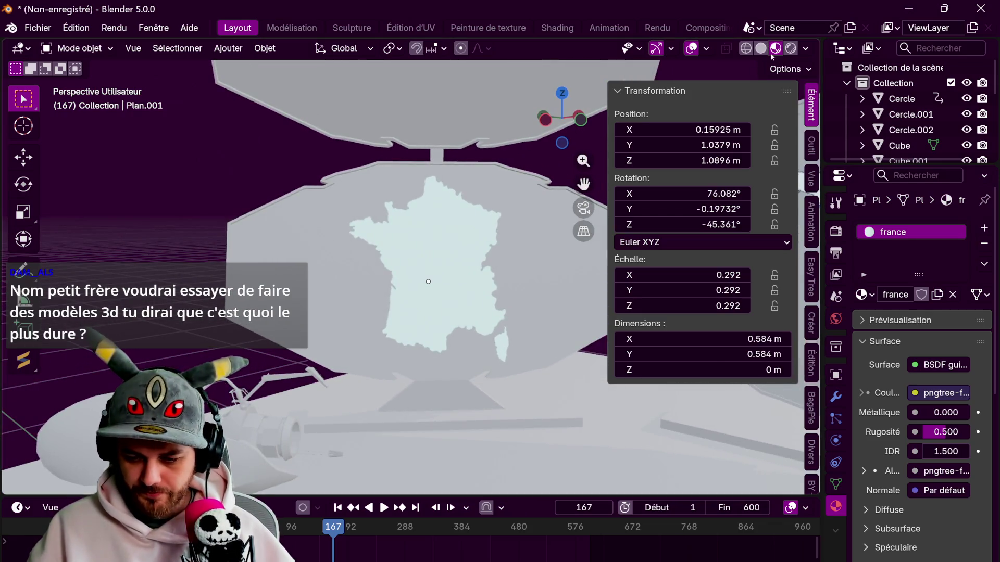
# - Check the France panel in Rendered shading, then return to Material Preview
pyautogui.click(790, 48)
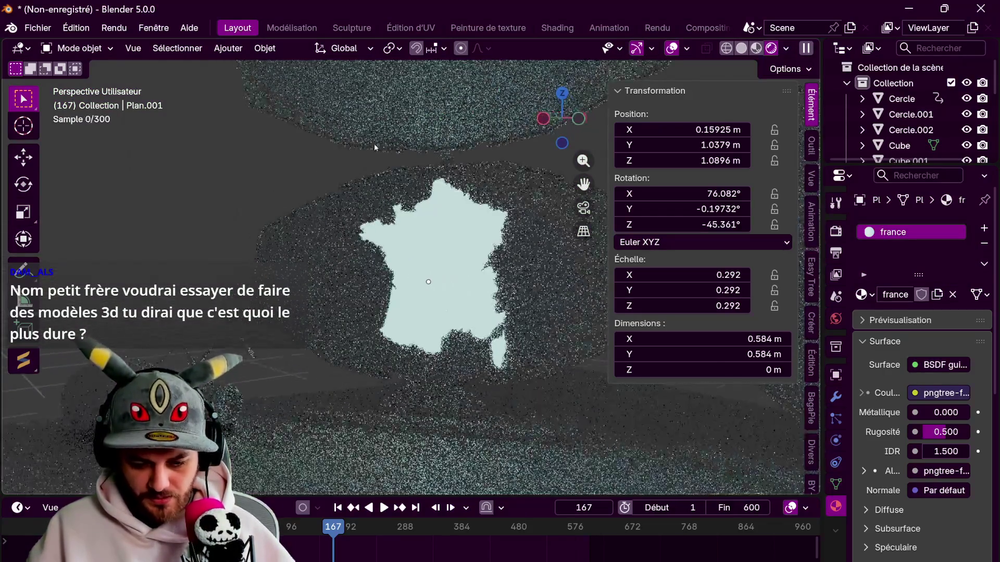
pyautogui.click(757, 48)
pyautogui.scroll(3, 440, 240)
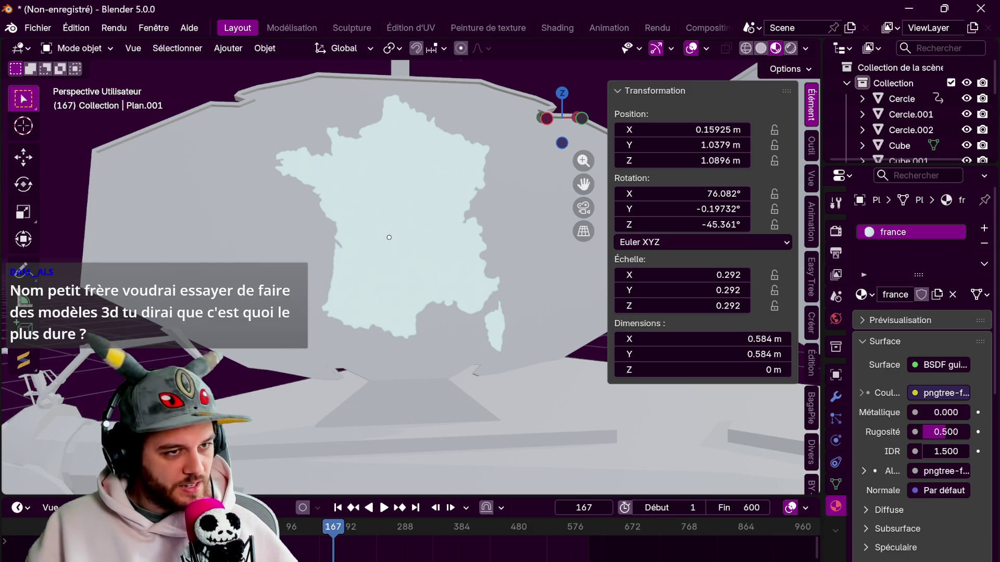
pyautogui.scroll(-3, 495, 241)
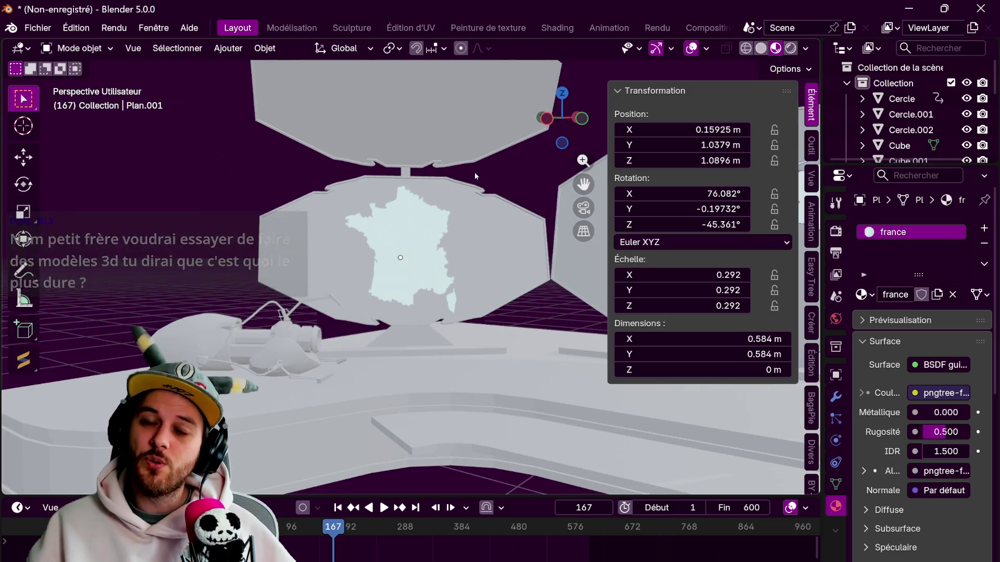
pyautogui.moveTo(474, 172)
pyautogui.mouseDown(button='middle')
pyautogui.moveTo(401, 285)
pyautogui.moveTo(272, 55)
pyautogui.mouseUp(button='middle')
pyautogui.click(228, 48)
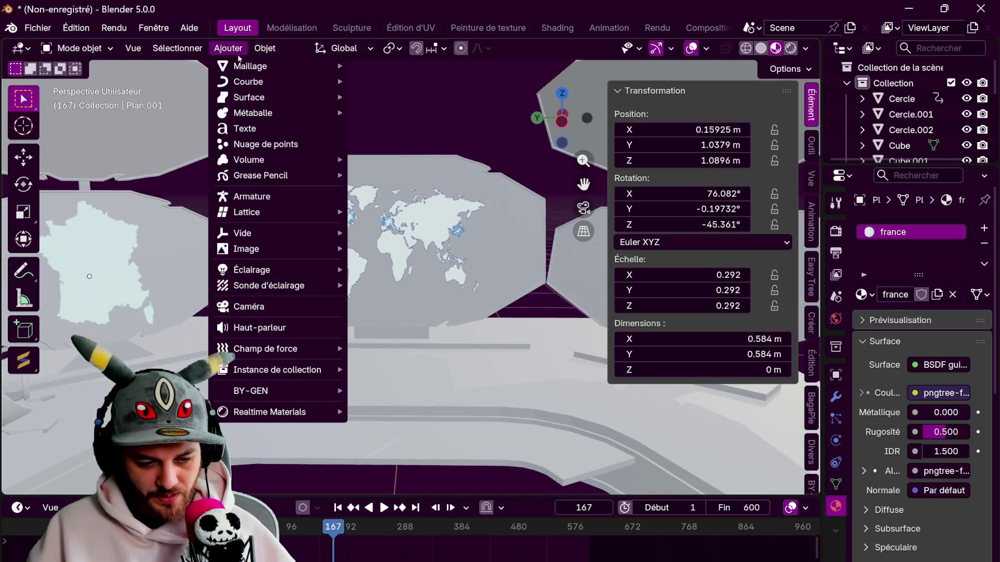
# - Add a UV sphere, raise it to 1.0742 m and scale it to 0.464
pyautogui.moveTo(250, 64)
pyautogui.click(391, 110)
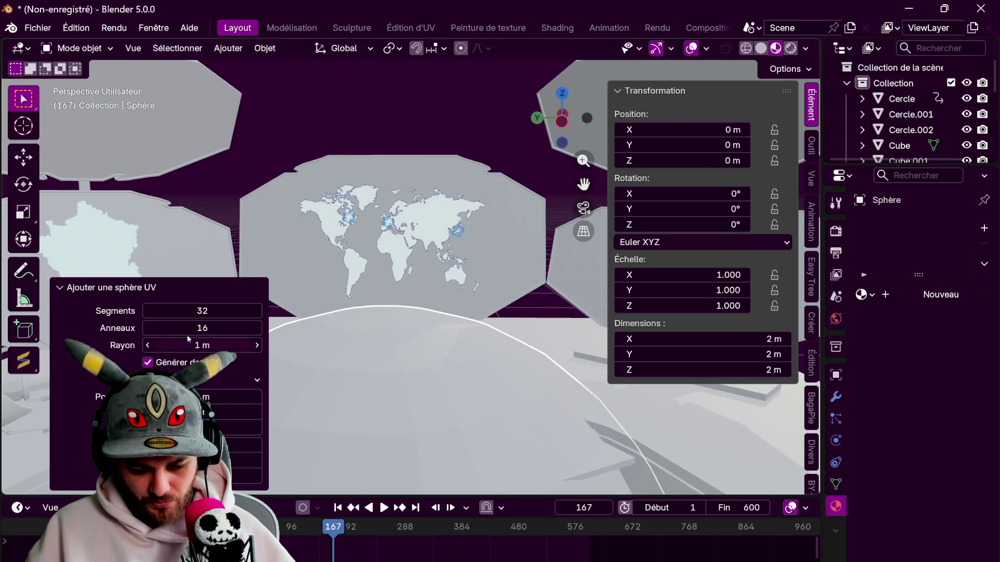
pyautogui.press('g')
pyautogui.press('z')
pyautogui.click(559, 279)
pyautogui.press('s')
pyautogui.click(469, 266)
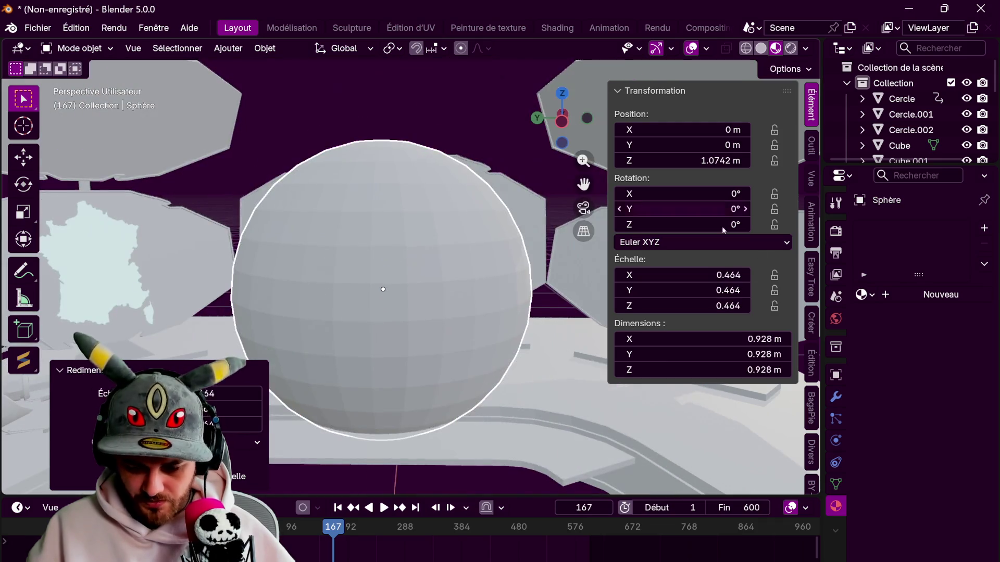
# - Apply the Ghost material from the material library to the sphere
pyautogui.scroll(-3, 811, 474)
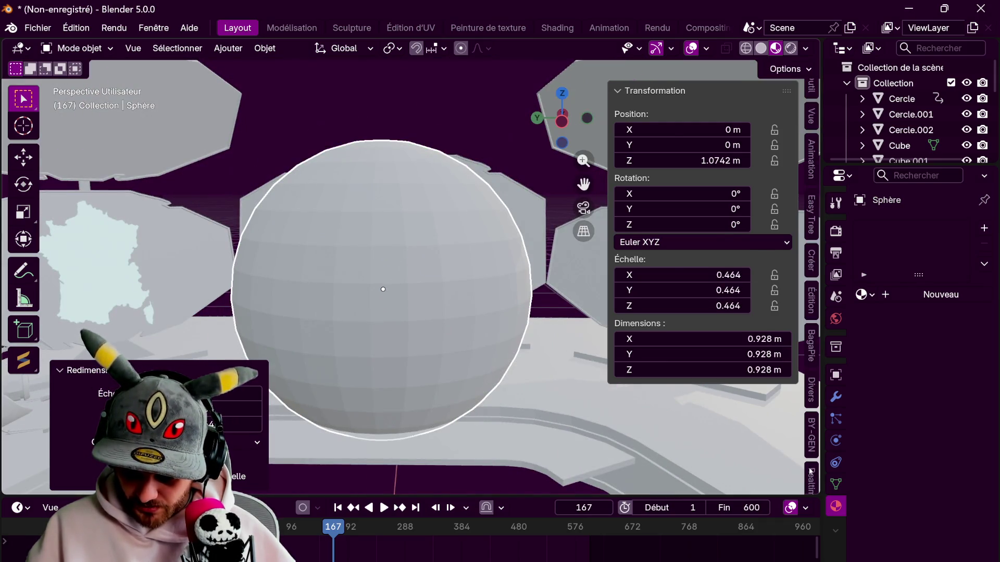
pyautogui.click(810, 477)
pyautogui.click(694, 180)
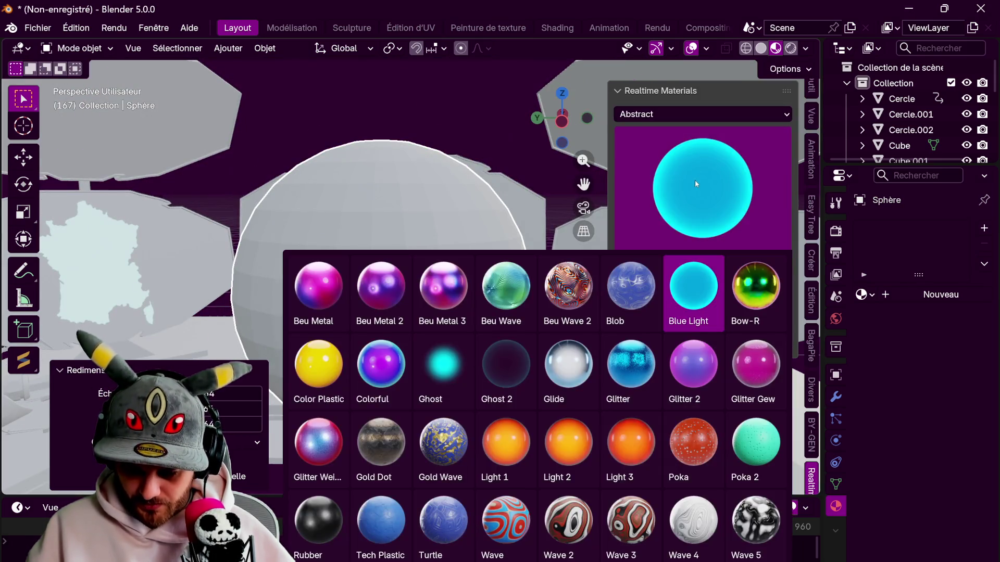
pyautogui.click(455, 363)
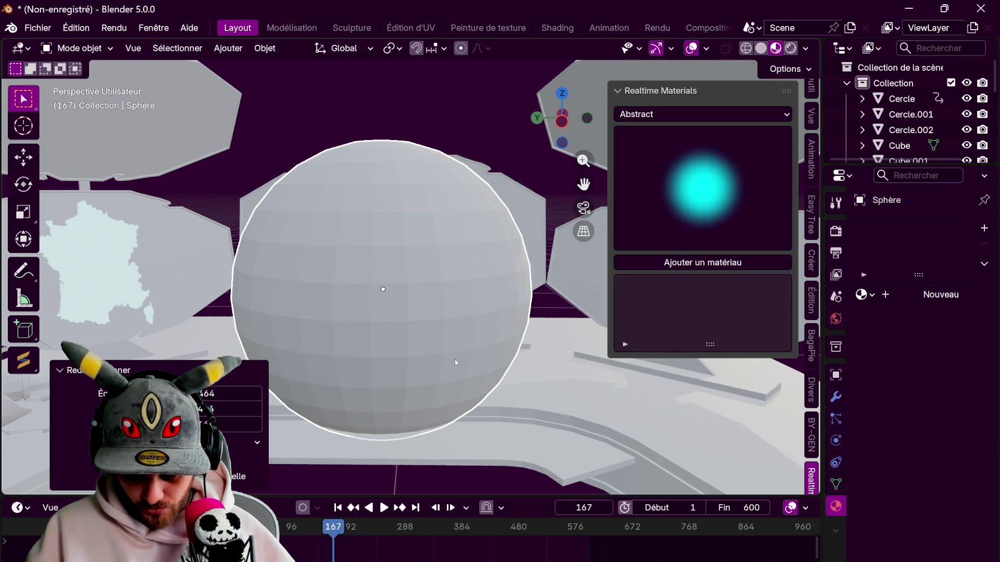
pyautogui.click(786, 51)
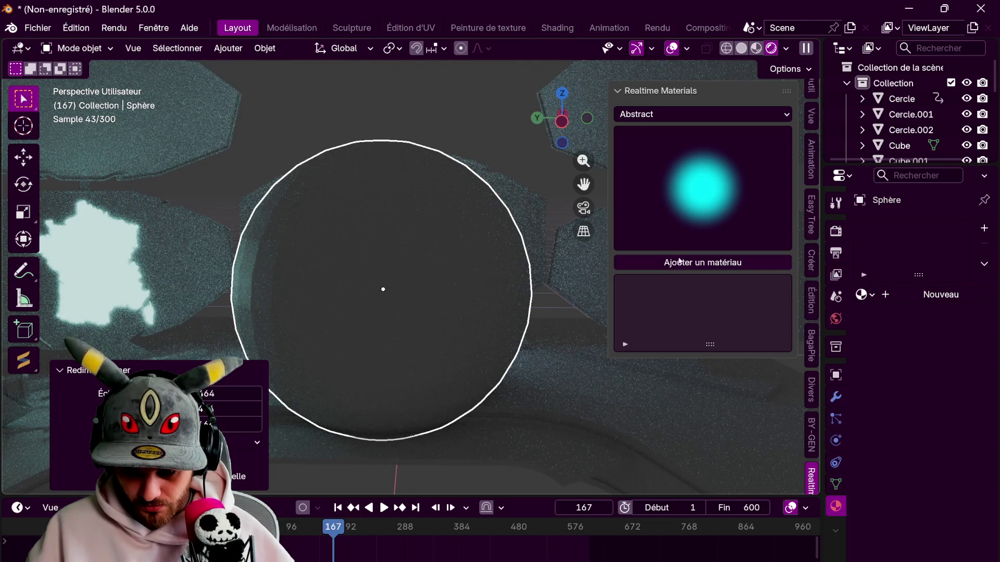
pyautogui.click(674, 263)
# - Shrink the glowing sphere to about 0.28 and place it on the world map
pyautogui.press('s')
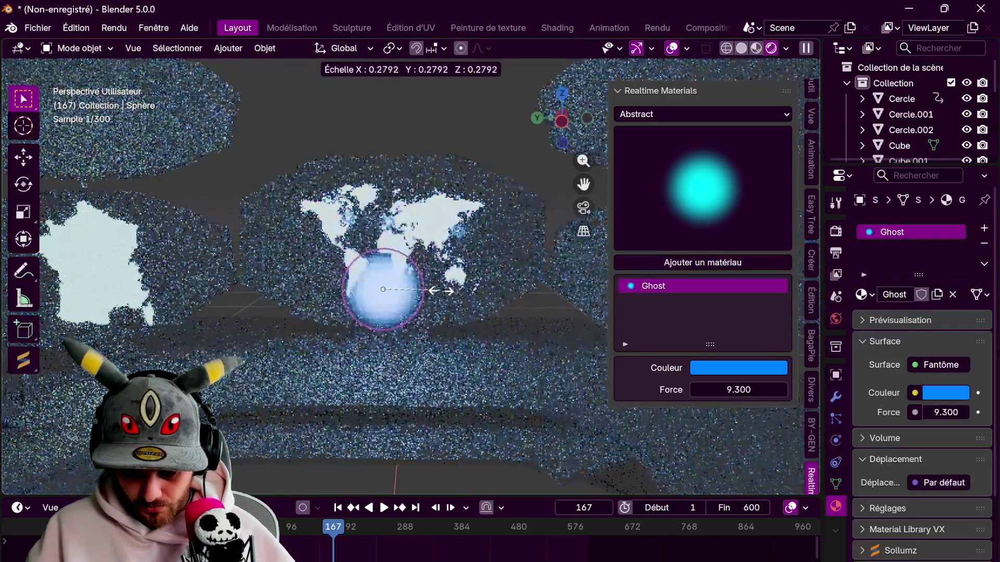
pyautogui.press('Return')
pyautogui.press('g')
pyautogui.click(156, 219)
pyautogui.moveTo(157, 219)
pyautogui.mouseDown(button='middle')
pyautogui.moveTo(303, 209)
pyautogui.moveTo(469, 294)
pyautogui.mouseUp(button='middle')
# - Duplicate the sphere as a smaller copy and remove its Ghost material
pyautogui.hotkey('shift', 'd')
pyautogui.press('s')
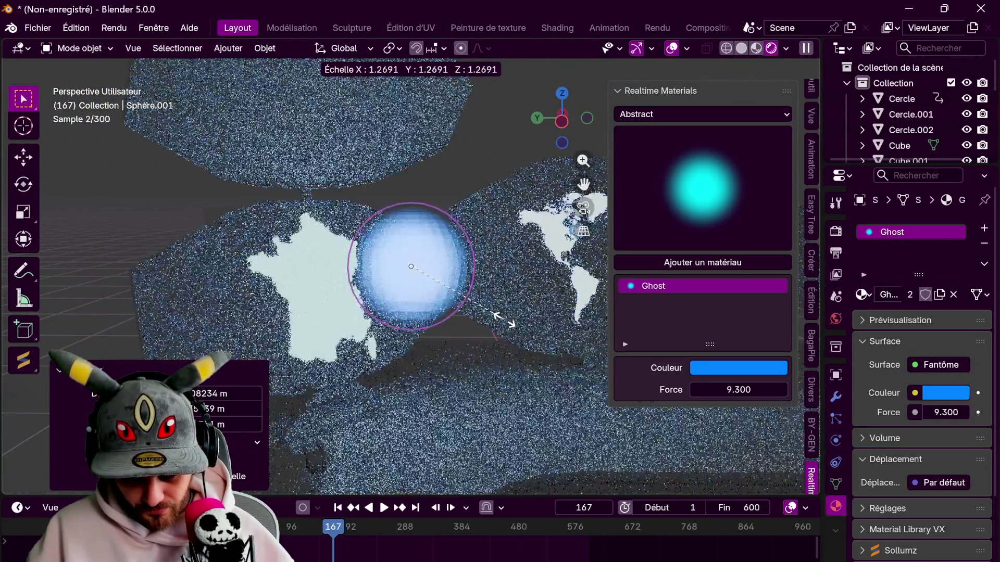
pyautogui.click(455, 292)
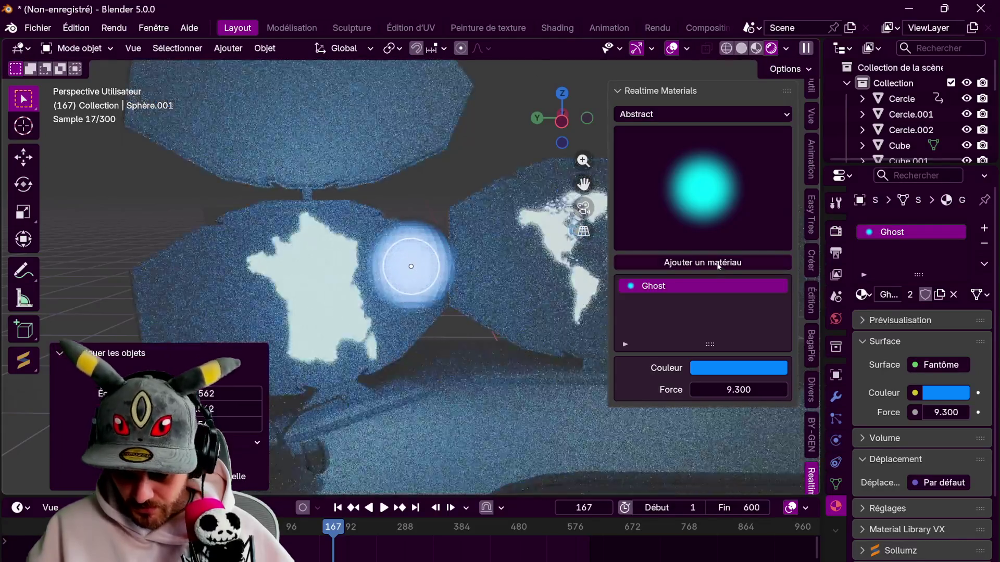
pyautogui.click(983, 244)
pyautogui.click(703, 208)
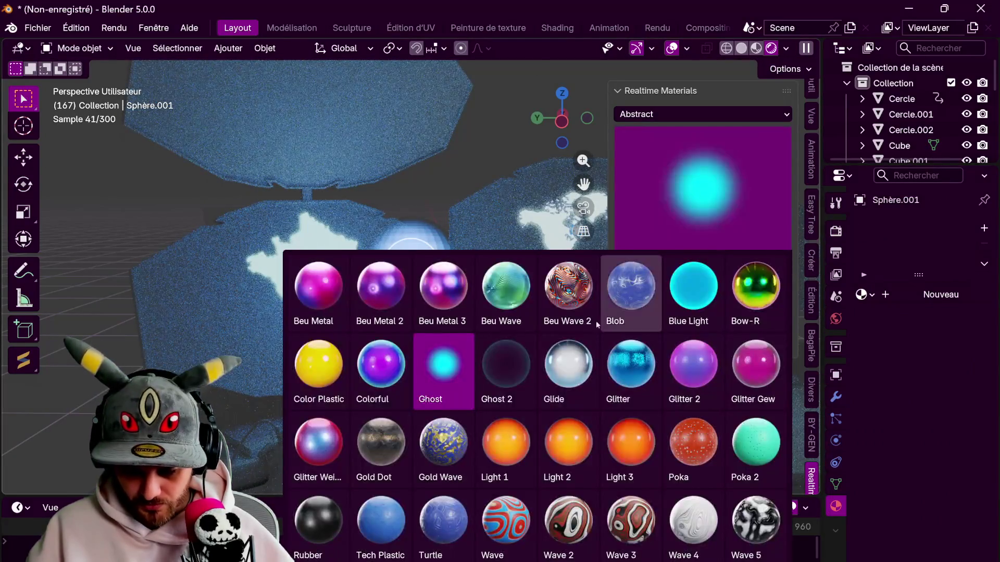
# - Give the inner sphere Sphère.001 the Blue Light material
pyautogui.click(695, 277)
pyautogui.click(697, 264)
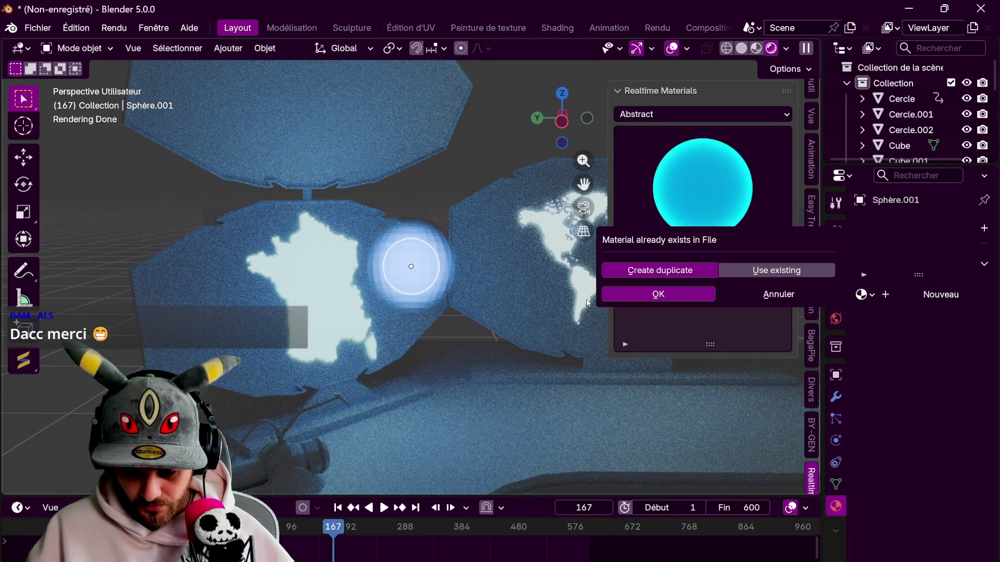
pyautogui.click(778, 295)
pyautogui.click(865, 295)
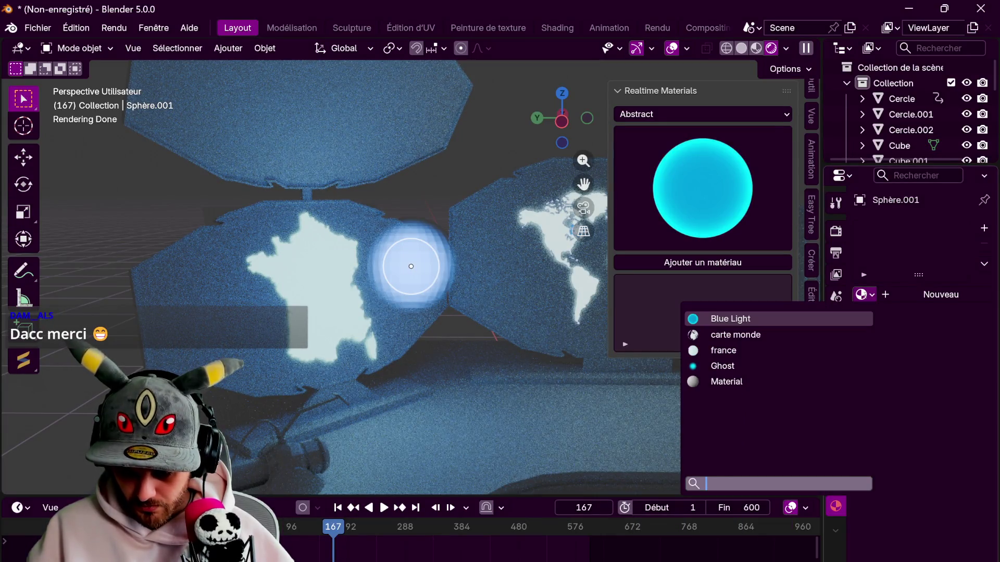
pyautogui.click(760, 317)
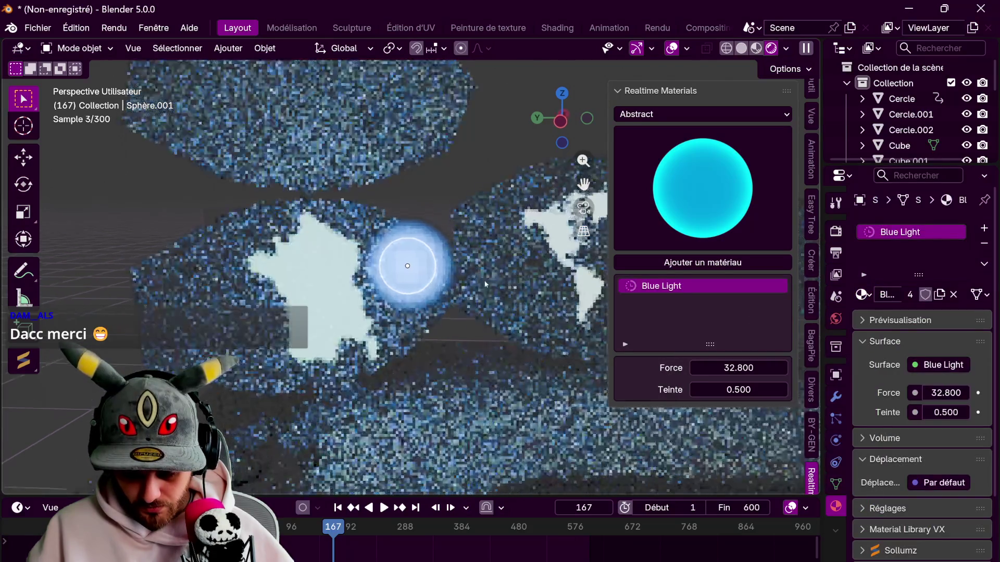
# - Scale the inner Blue Light sphere down
pyautogui.press('s')
pyautogui.click(517, 284)
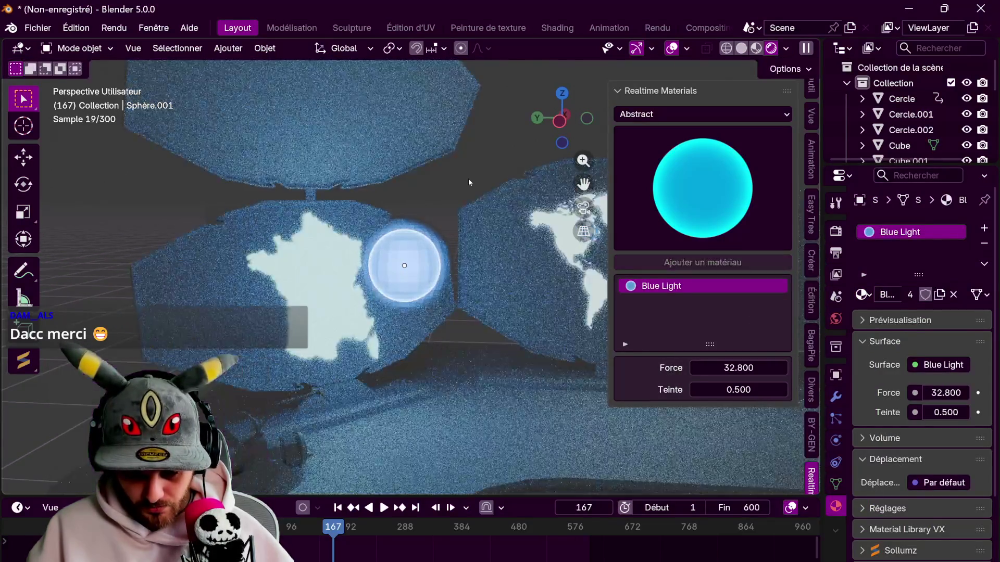
pyautogui.moveTo(467, 178)
pyautogui.mouseDown(button='middle')
pyautogui.moveTo(482, 183)
pyautogui.moveTo(423, 215)
pyautogui.mouseUp(button='middle')
pyautogui.scroll(2, 423, 215)
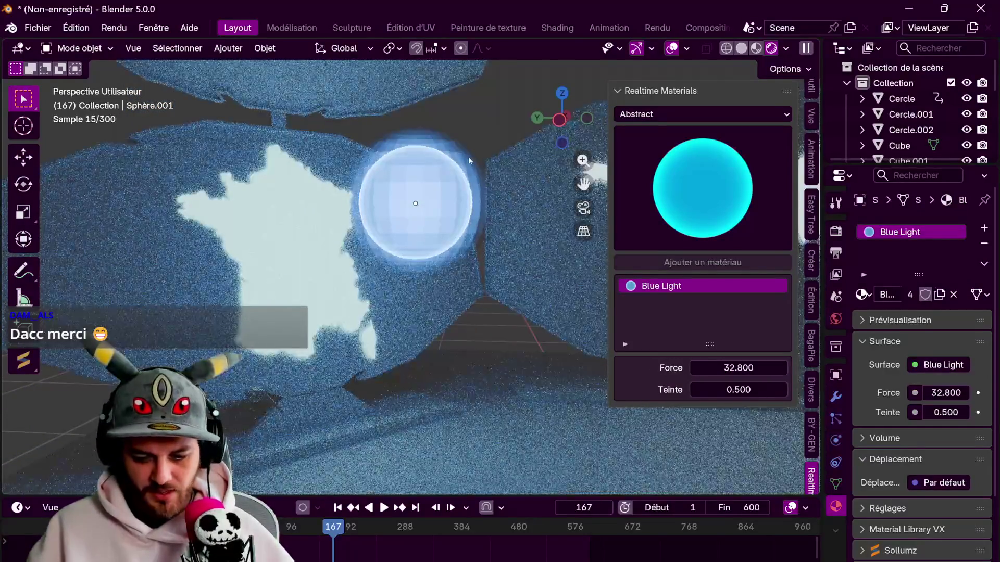
# - Select both nested spheres and shrink them together from the top view
pyautogui.click(443, 194)
pyautogui.moveTo(444, 144); pyautogui.dragTo(459, 166)
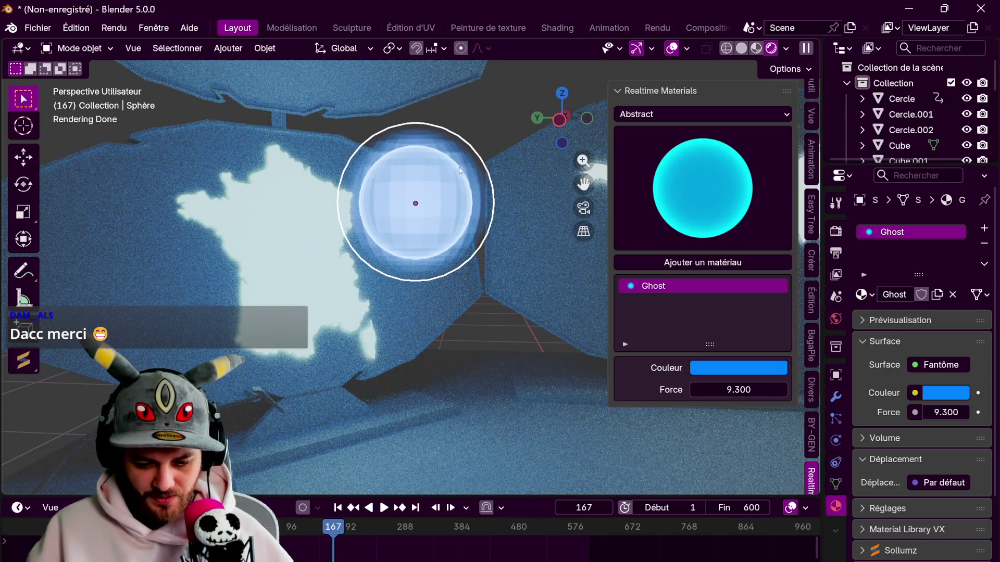
pyautogui.press('KP_7')
pyautogui.rightClick(480, 217)
pyautogui.moveTo(481, 218)
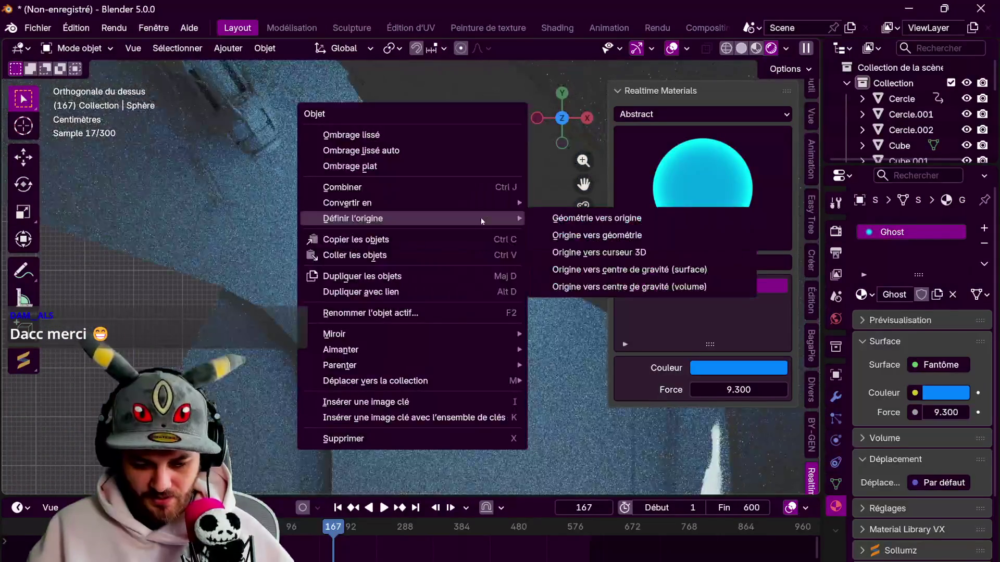
pyautogui.press('s')
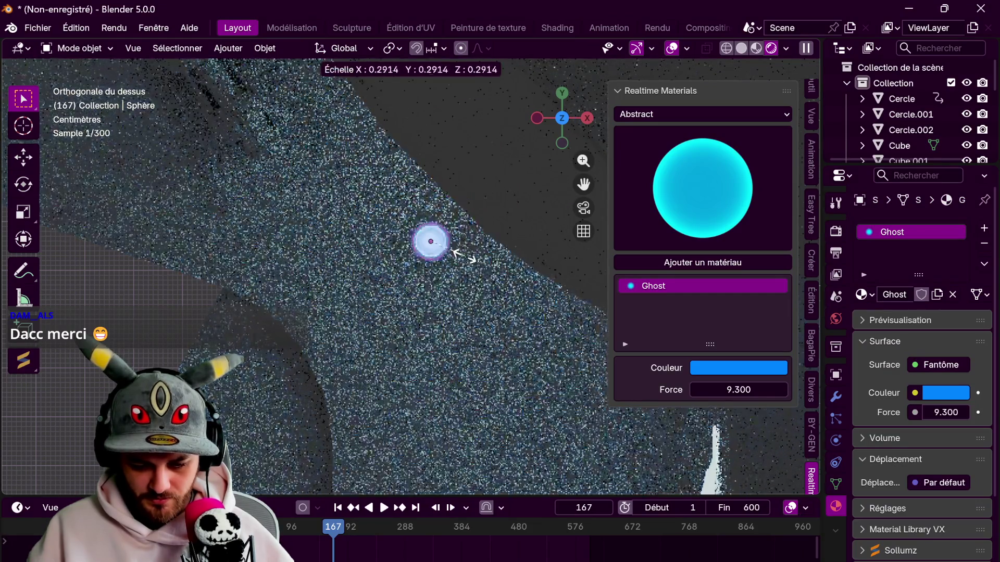
pyautogui.click(458, 254)
# - Raise the nested marker spheres along the Z axis
pyautogui.moveTo(354, 265); pyautogui.dragTo(375, 240, button='middle')
pyautogui.press('g')
pyautogui.press('z')
pyautogui.click(421, 220)
# - Shrink the inner Blue Light sphere further
pyautogui.click(375, 204)
pyautogui.press('KP_Decimal')
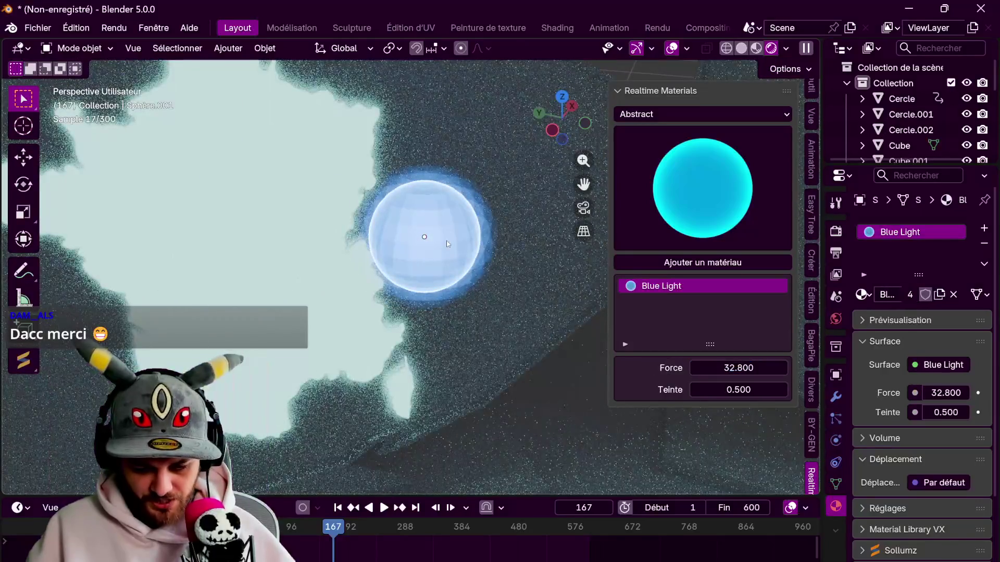
pyautogui.press('s')
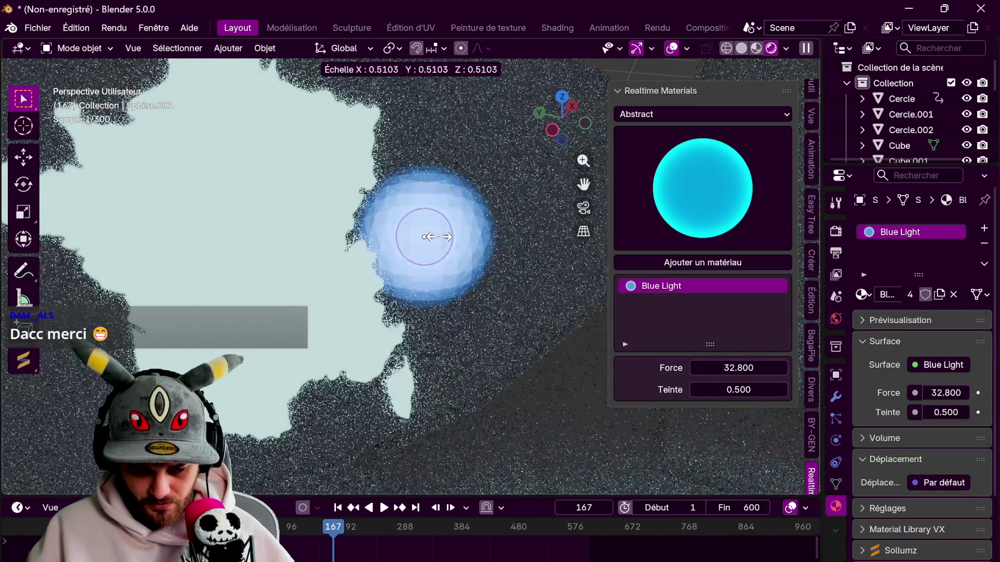
pyautogui.click(440, 240)
pyautogui.moveTo(476, 289)
pyautogui.mouseDown(button='middle')
pyautogui.moveTo(474, 157)
pyautogui.moveTo(502, 183)
pyautogui.moveTo(497, 211)
pyautogui.moveTo(469, 208)
pyautogui.mouseUp(button='middle')
# - Select the outer sphere and review its Blue Light and Ghost material slots
pyautogui.click(474, 149)
pyautogui.moveTo(520, 228); pyautogui.dragTo(557, 233, button='middle')
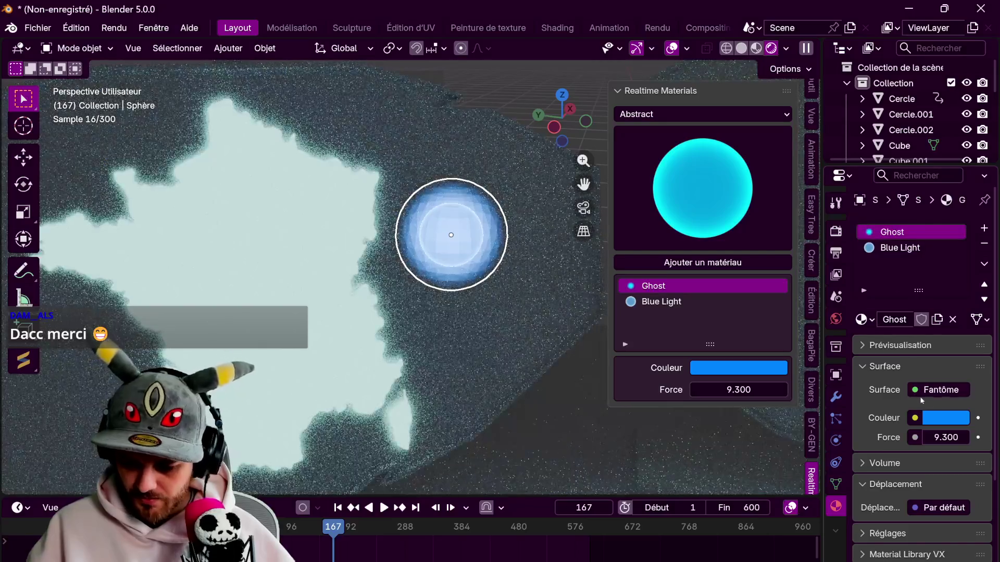
pyautogui.click(899, 250)
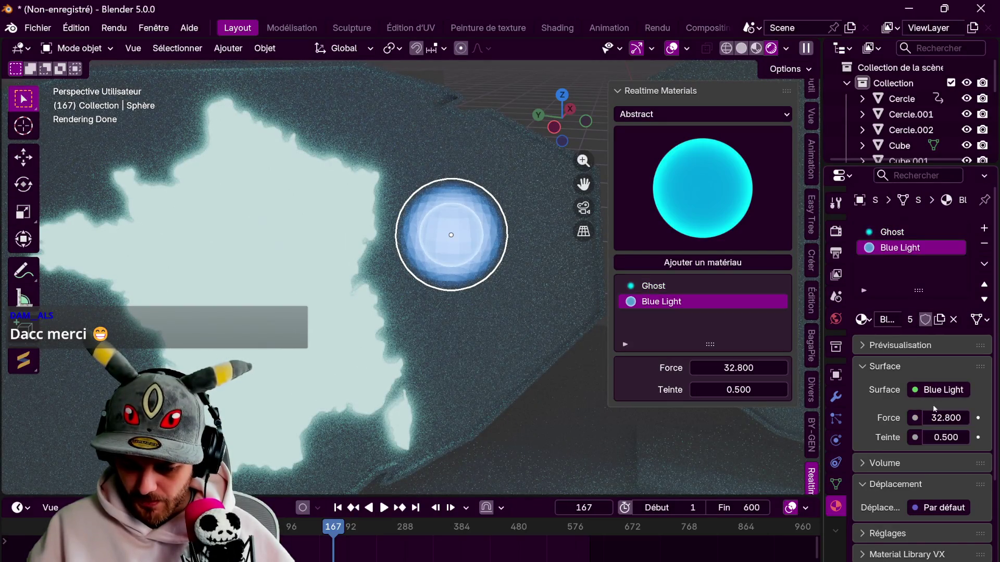
pyautogui.click(902, 233)
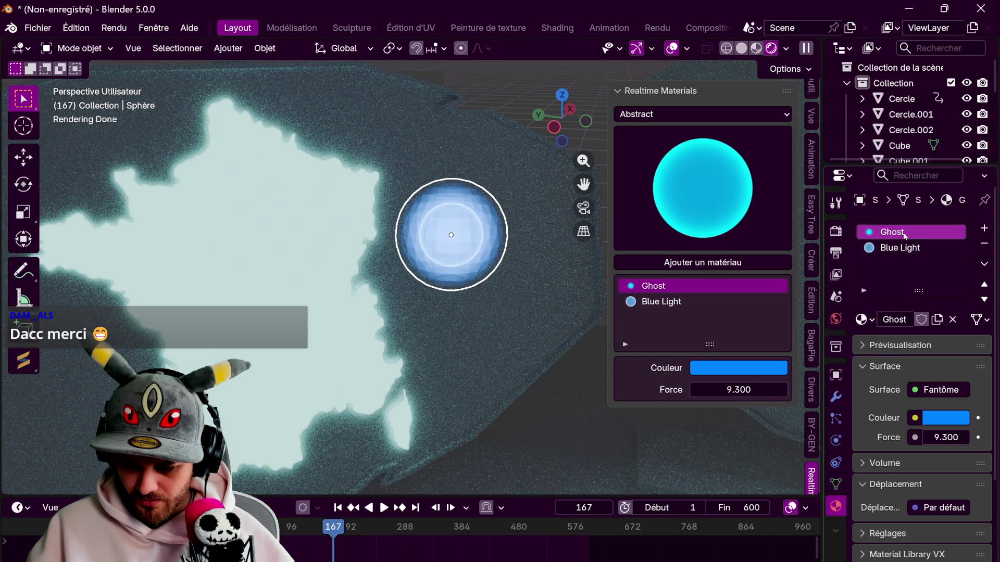
pyautogui.click(944, 418)
# - Turn the Ghost colour purple, then shrink the sphere and shift it down-left
pyautogui.moveTo(893, 199); pyautogui.dragTo(946, 218)
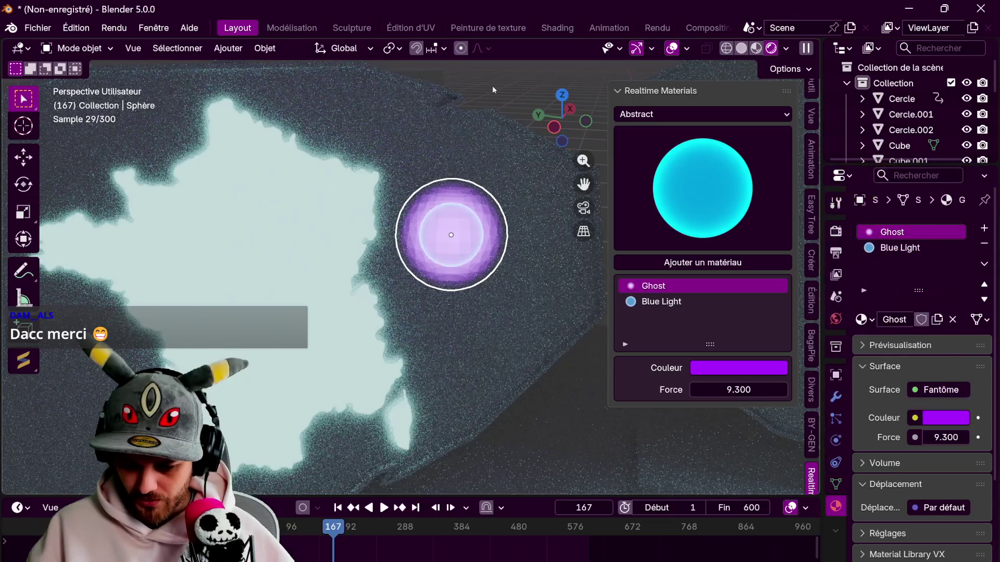
pyautogui.moveTo(504, 108)
pyautogui.mouseDown(button='middle')
pyautogui.moveTo(490, 142)
pyautogui.moveTo(482, 108)
pyautogui.moveTo(473, 181)
pyautogui.mouseUp(button='middle')
pyautogui.click(452, 211)
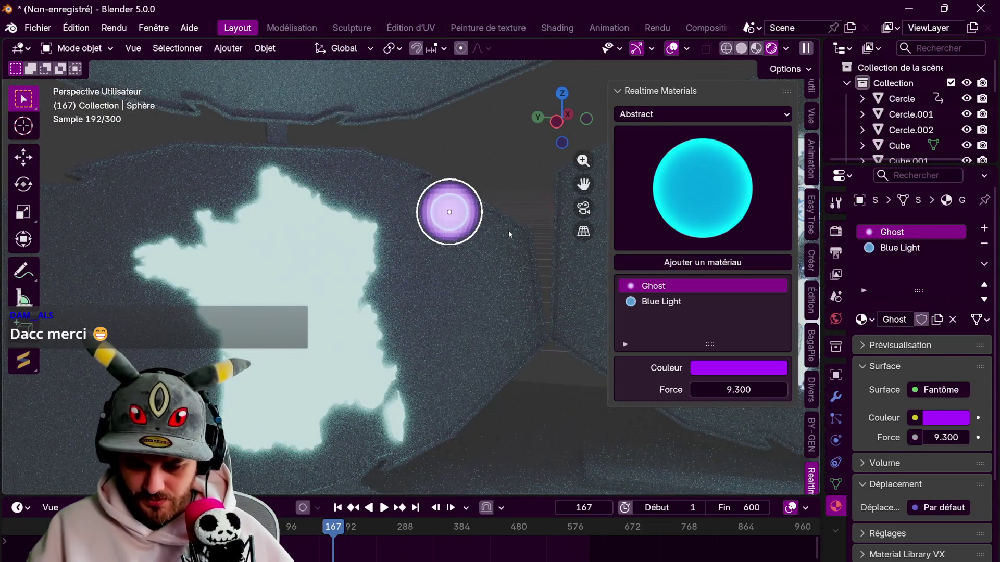
pyautogui.press('s')
pyautogui.press('Return')
pyautogui.press('g')
pyautogui.click(424, 253)
# - Move the purple sphere in front of France and flatten it along X
pyautogui.moveTo(423, 248)
pyautogui.mouseDown(button='middle')
pyautogui.moveTo(393, 214)
pyautogui.moveTo(347, 217)
pyautogui.mouseUp(button='middle')
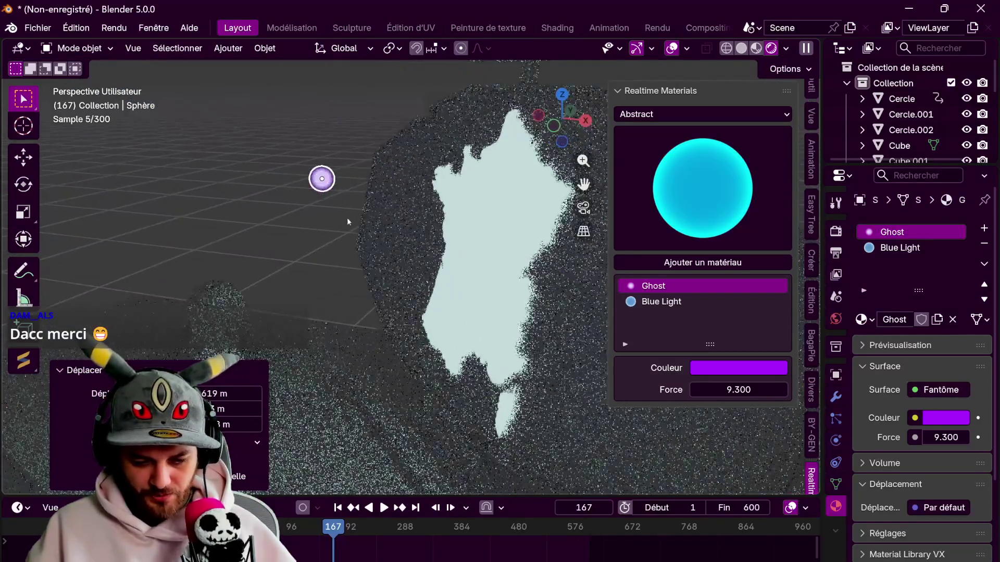
pyautogui.press('g')
pyautogui.click(478, 246)
pyautogui.moveTo(477, 242)
pyautogui.mouseDown(button='middle')
pyautogui.moveTo(411, 239)
pyautogui.moveTo(481, 265)
pyautogui.mouseUp(button='middle')
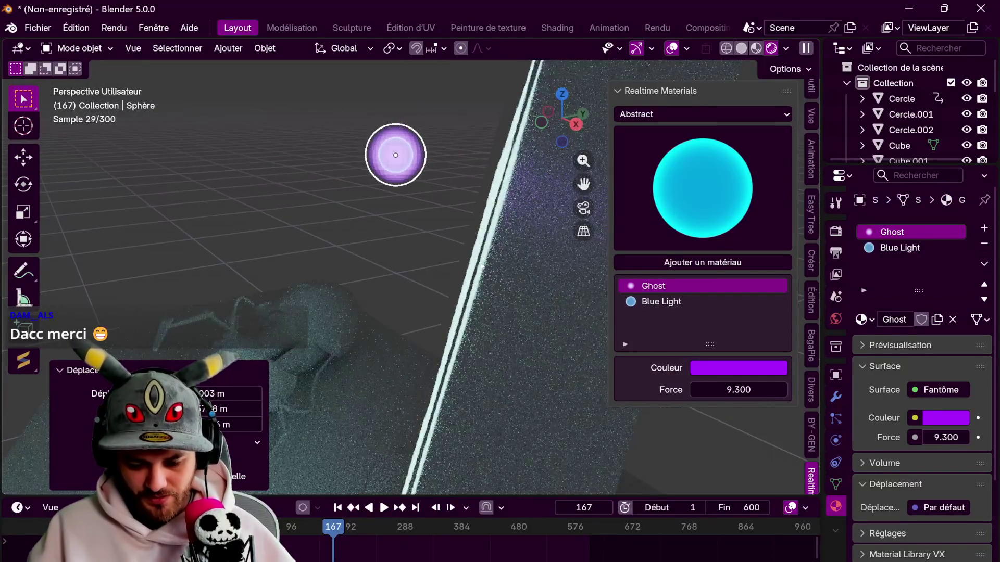
pyautogui.press('s')
pyautogui.press('x')
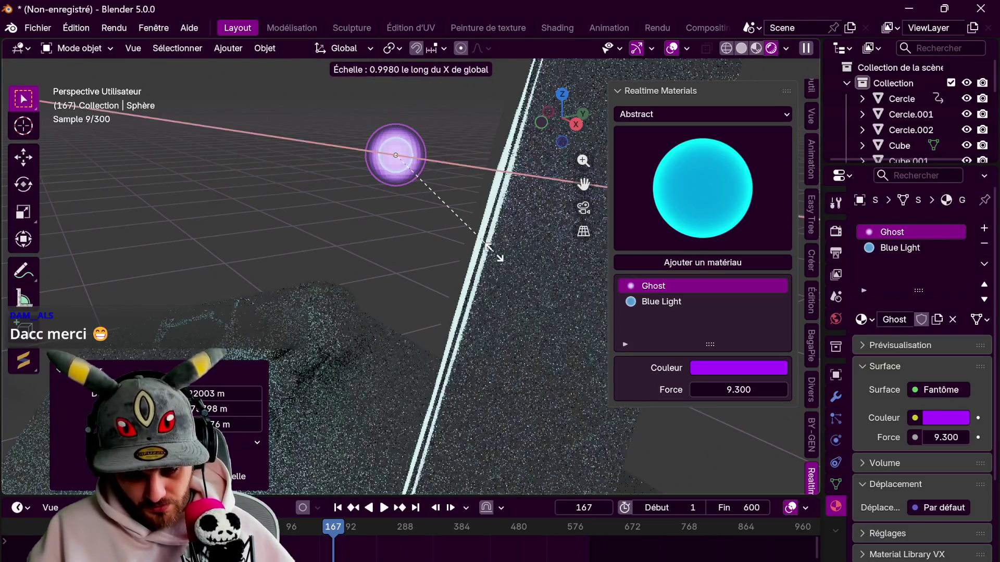
pyautogui.moveTo(493, 252); pyautogui.dragTo(436, 259)
pyautogui.click(436, 259)
# - Tilt the flattened sphere around the X axis
pyautogui.moveTo(443, 250)
pyautogui.mouseDown(button='middle')
pyautogui.moveTo(435, 258)
pyautogui.moveTo(573, 274)
pyautogui.moveTo(476, 324)
pyautogui.moveTo(460, 317)
pyautogui.mouseUp(button='middle')
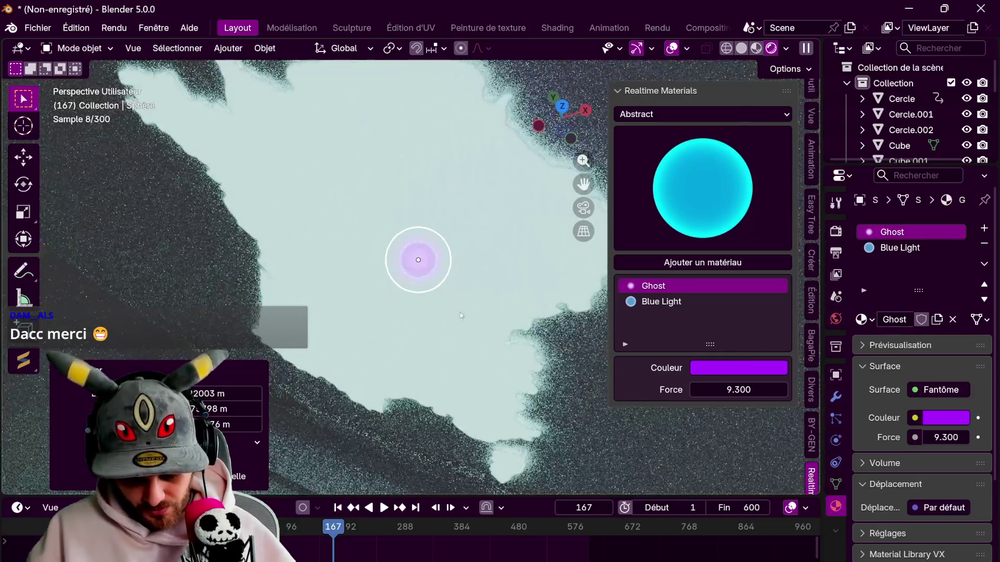
pyautogui.press('r')
pyautogui.press('x')
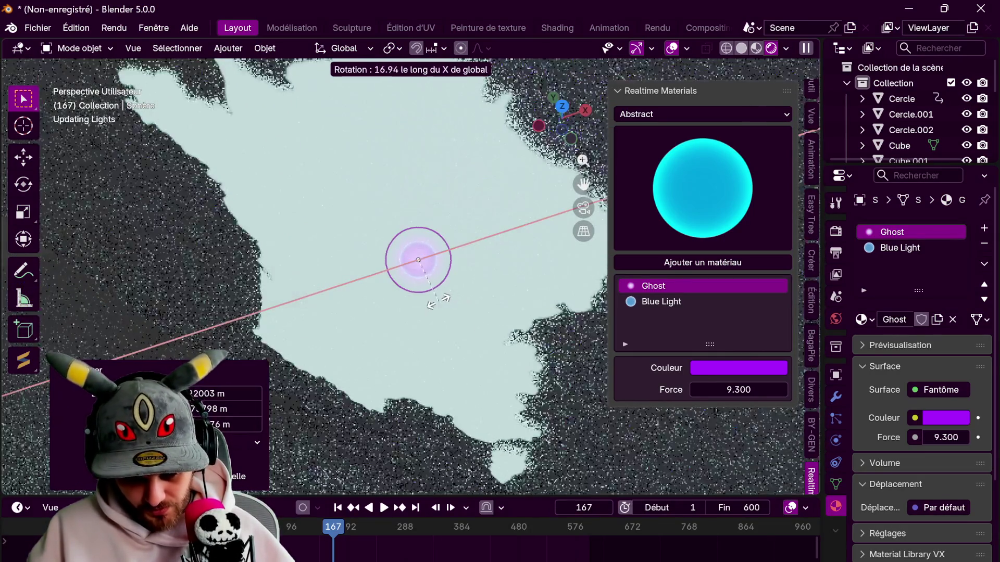
pyautogui.click(453, 284)
# - Reposition the purple marker and rotate it again around X
pyautogui.moveTo(453, 283)
pyautogui.mouseDown(button='middle')
pyautogui.moveTo(464, 291)
pyautogui.moveTo(373, 211)
pyautogui.mouseUp(button='middle')
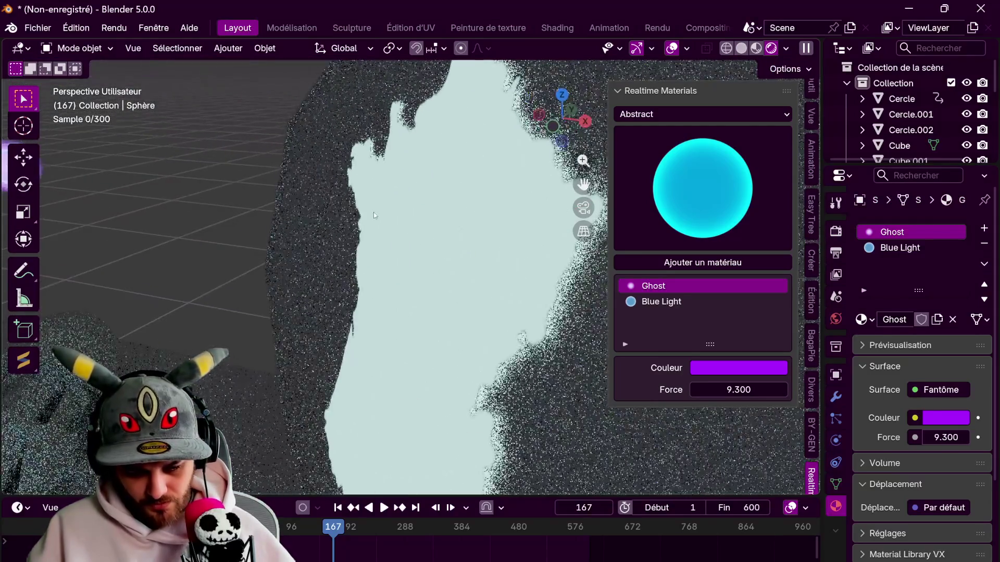
pyautogui.click(172, 230)
pyautogui.press('g')
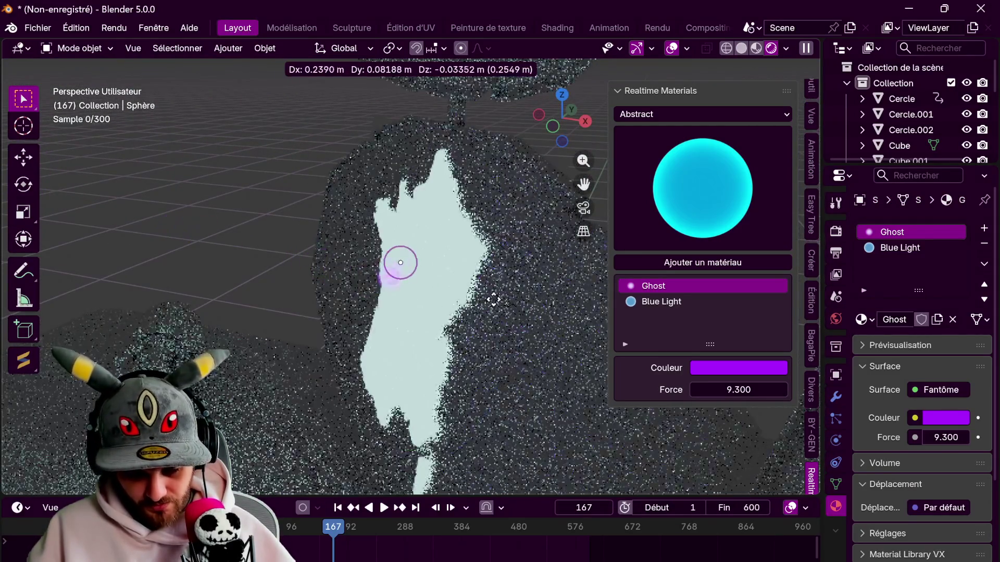
pyautogui.click(493, 300)
pyautogui.moveTo(493, 300); pyautogui.dragTo(455, 285, button='middle')
pyautogui.press('r')
pyautogui.press('x')
pyautogui.click(388, 252)
# - Make the marker thinner along the X axis
pyautogui.moveTo(401, 282)
pyautogui.mouseDown(button='middle')
pyautogui.moveTo(352, 270)
pyautogui.moveTo(432, 315)
pyautogui.mouseUp(button='middle')
pyautogui.press('s')
pyautogui.press('x')
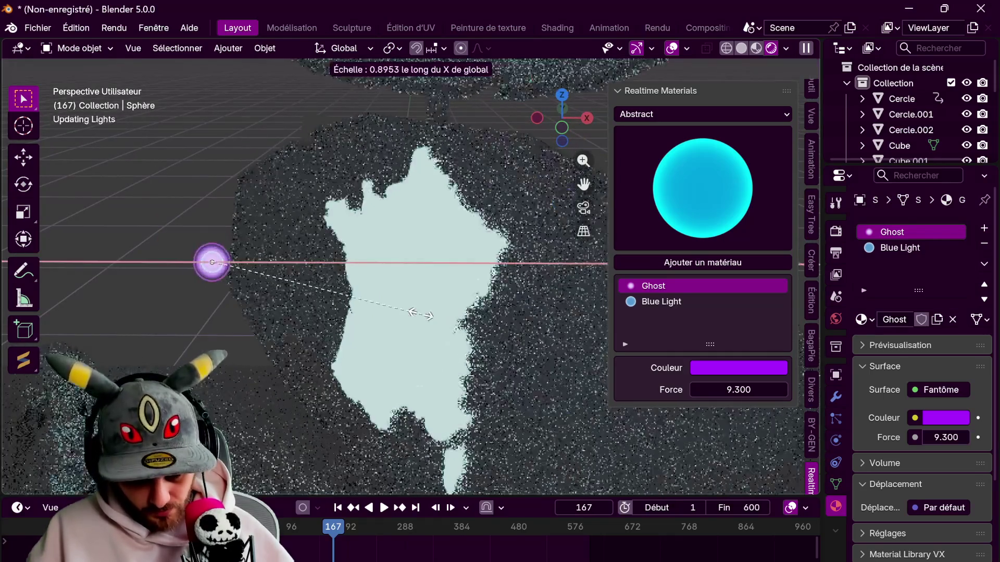
pyautogui.click(264, 265)
# - Rotate the marker around the Z axis to align it with the map
pyautogui.moveTo(263, 264)
pyautogui.mouseDown(button='middle')
pyautogui.moveTo(297, 264)
pyautogui.moveTo(333, 280)
pyautogui.moveTo(440, 271)
pyautogui.moveTo(449, 296)
pyautogui.moveTo(437, 336)
pyautogui.mouseUp(button='middle')
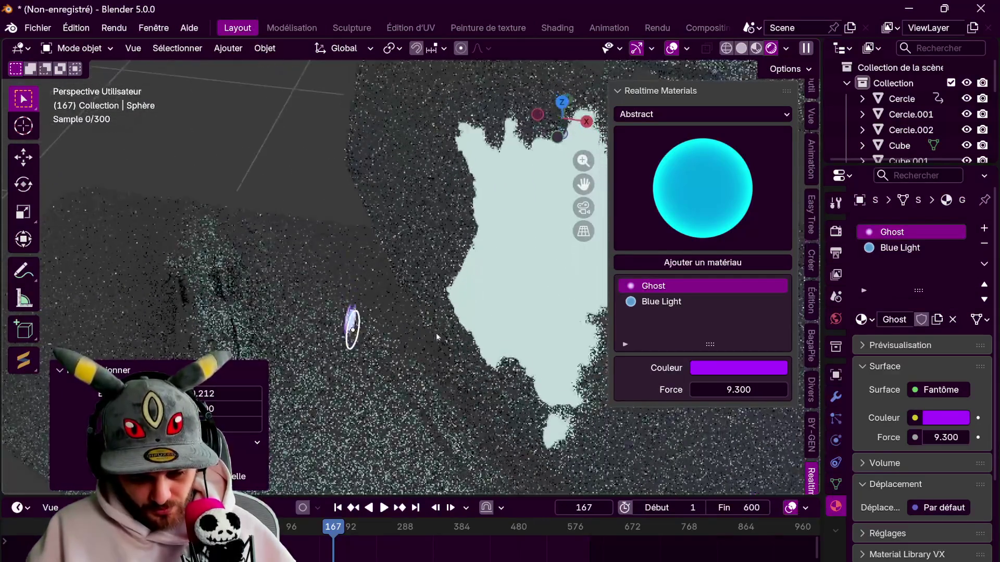
pyautogui.press('r')
pyautogui.press('z')
pyautogui.click(416, 281)
pyautogui.moveTo(417, 281); pyautogui.dragTo(384, 215, button='middle')
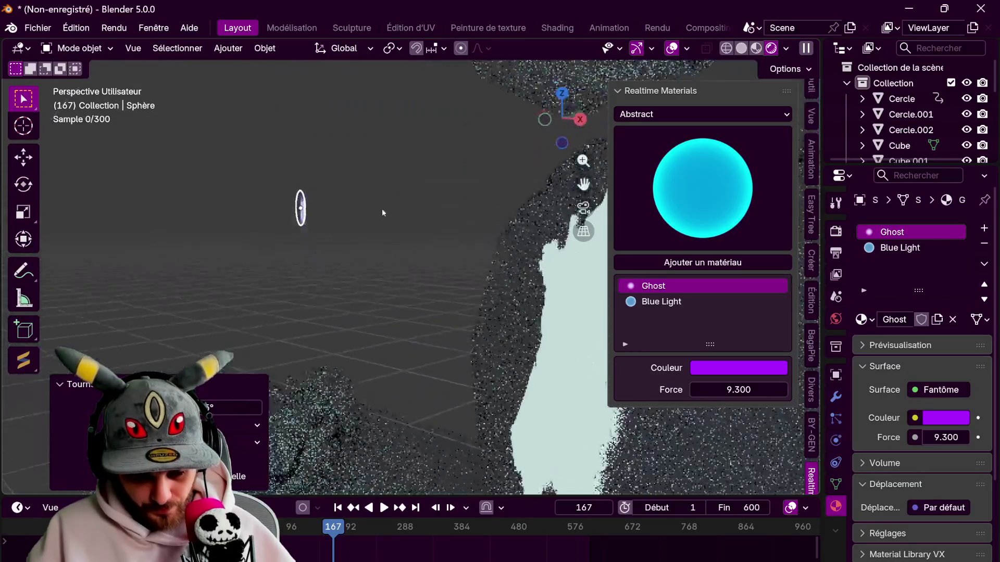
pyautogui.press('r')
pyautogui.press('Escape')
pyautogui.press('r')
pyautogui.press('z')
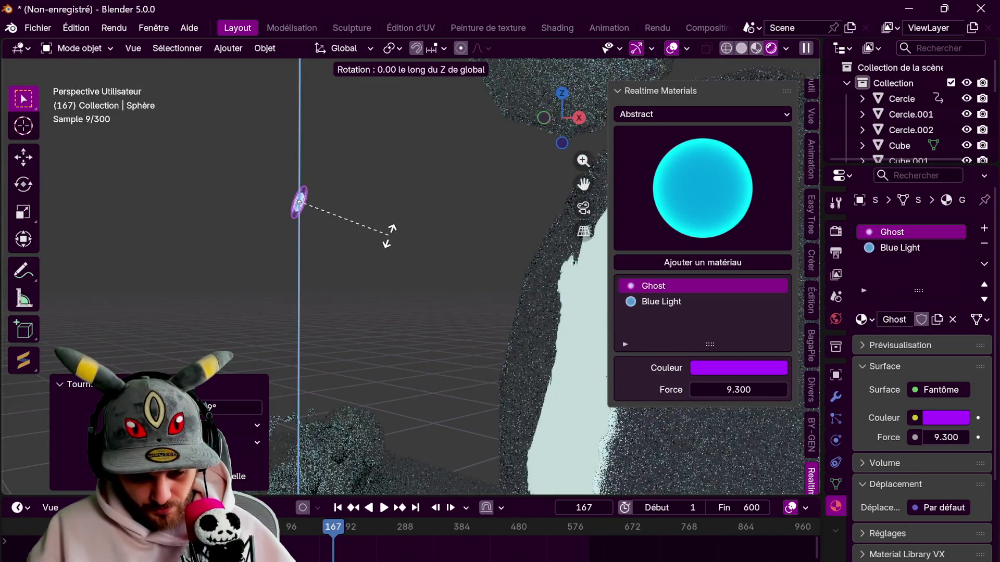
pyautogui.click(377, 244)
# - Place the purple marker over northern France and resize it
pyautogui.press('g')
pyautogui.click(565, 289)
pyautogui.moveTo(565, 289)
pyautogui.keyDown('shift'); pyautogui.mouseDown(button='middle')
pyautogui.moveTo(436, 282)
pyautogui.moveTo(473, 294)
pyautogui.moveTo(496, 320)
pyautogui.mouseUp(button='middle'); pyautogui.keyUp('shift')
pyautogui.press('g')
pyautogui.click(462, 276)
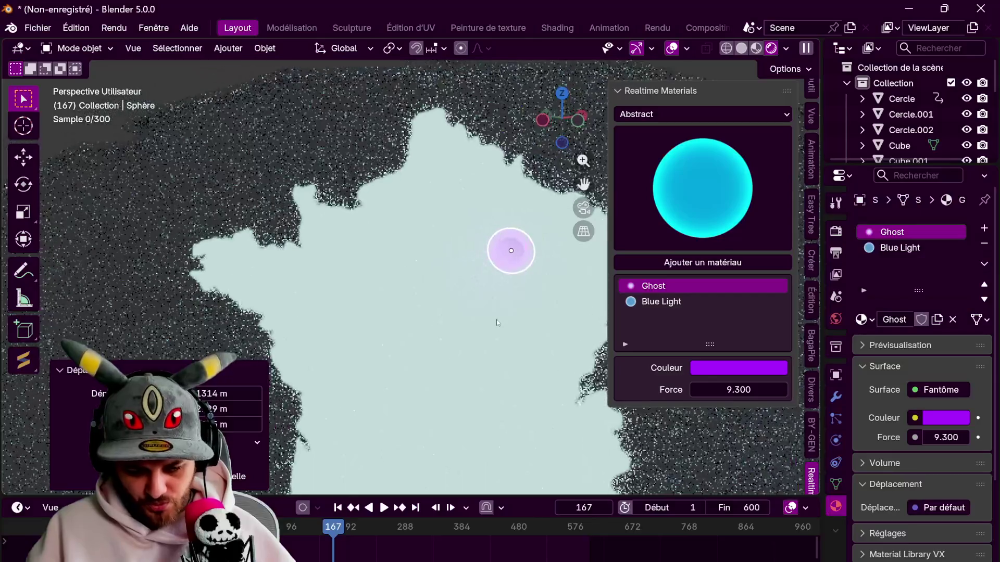
pyautogui.press('g')
pyautogui.click(492, 267)
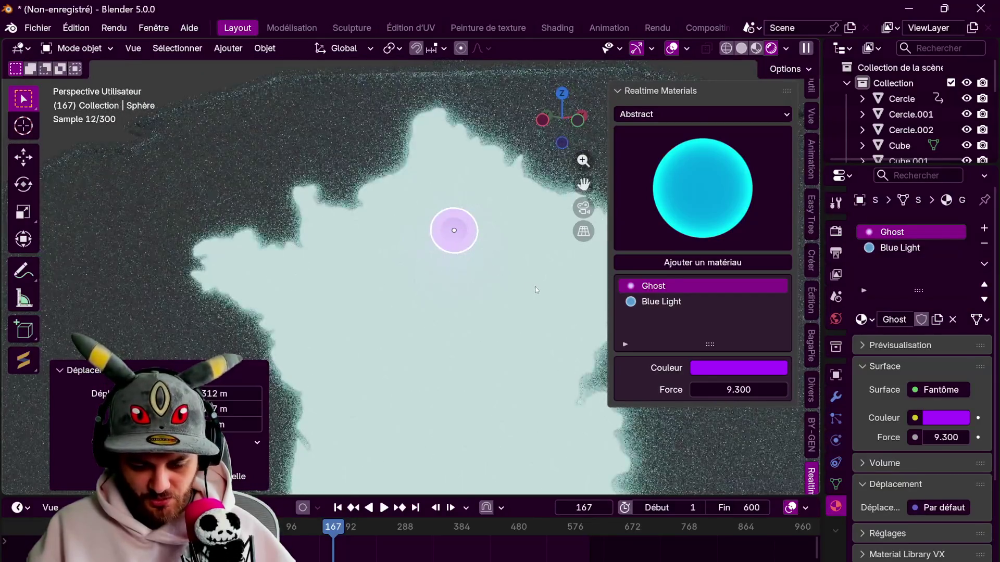
pyautogui.press('s')
pyautogui.click(519, 276)
pyautogui.scroll(-2, 511, 277)
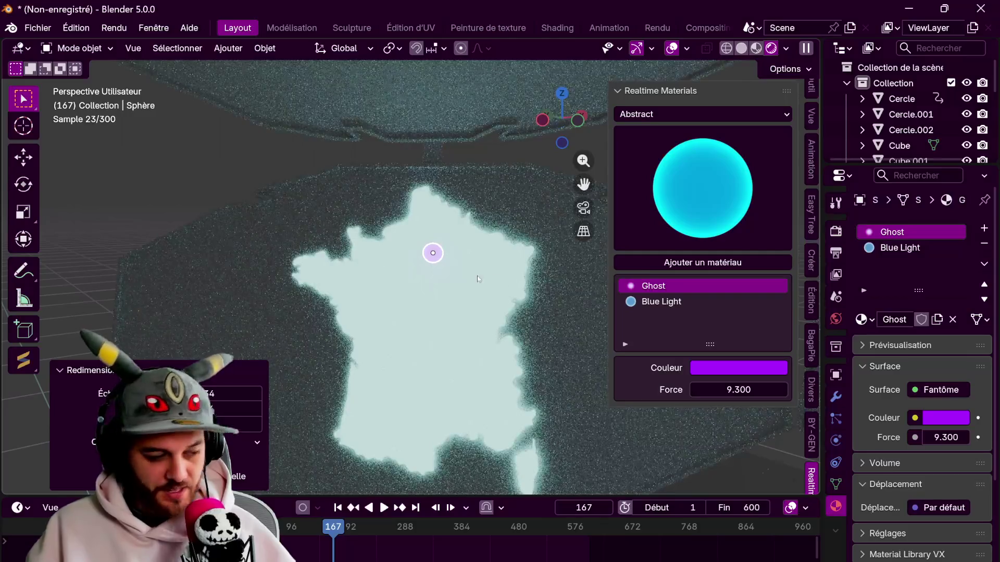
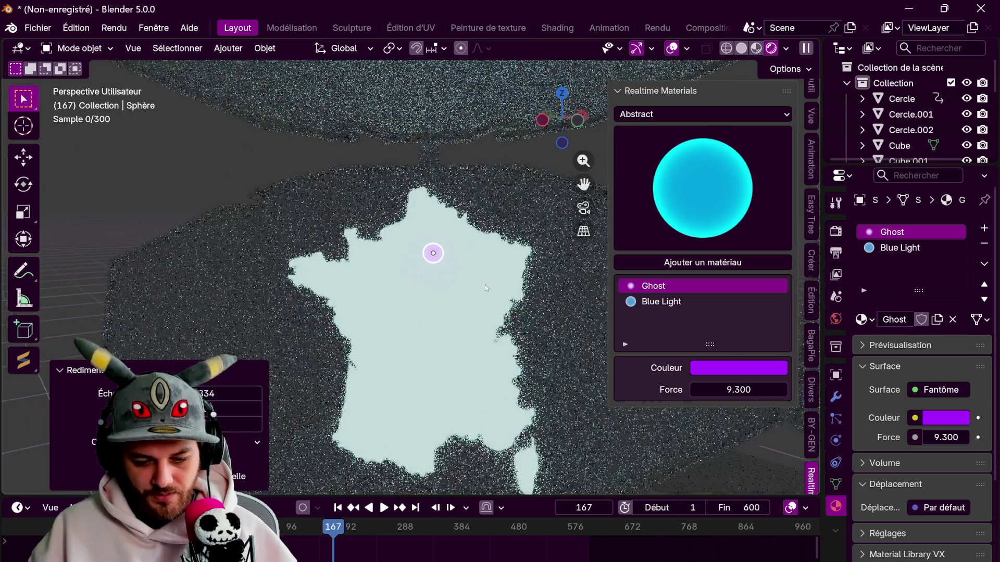
# - Move the purple Ghost sphere into western France on the map
pyautogui.moveTo(496, 296); pyautogui.dragTo(482, 257, button='middle')
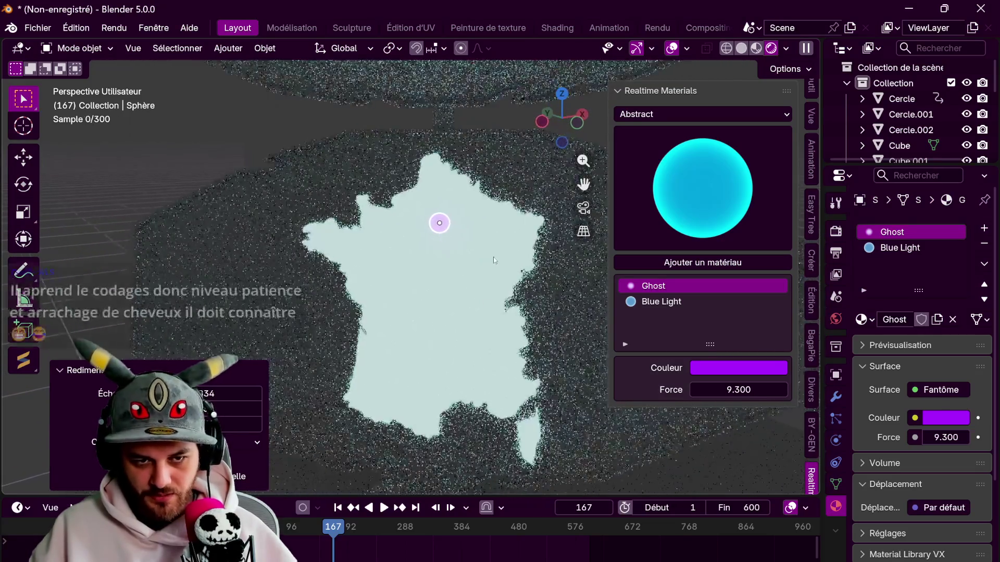
pyautogui.press('g')
pyautogui.click(422, 279)
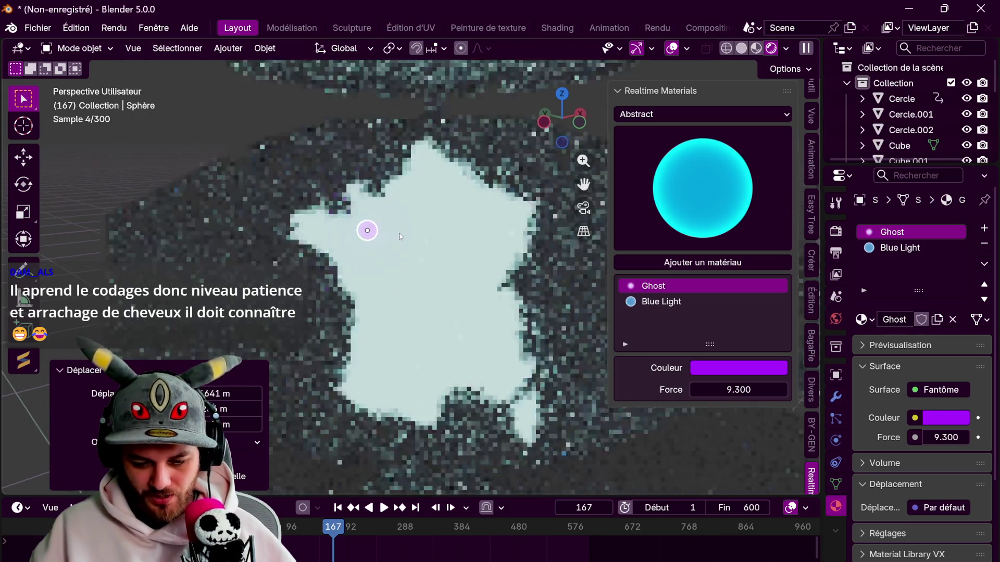
# - Duplicate the Ghost sphere and position the copy, Sphère.001, in central France
pyautogui.moveTo(391, 233); pyautogui.dragTo(384, 218, button='middle')
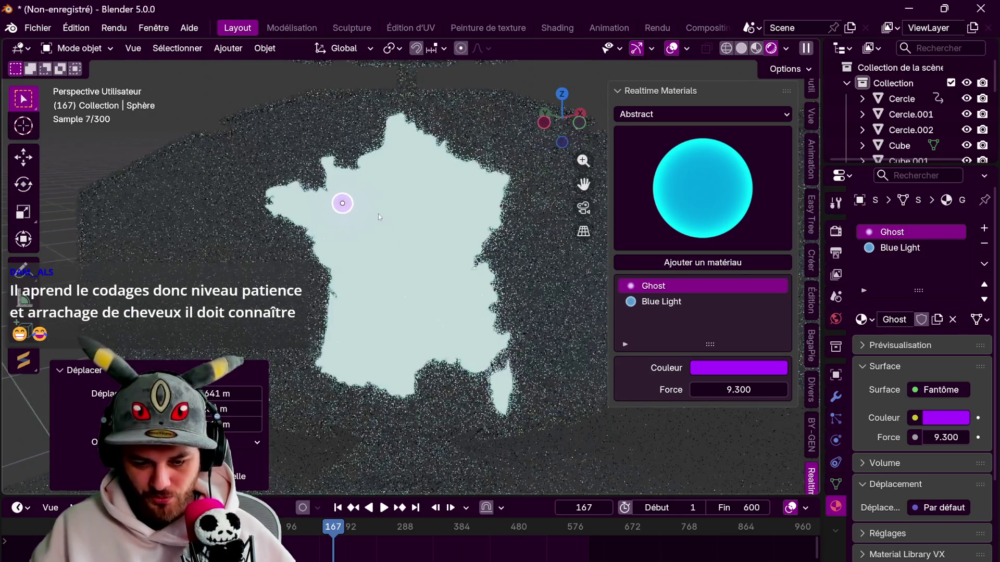
pyautogui.hotkey('shift', 'd')
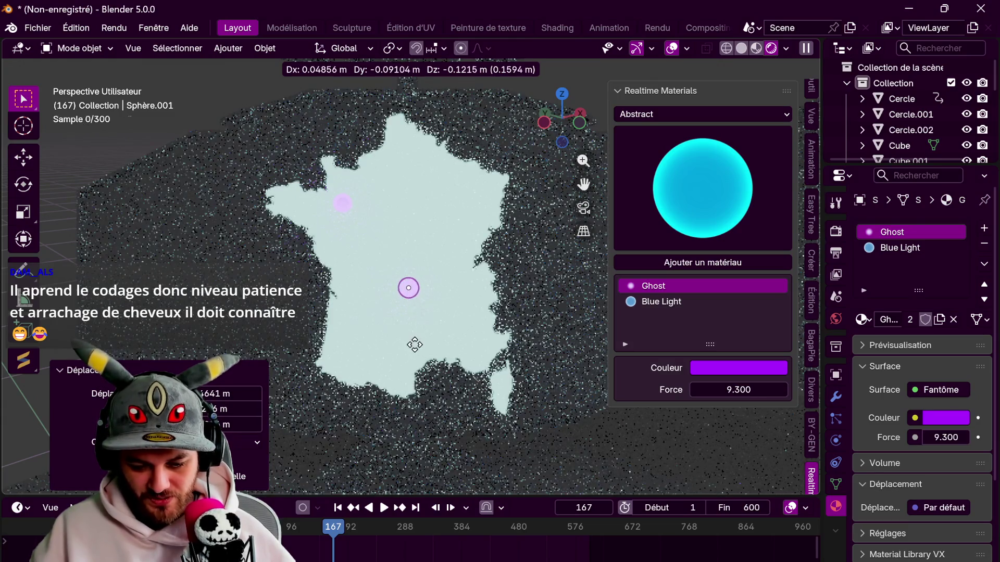
pyautogui.click(432, 285)
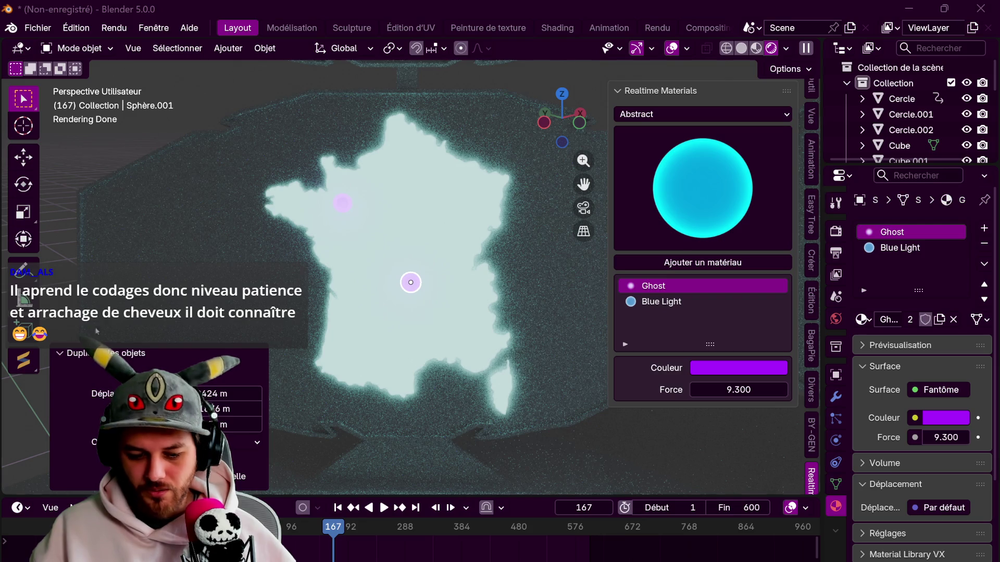
pyautogui.press('g')
pyautogui.click(417, 287)
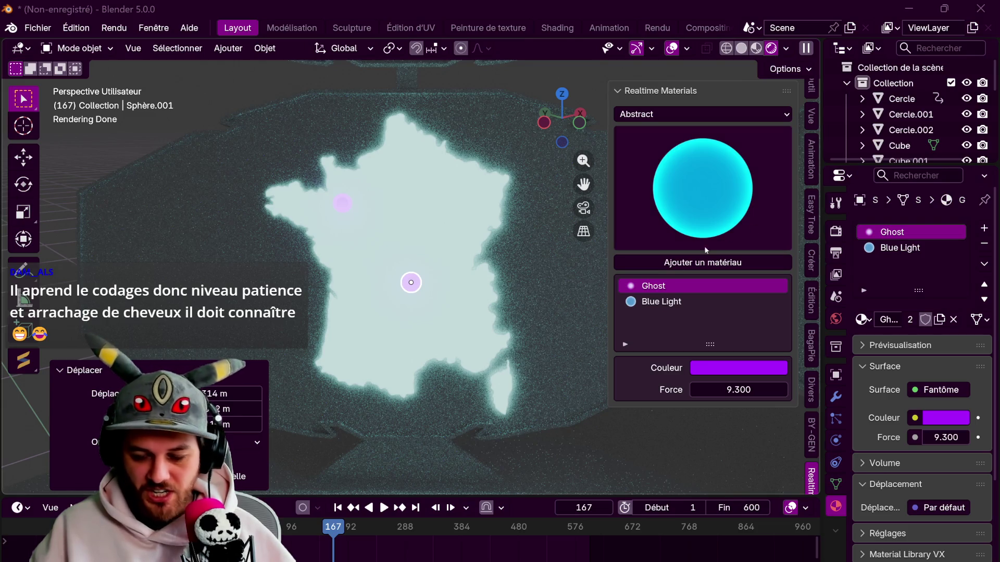
pyautogui.scroll(-5, 498, 295)
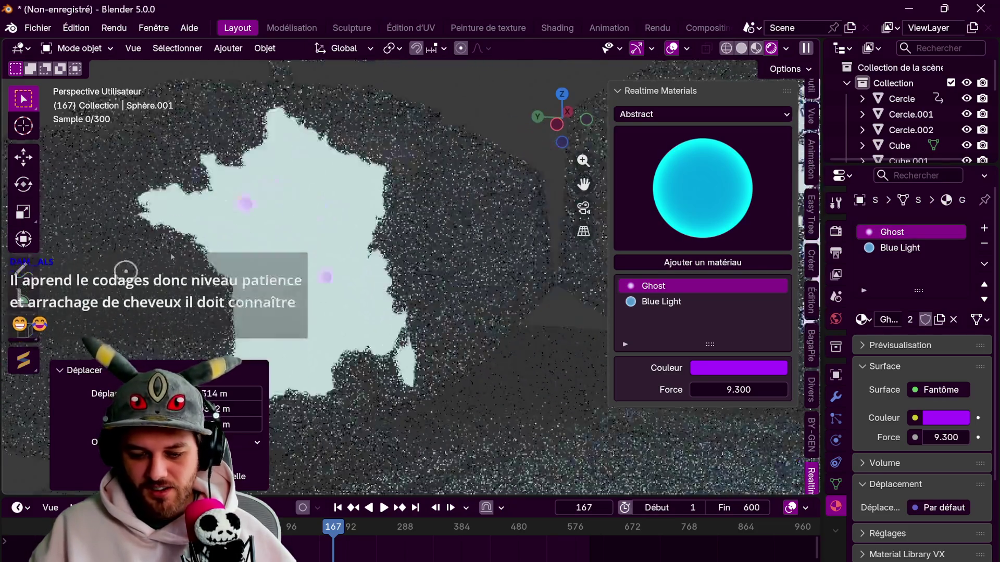
# - Switch to a side orthographic view and nudge the blue gear light over Europe
pyautogui.moveTo(568, 118); pyautogui.dragTo(563, 112)
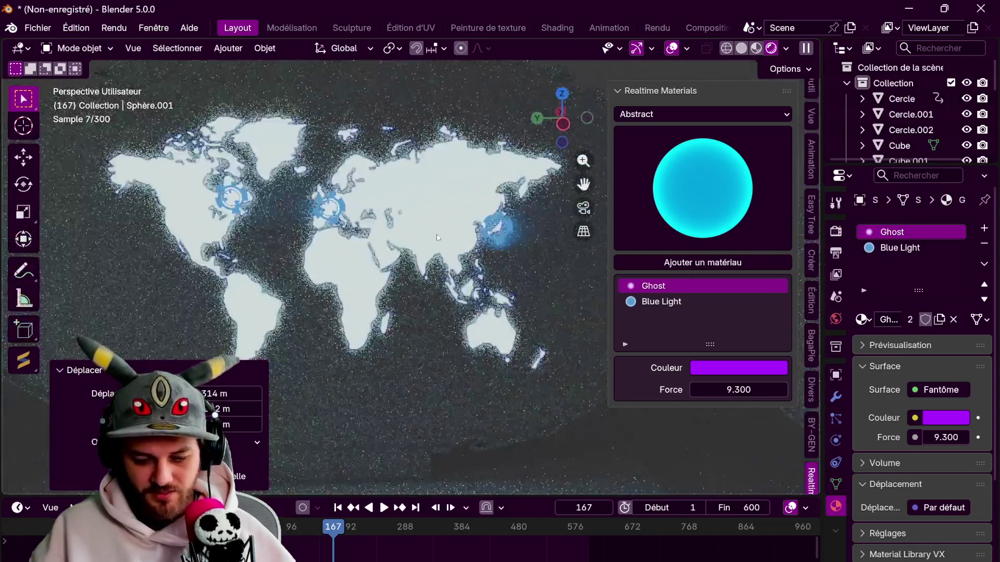
pyautogui.click(565, 125)
pyautogui.scroll(6, 430, 253)
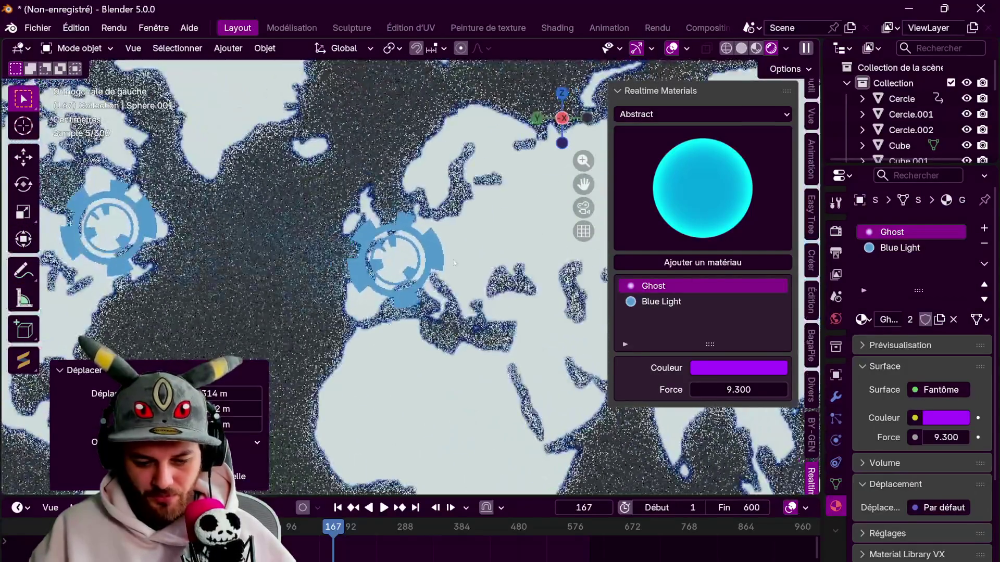
pyautogui.click(431, 254)
pyautogui.press('g')
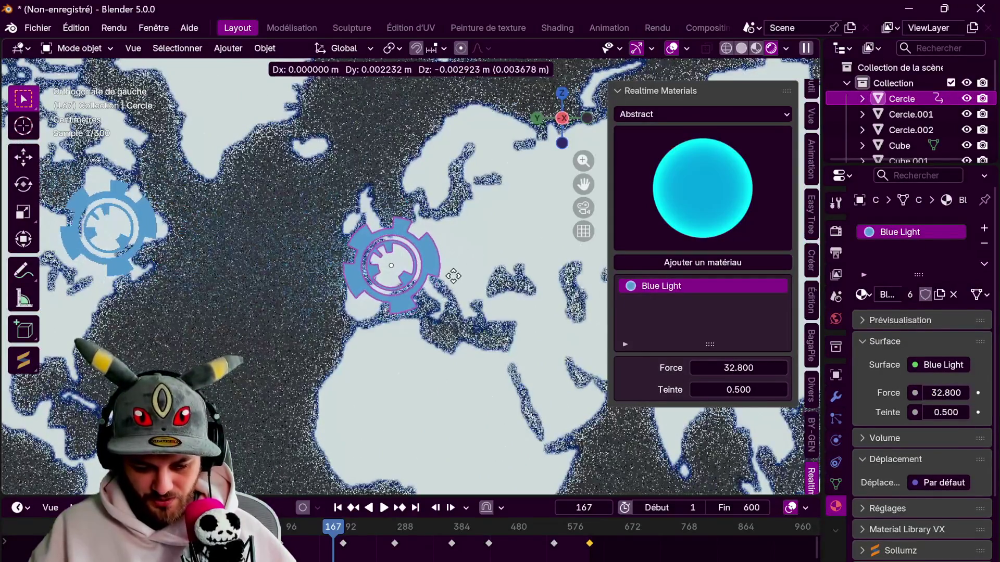
pyautogui.click(446, 290)
# - Duplicate the gear light as Cercle.003 slightly further north, then refocus the view on France
pyautogui.hotkey('shift', 'd')
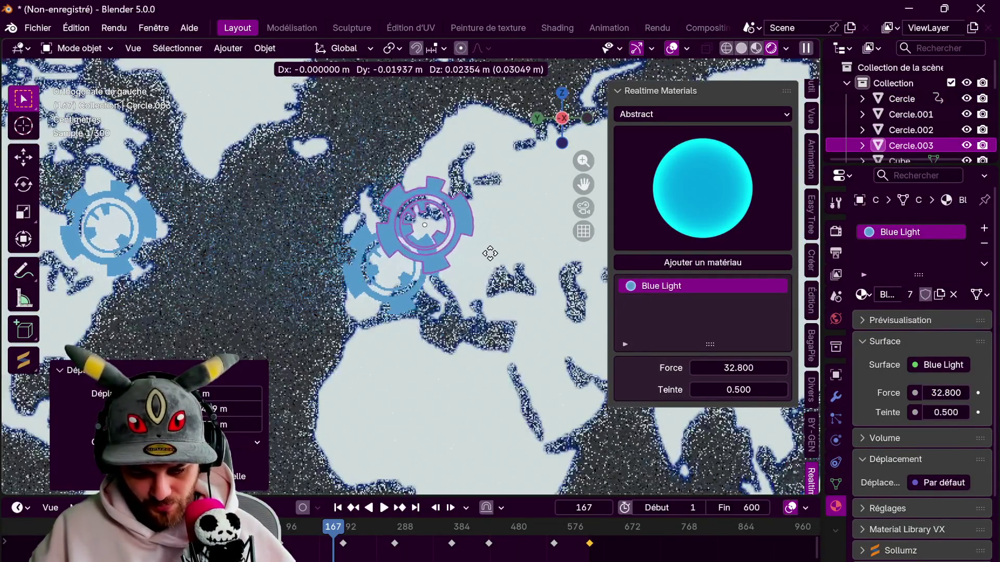
pyautogui.click(345, 352)
pyautogui.scroll(-6, 433, 130)
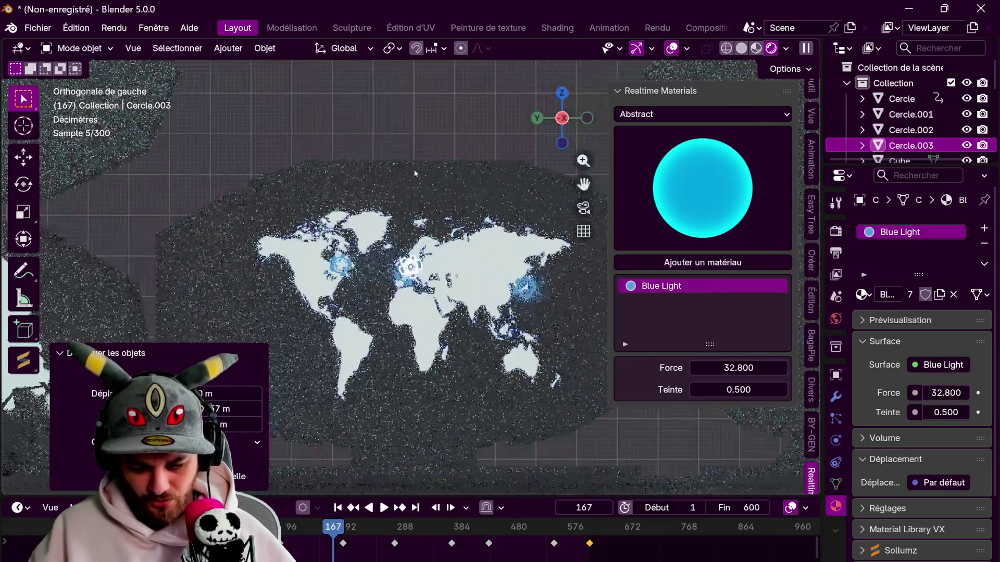
pyautogui.press('KP_Decimal')
pyautogui.moveTo(395, 219); pyautogui.dragTo(359, 214, button='middle')
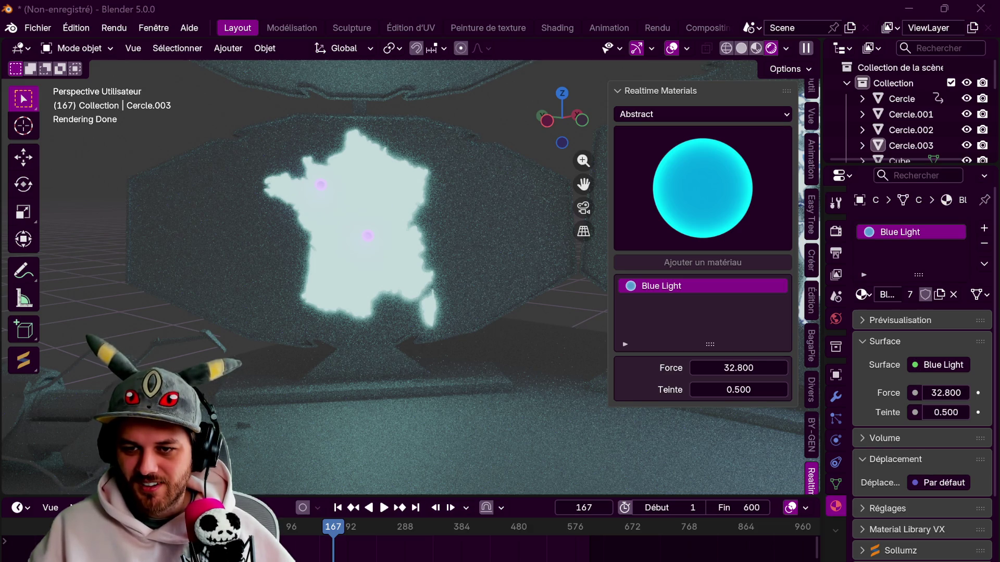
# - Duplicate the central Ghost sphere and place the copy on France's west coast
pyautogui.scroll(2, 333, 227)
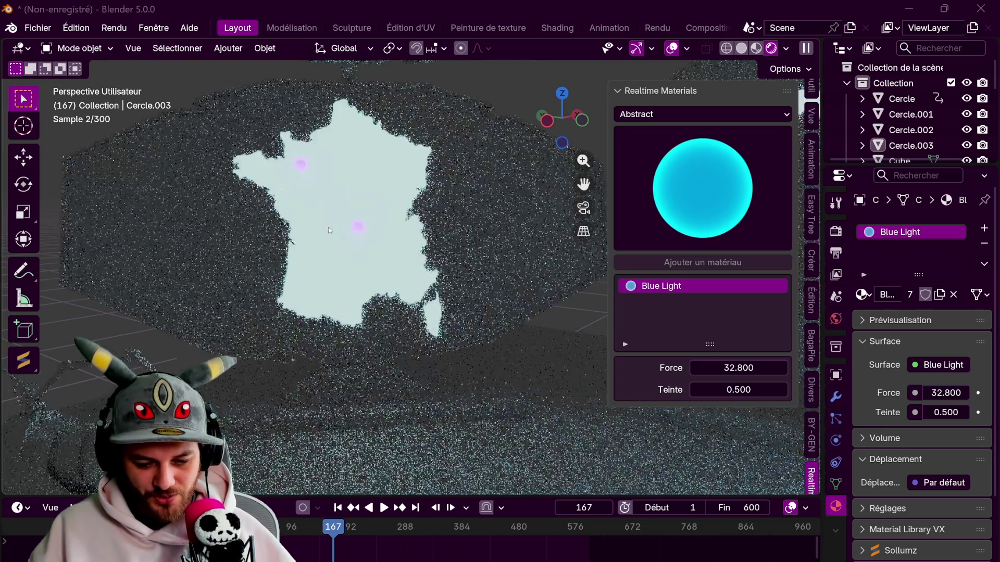
pyautogui.scroll(2, 343, 243)
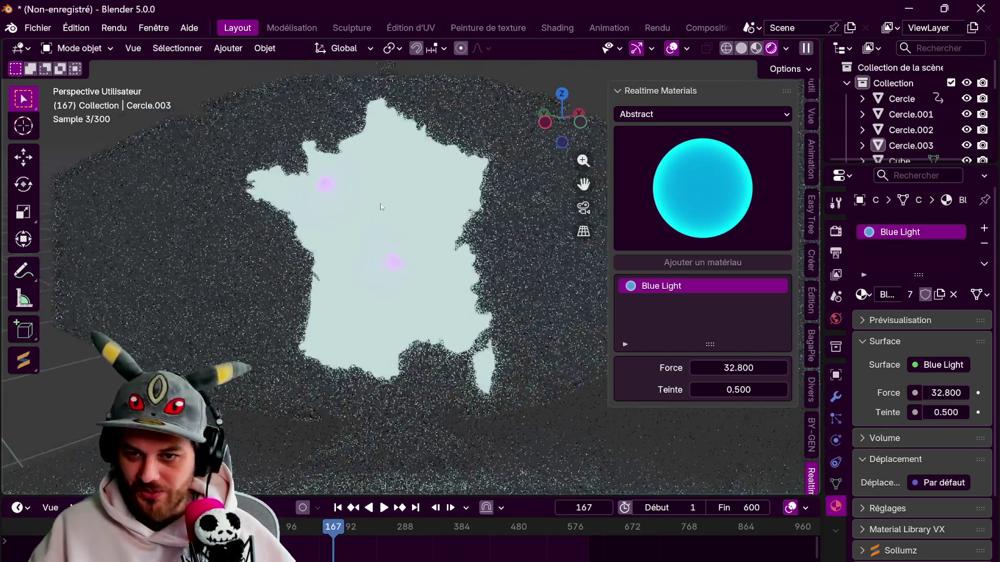
pyautogui.click(392, 262)
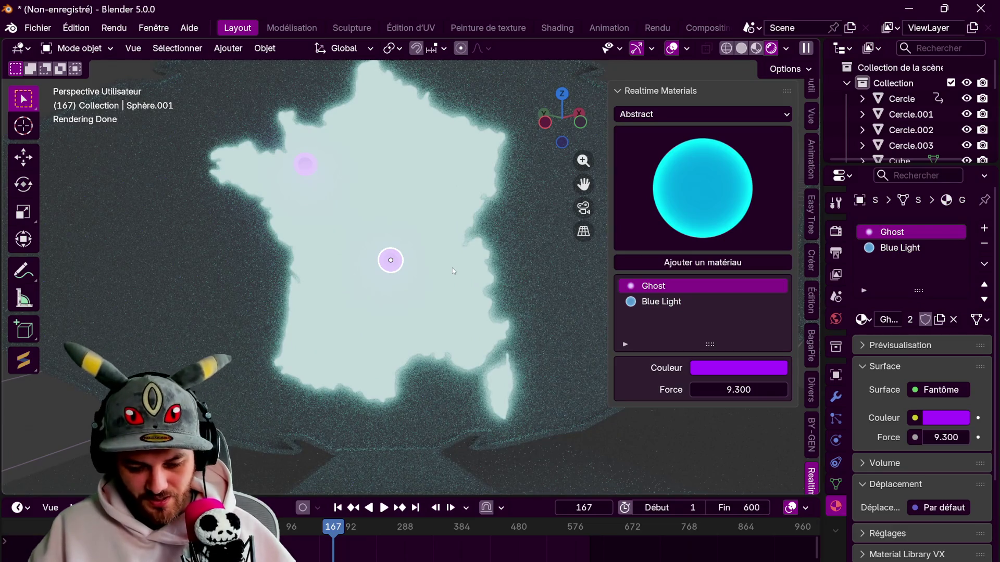
pyautogui.hotkey('shift', 'd')
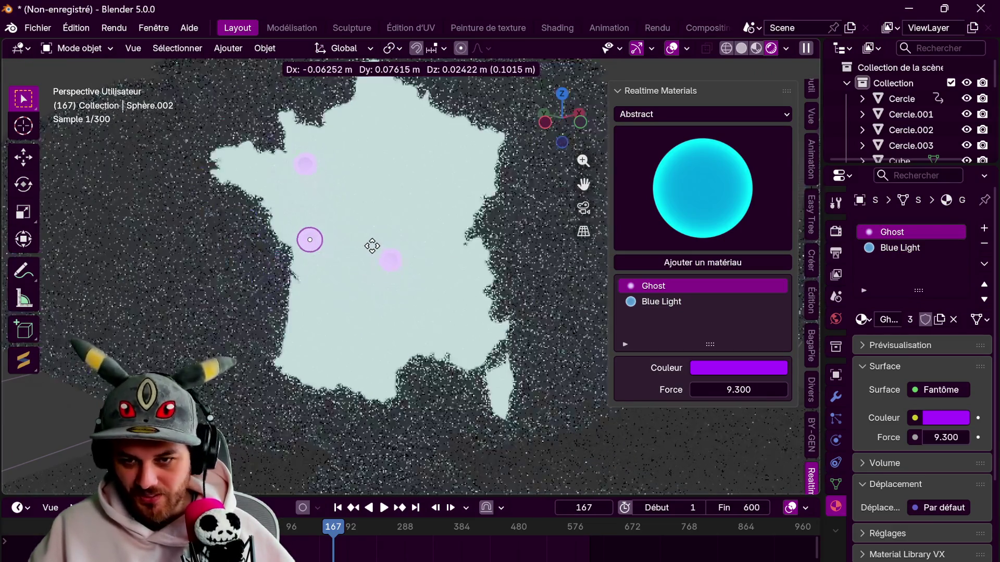
pyautogui.click(361, 233)
pyautogui.keyDown('shift'); pyautogui.moveTo(362, 233); pyautogui.dragTo(348, 244, button='middle'); pyautogui.keyUp('shift')
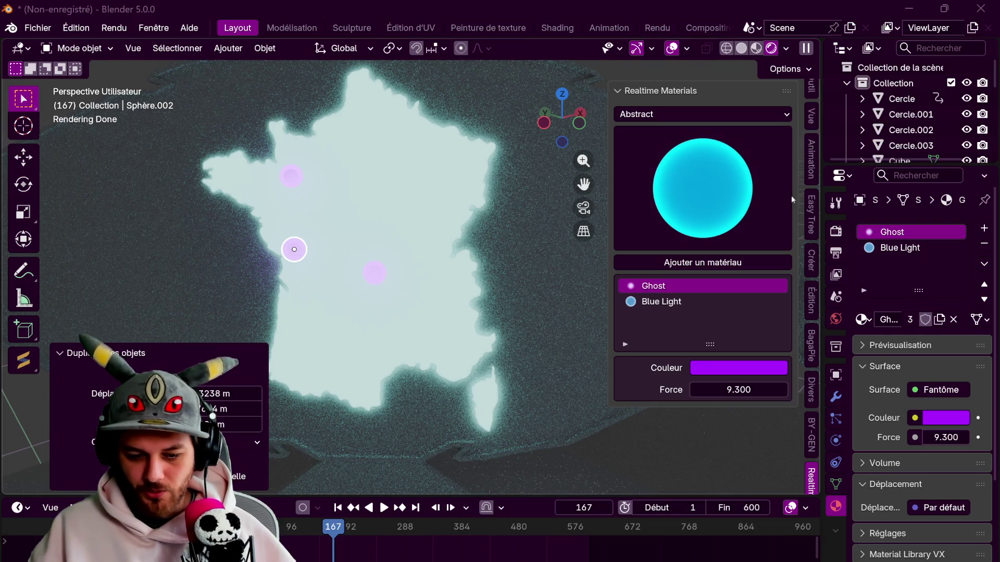
# - Add a fourth Ghost sphere east of central France and start a fifth copy
pyautogui.click(378, 274)
pyautogui.hotkey('shift', 'd')
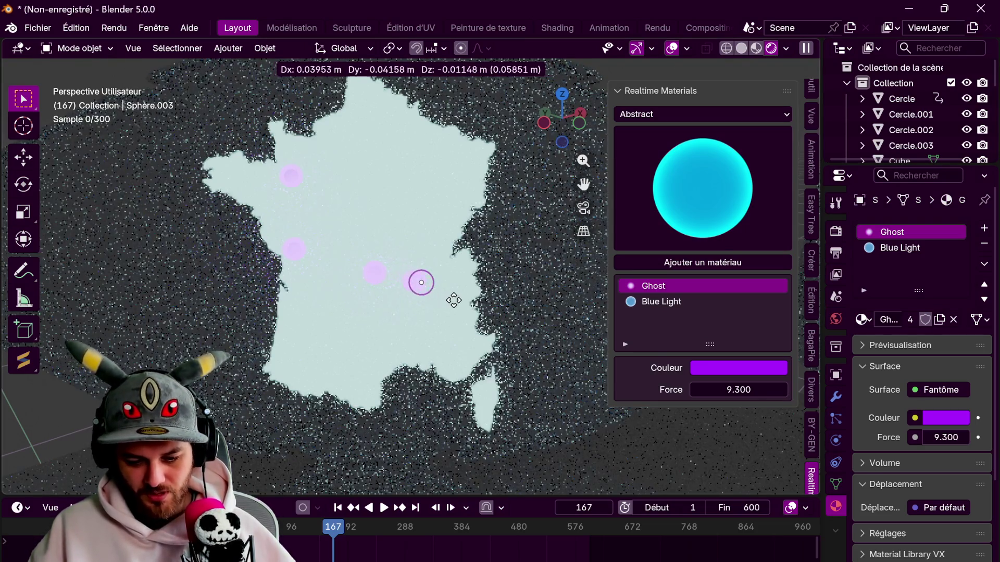
pyautogui.click(416, 295)
pyautogui.keyDown('shift'); pyautogui.moveTo(415, 296); pyautogui.dragTo(431, 309, button='middle'); pyautogui.keyUp('shift')
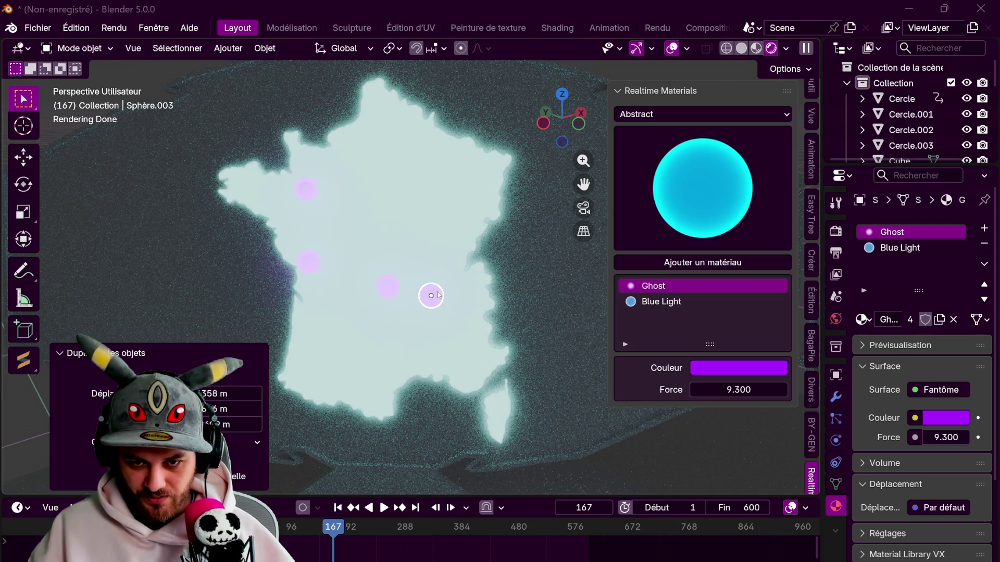
pyautogui.hotkey('shift', 'd')
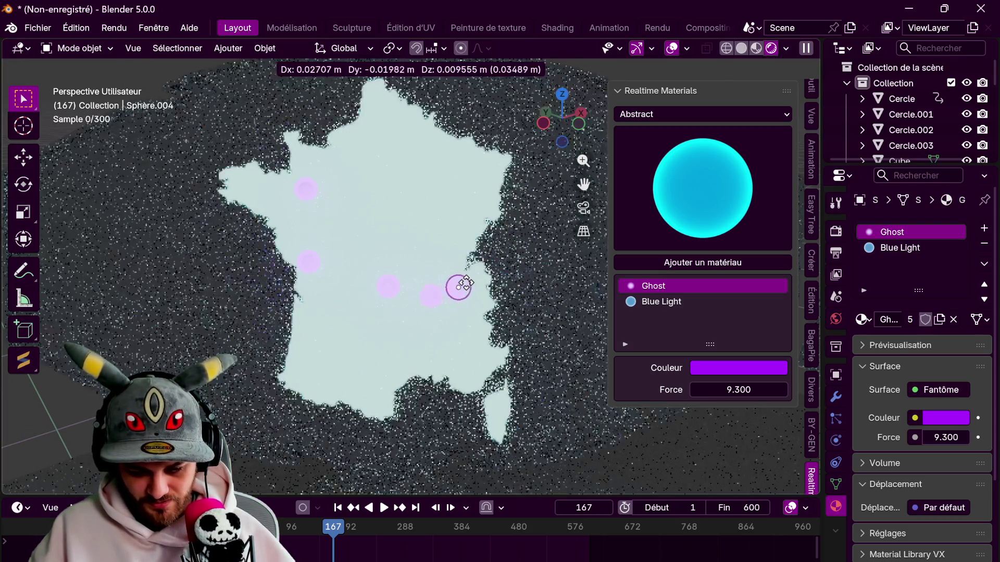
# - Drop Sphère.004 over east-central France and begin a sixth copy, Sphère.005
pyautogui.click(471, 282)
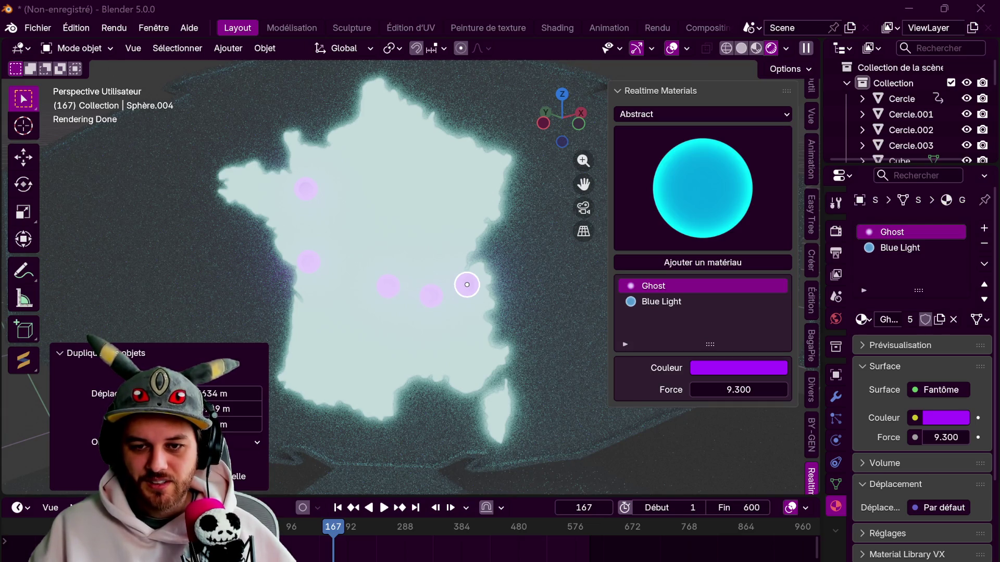
pyautogui.click(420, 306)
pyautogui.click(431, 297)
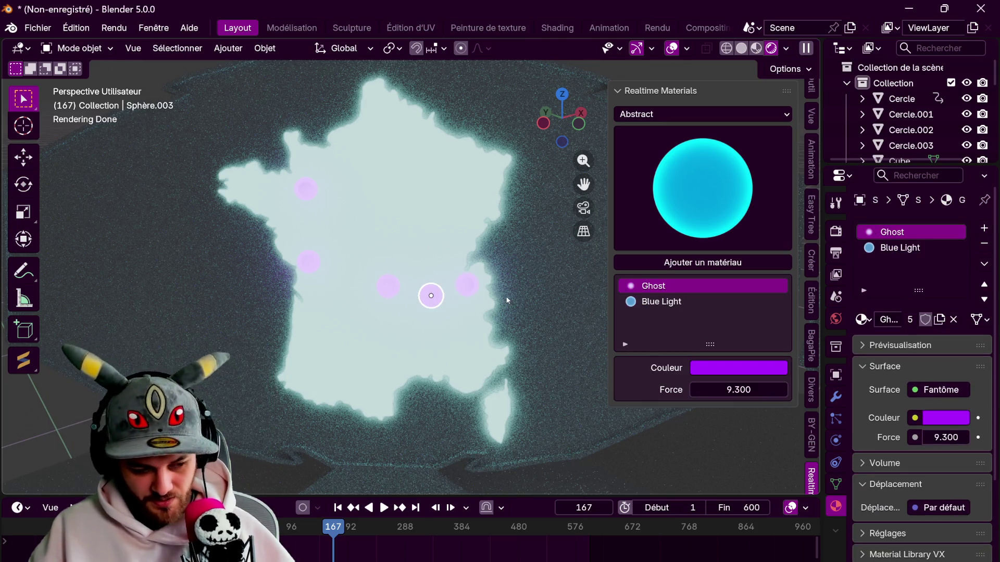
pyautogui.hotkey('shift', 'd')
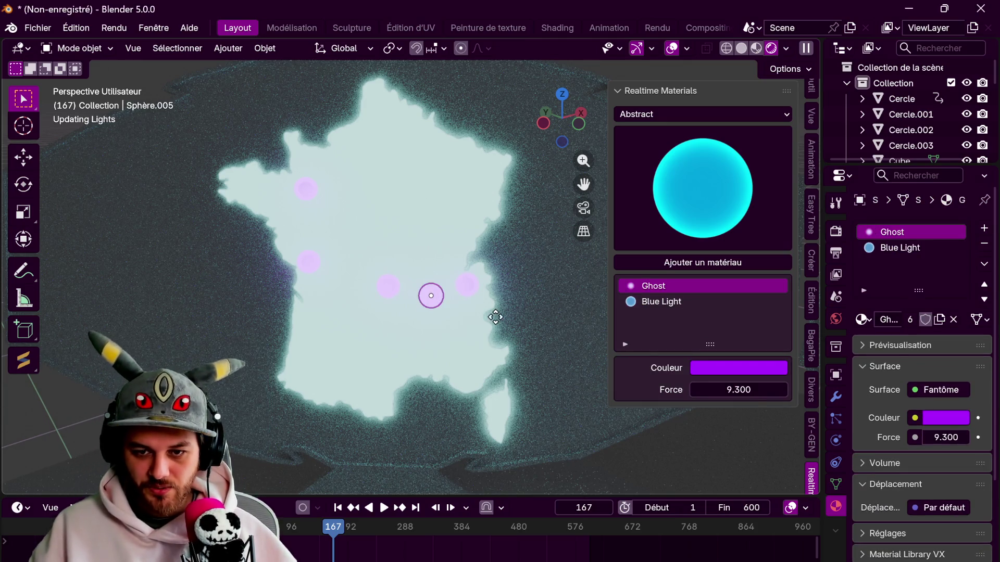
# - Place Ghost sphere copies in southern, north-eastern and northern France
pyautogui.click(502, 387)
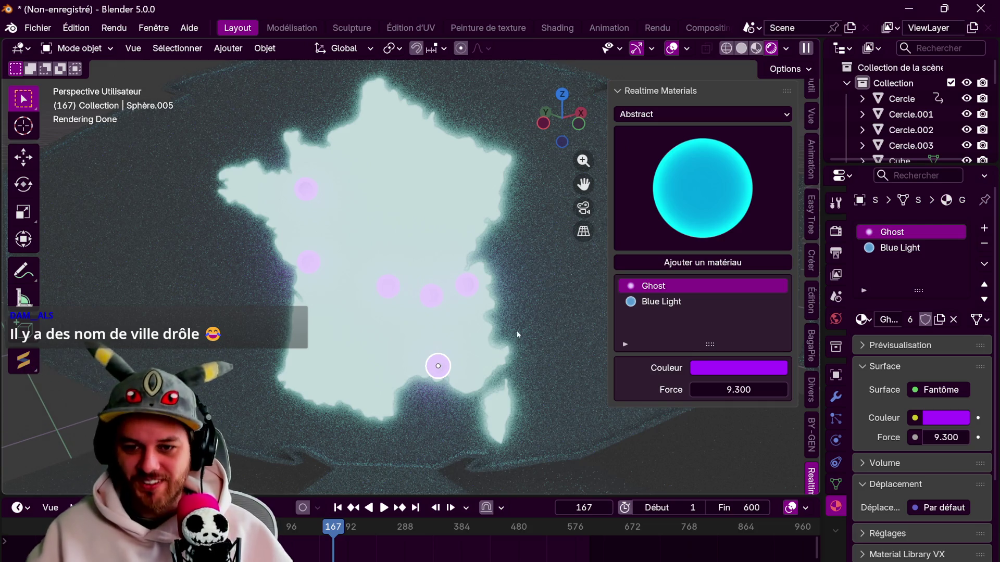
pyautogui.hotkey('shift', 'd')
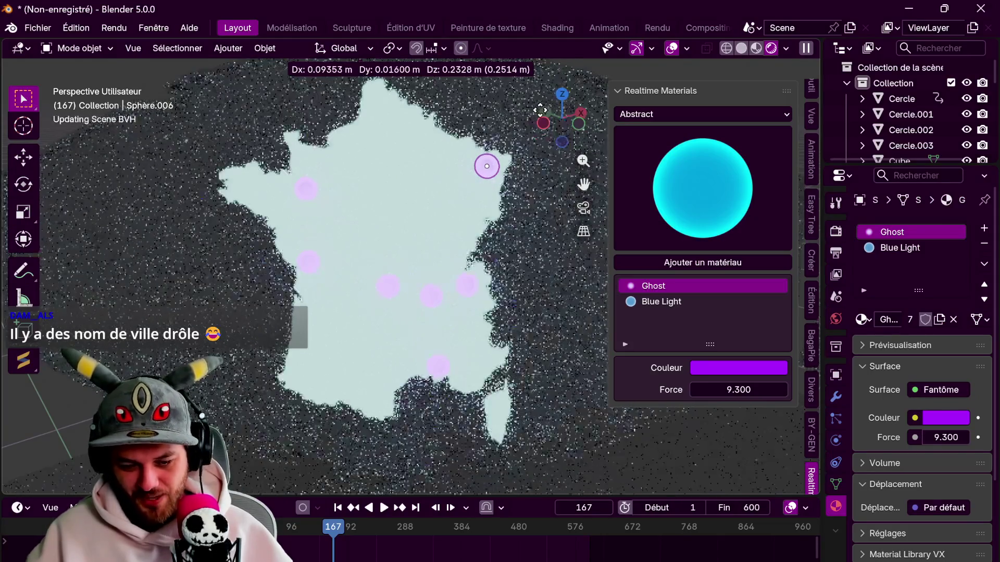
pyautogui.click(531, 112)
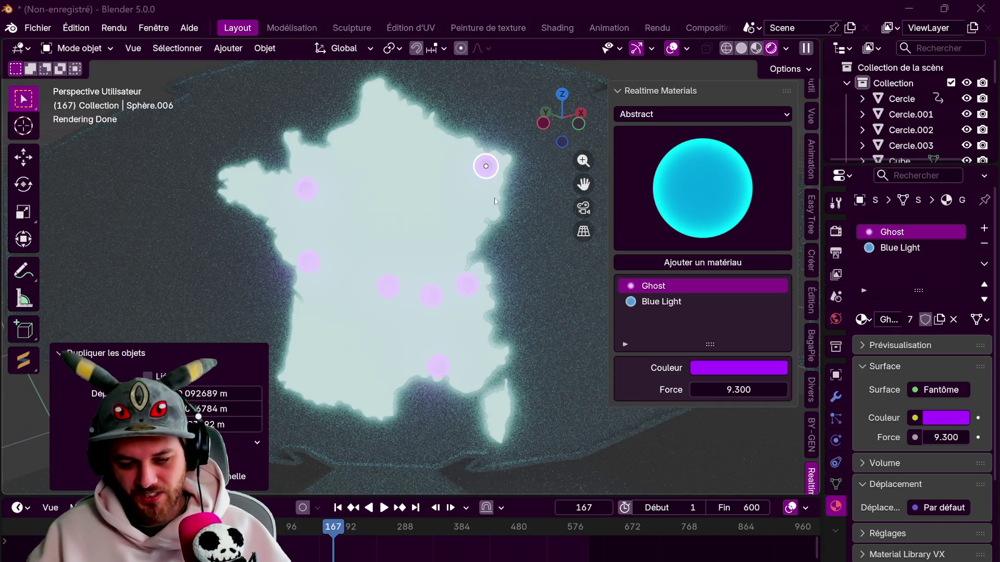
pyautogui.hotkey('shift', 'd')
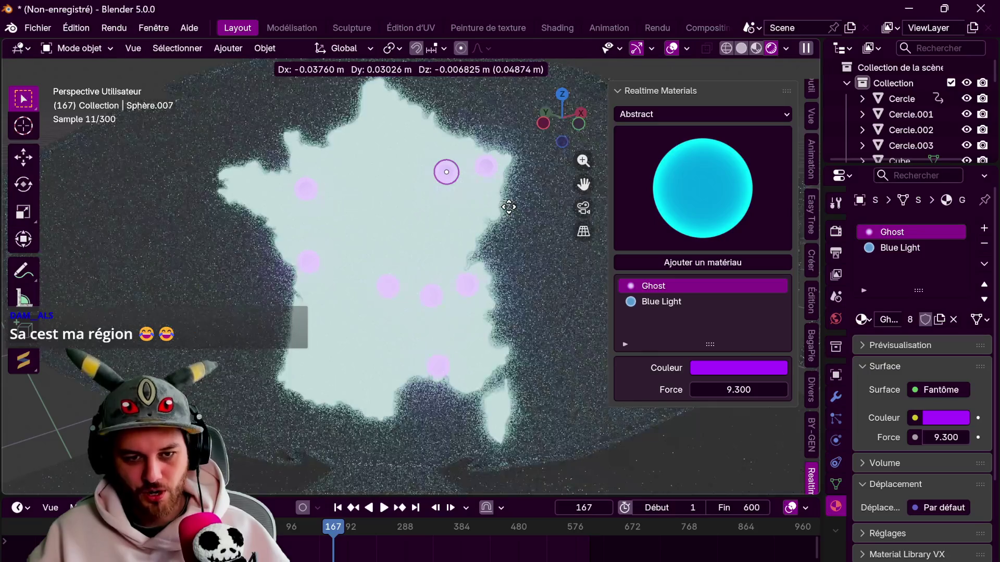
pyautogui.click(510, 209)
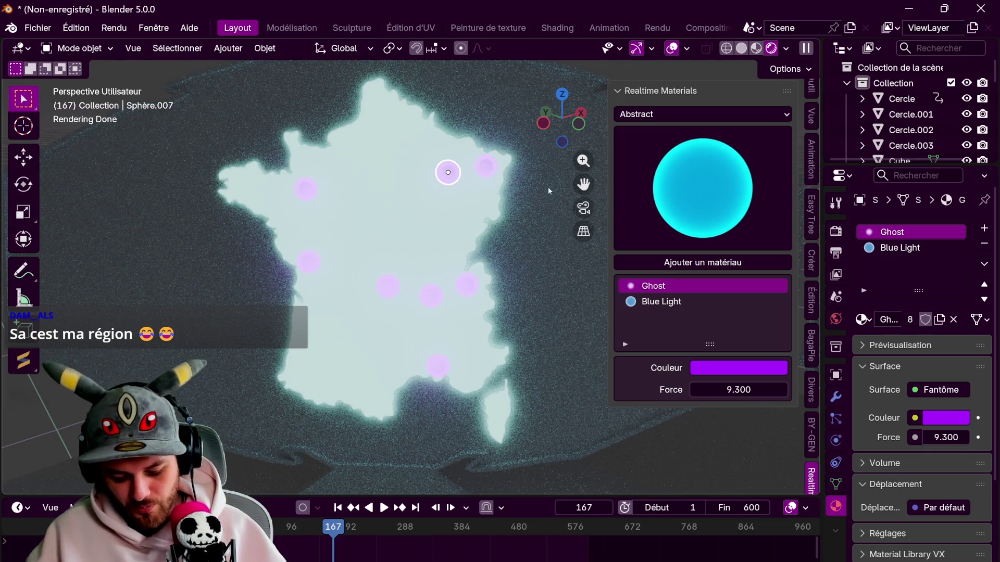
# - Add two more Ghost sphere copies in western France, ending with Sphère.009
pyautogui.hotkey('shift', 'd')
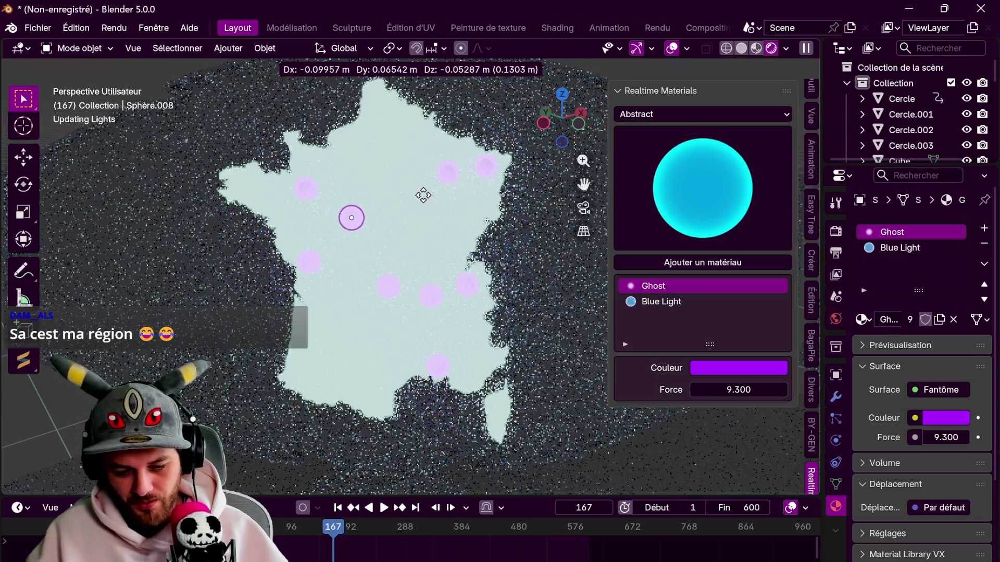
pyautogui.click(423, 197)
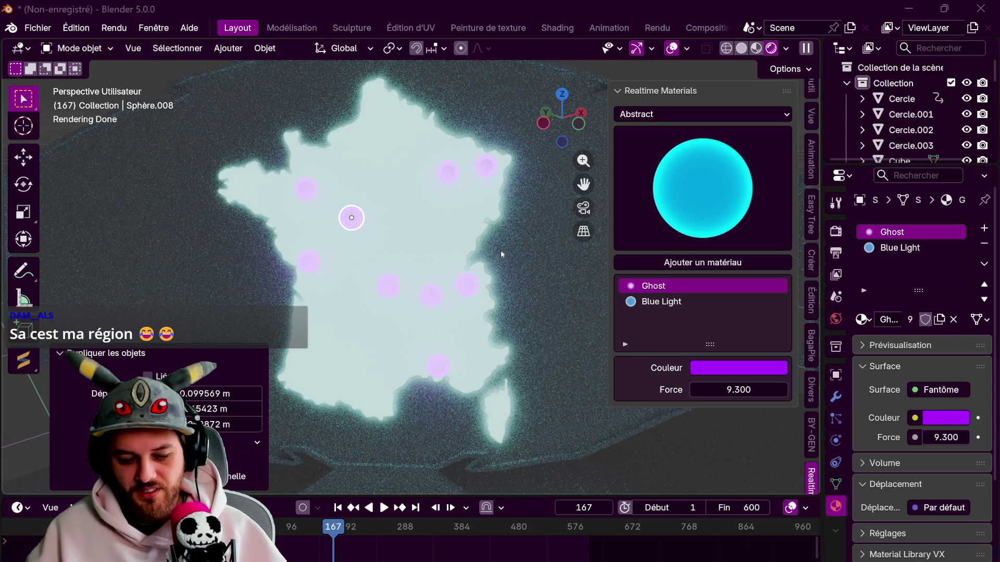
pyautogui.click(473, 264)
pyautogui.hotkey('shift', 'd')
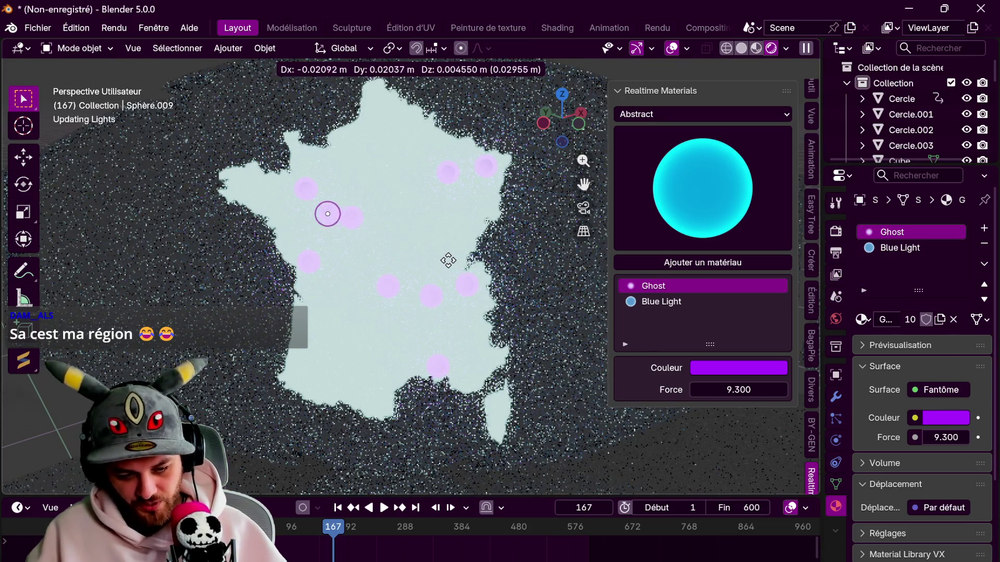
pyautogui.click(436, 253)
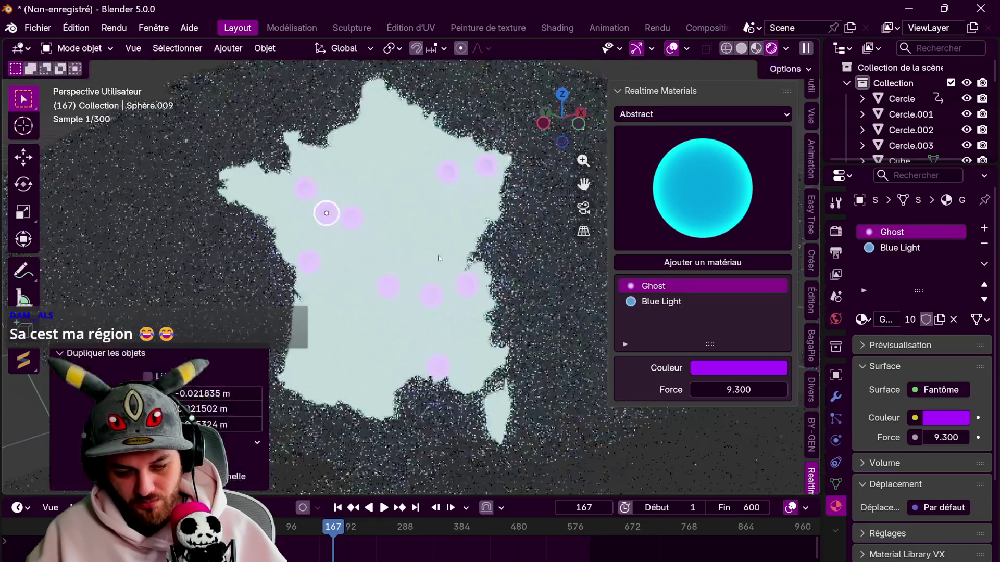
pyautogui.scroll(-3, 393, 270)
pyautogui.moveTo(393, 271)
pyautogui.mouseDown(button='middle')
pyautogui.moveTo(560, 256)
pyautogui.moveTo(518, 280)
pyautogui.moveTo(551, 276)
pyautogui.moveTo(561, 258)
pyautogui.moveTo(336, 263)
pyautogui.moveTo(312, 244)
pyautogui.mouseUp(button='middle')
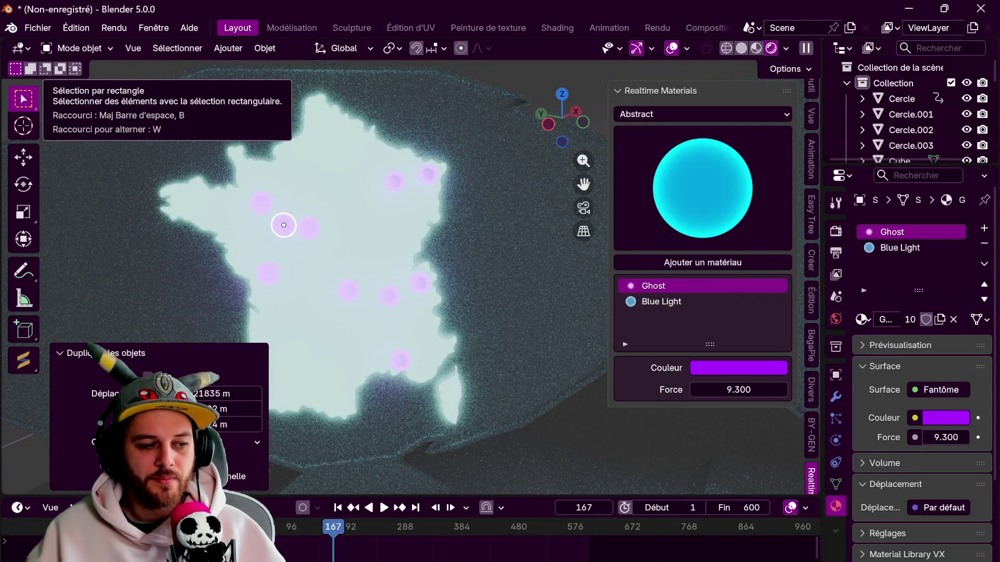
# - Switch to material preview shading and slide a floating sphere along local X onto the map
pyautogui.moveTo(265, 285)
pyautogui.mouseDown(button='middle')
pyautogui.moveTo(323, 260)
pyautogui.moveTo(440, 255)
pyautogui.moveTo(723, 66)
pyautogui.mouseUp(button='middle')
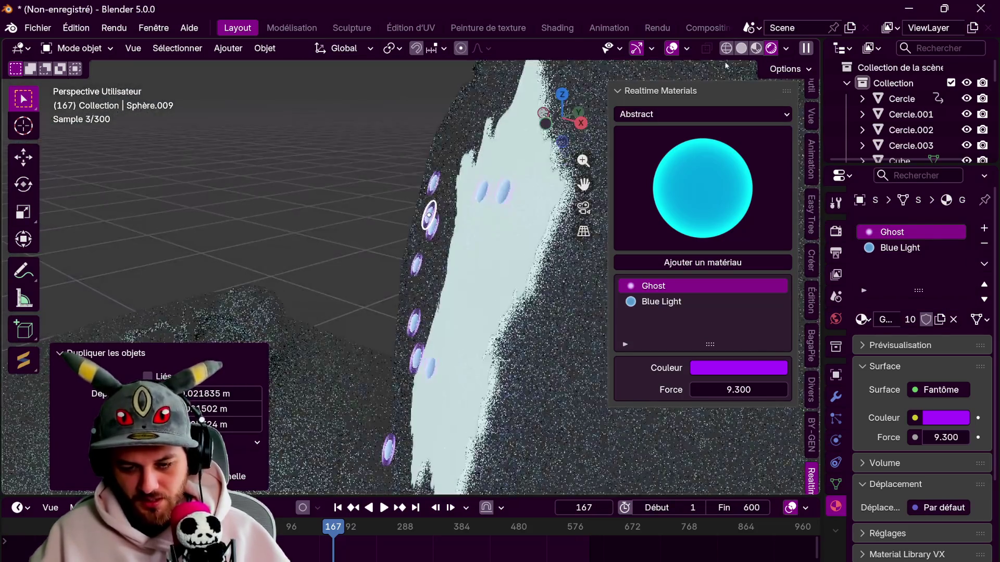
pyautogui.click(756, 48)
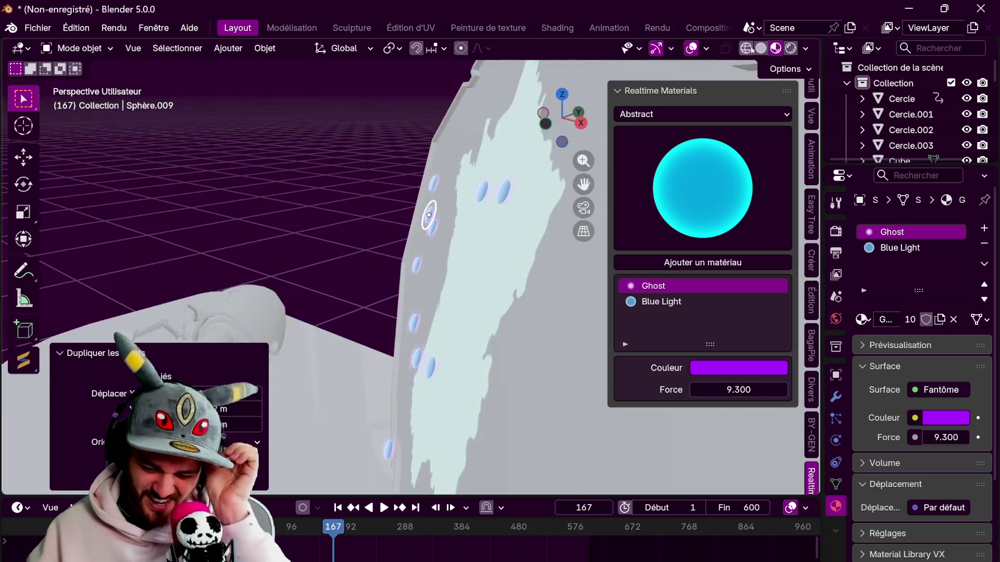
pyautogui.moveTo(573, 250)
pyautogui.mouseDown(button='middle')
pyautogui.moveTo(416, 259)
pyautogui.moveTo(432, 273)
pyautogui.mouseUp(button='middle')
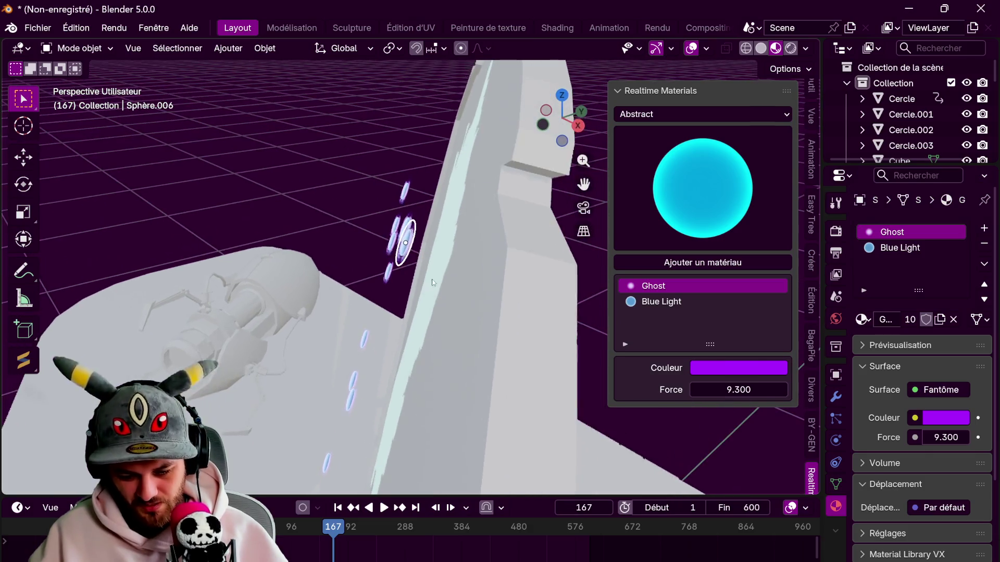
pyautogui.click(411, 245)
pyautogui.press('g')
pyautogui.press('z')
pyautogui.press('x')
pyautogui.press('x')
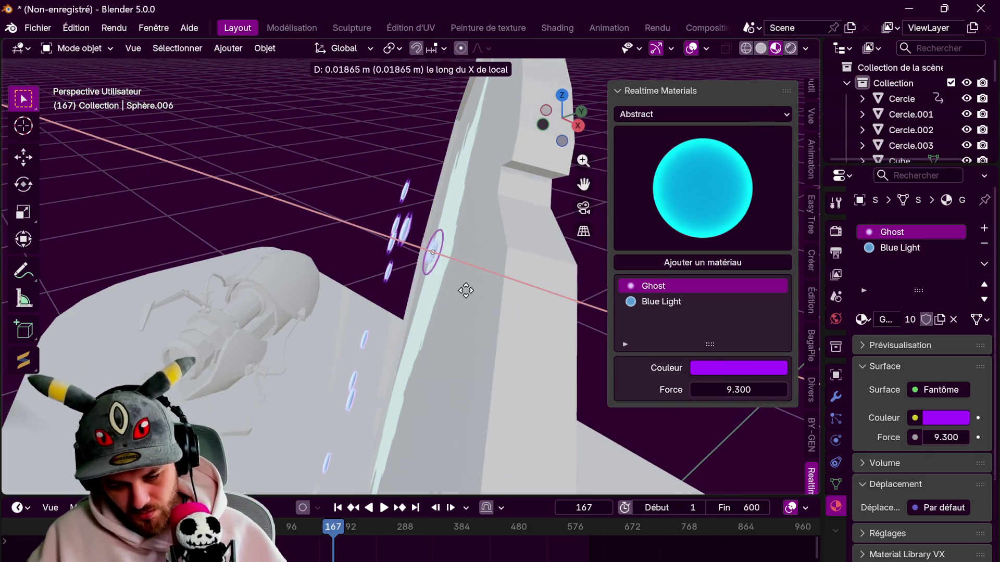
pyautogui.click(466, 290)
# - Slide two more overlapping Ghost spheres along local X against the map surface
pyautogui.click(414, 247)
pyautogui.moveTo(414, 246)
pyautogui.mouseDown(button='middle')
pyautogui.moveTo(437, 271)
pyautogui.moveTo(397, 285)
pyautogui.mouseUp(button='middle')
pyautogui.press('g')
pyautogui.press('x')
pyautogui.press('x')
pyautogui.click(452, 267)
pyautogui.click(355, 205)
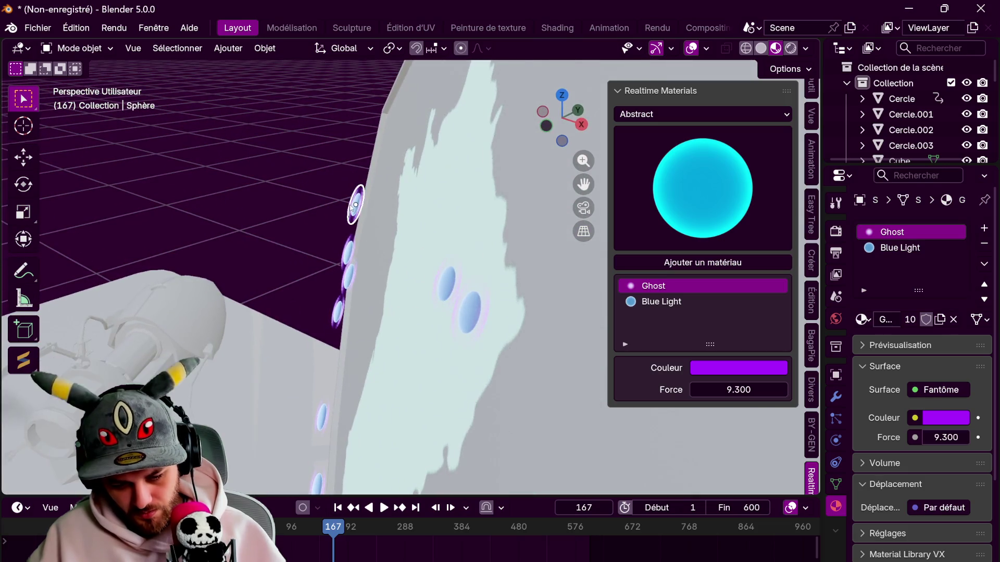
pyautogui.press('g')
pyautogui.press('x')
pyautogui.press('x')
pyautogui.click(350, 244)
# - Duplicate a sphere along local X, then slide the next sphere against the map
pyautogui.hotkey('shift', 'd')
pyautogui.press('x')
pyautogui.press('x')
pyautogui.click(389, 264)
pyautogui.moveTo(389, 263)
pyautogui.mouseDown(button='middle')
pyautogui.moveTo(385, 231)
pyautogui.moveTo(357, 241)
pyautogui.mouseUp(button='middle')
pyautogui.click(385, 231)
pyautogui.press('g')
pyautogui.press('x')
pyautogui.press('x')
pyautogui.click(337, 222)
# - Adjust the next two Ghost spheres along their local X axis
pyautogui.click(357, 241)
pyautogui.press('g')
pyautogui.press('x')
pyautogui.press('x')
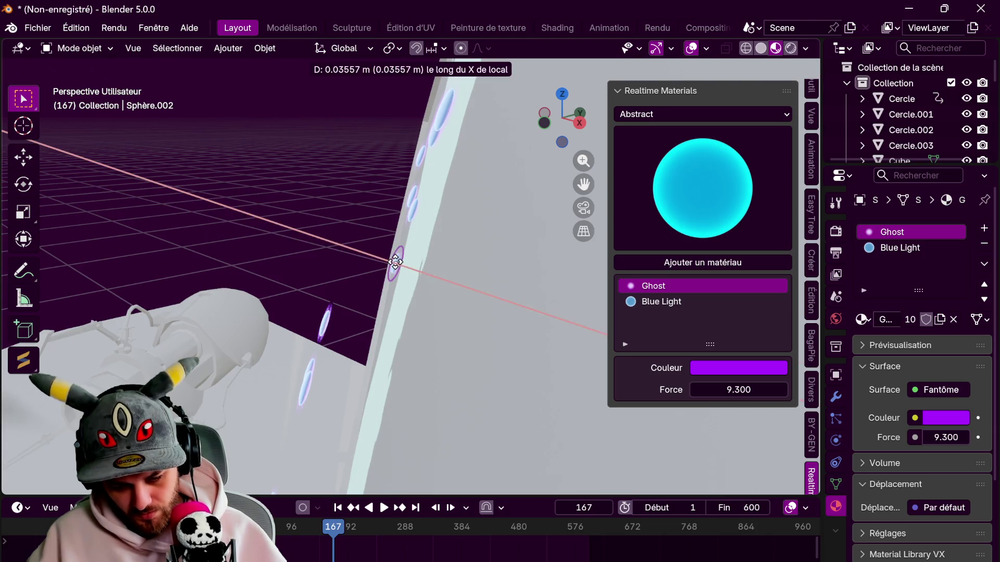
pyautogui.click(417, 272)
pyautogui.moveTo(417, 272); pyautogui.dragTo(342, 268, button='middle')
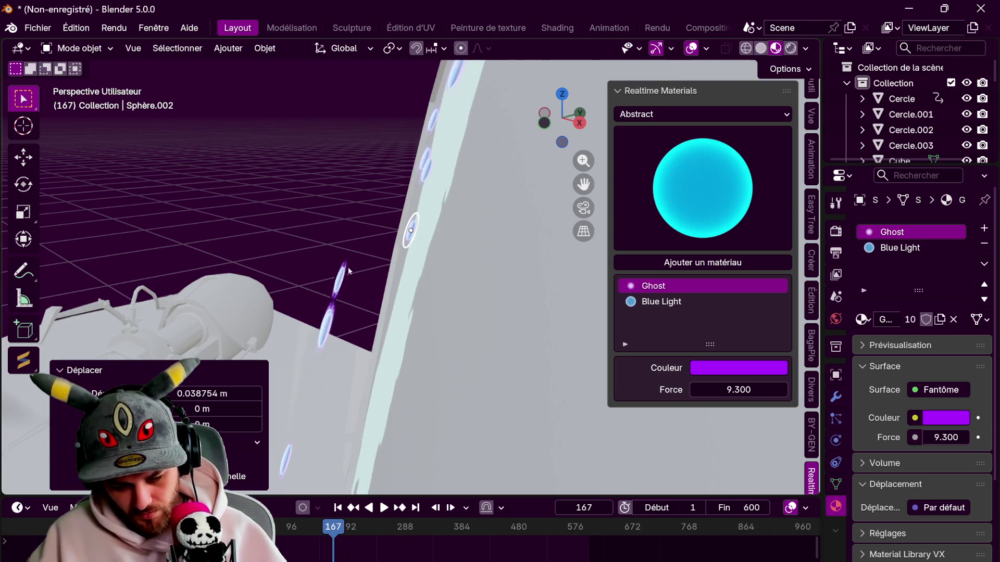
pyautogui.click(342, 269)
pyautogui.press('g')
pyautogui.press('x')
pyautogui.press('x')
pyautogui.click(391, 290)
# - Reposition two further Ghost spheres along local X around the map edge
pyautogui.moveTo(390, 290); pyautogui.dragTo(380, 264, button='middle')
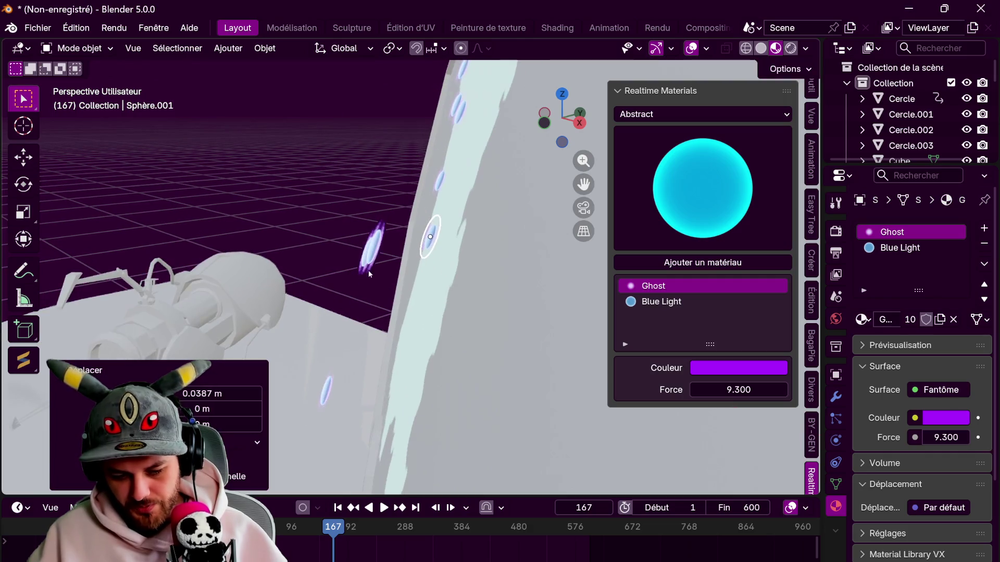
pyautogui.click(368, 254)
pyautogui.press('g')
pyautogui.press('x')
pyautogui.press('x')
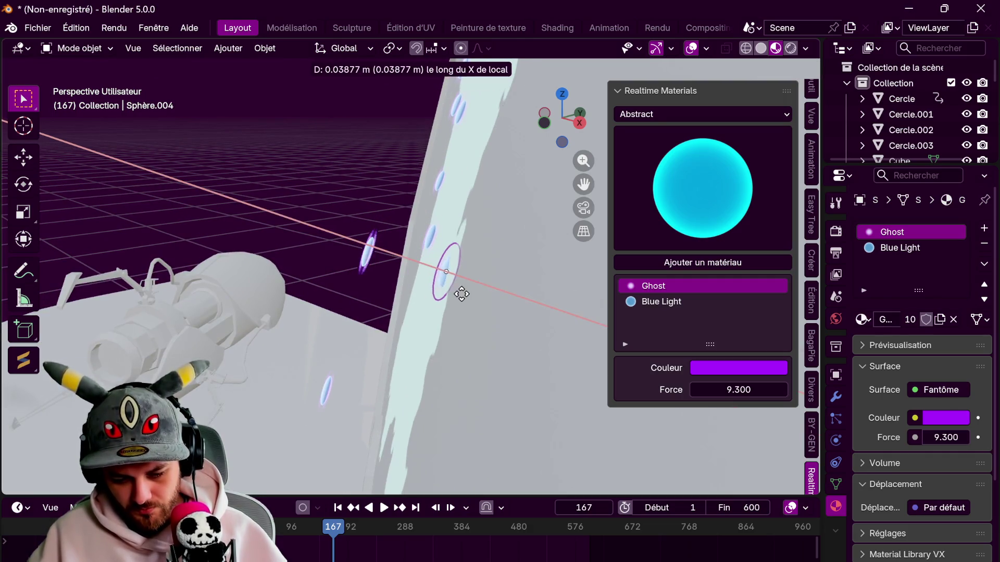
pyautogui.click(401, 283)
pyautogui.click(368, 251)
pyautogui.press('g')
# - Slide the last Ghost sphere along local X and look down on the France map
pyautogui.press('x')
pyautogui.press('x')
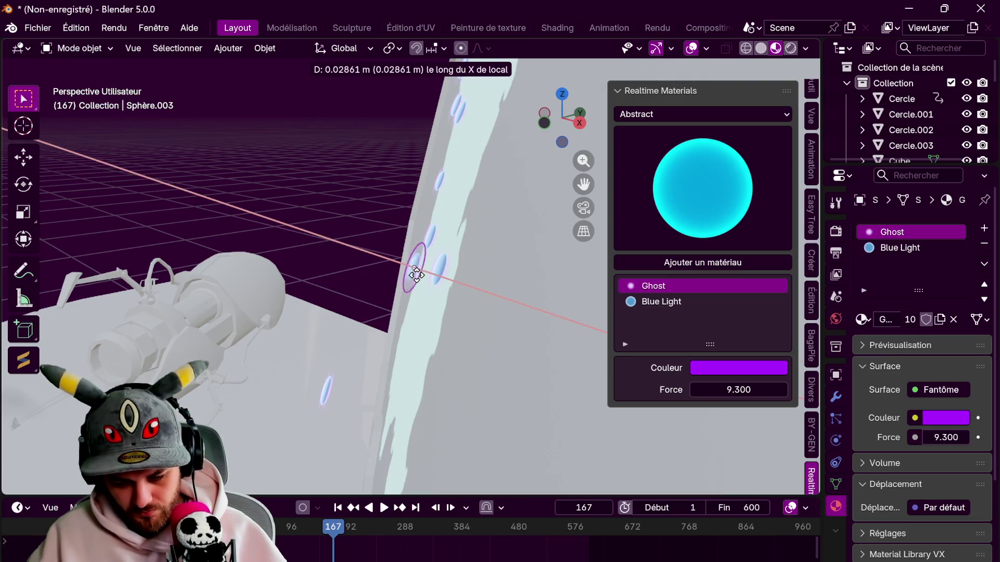
pyautogui.click(453, 290)
pyautogui.moveTo(453, 290); pyautogui.dragTo(374, 265, button='middle')
pyautogui.click(375, 266)
pyautogui.press('g')
pyautogui.press('x')
pyautogui.press('x')
pyautogui.click(439, 286)
pyautogui.moveTo(439, 286)
pyautogui.mouseDown(button='middle')
pyautogui.moveTo(453, 252)
pyautogui.moveTo(447, 241)
pyautogui.moveTo(510, 204)
pyautogui.moveTo(389, 259)
pyautogui.moveTo(362, 228)
pyautogui.moveTo(265, 286)
pyautogui.moveTo(262, 266)
pyautogui.moveTo(410, 308)
pyautogui.moveTo(299, 344)
pyautogui.moveTo(384, 361)
pyautogui.moveTo(416, 354)
pyautogui.mouseUp(button='middle')
pyautogui.scroll(-3, 447, 241)
# - Frame both map panels, play the animation to frame 237, then replay from the start
pyautogui.scroll(-3, 449, 234)
pyautogui.moveTo(584, 184); pyautogui.dragTo(542, 152)
pyautogui.moveTo(428, 276)
pyautogui.mouseDown(button='middle')
pyautogui.moveTo(364, 291)
pyautogui.moveTo(420, 282)
pyautogui.moveTo(383, 377)
pyautogui.moveTo(396, 302)
pyautogui.moveTo(380, 294)
pyautogui.moveTo(334, 327)
pyautogui.moveTo(364, 328)
pyautogui.moveTo(337, 330)
pyautogui.moveTo(299, 356)
pyautogui.mouseUp(button='middle')
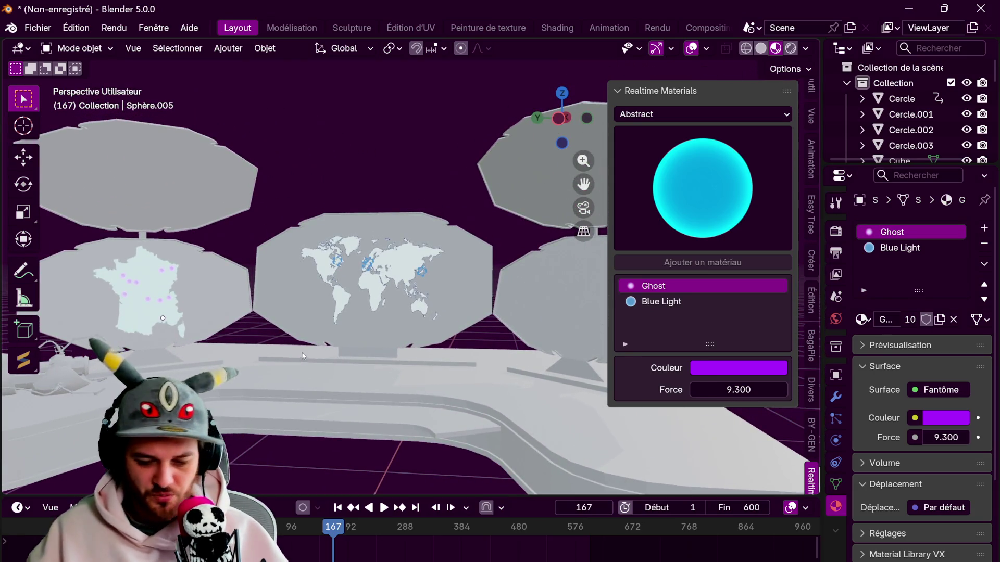
pyautogui.press('space')
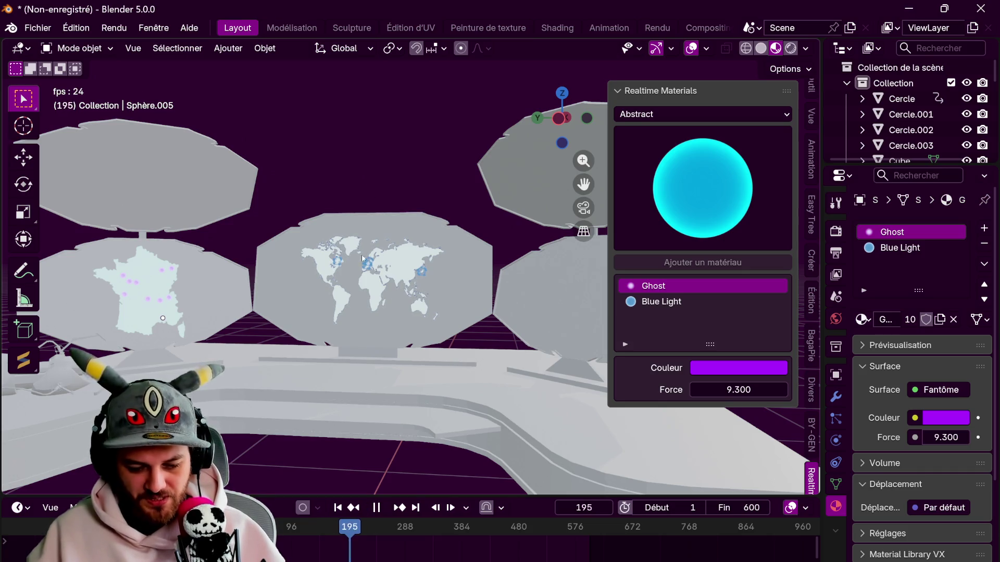
pyautogui.press('space')
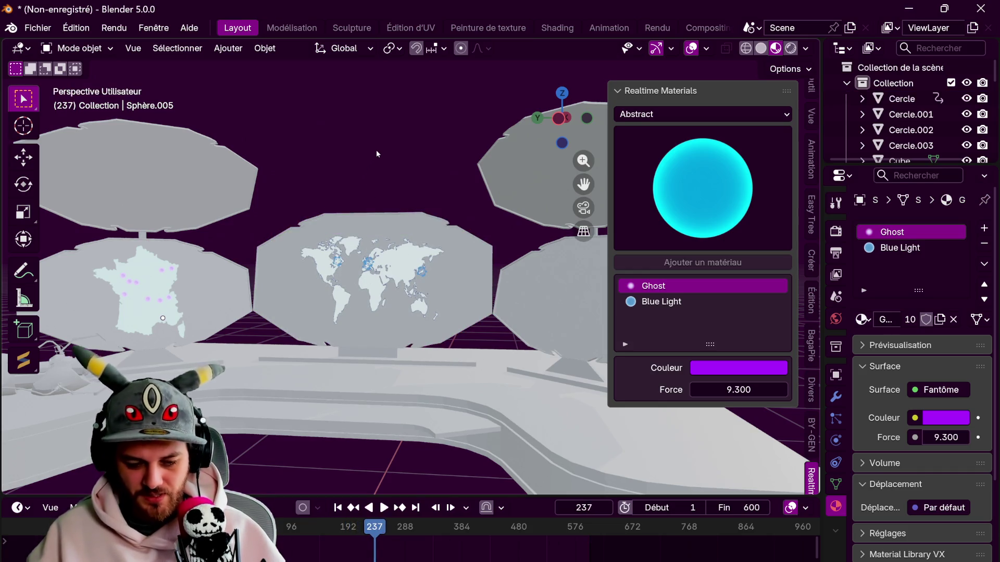
pyautogui.click(162, 272)
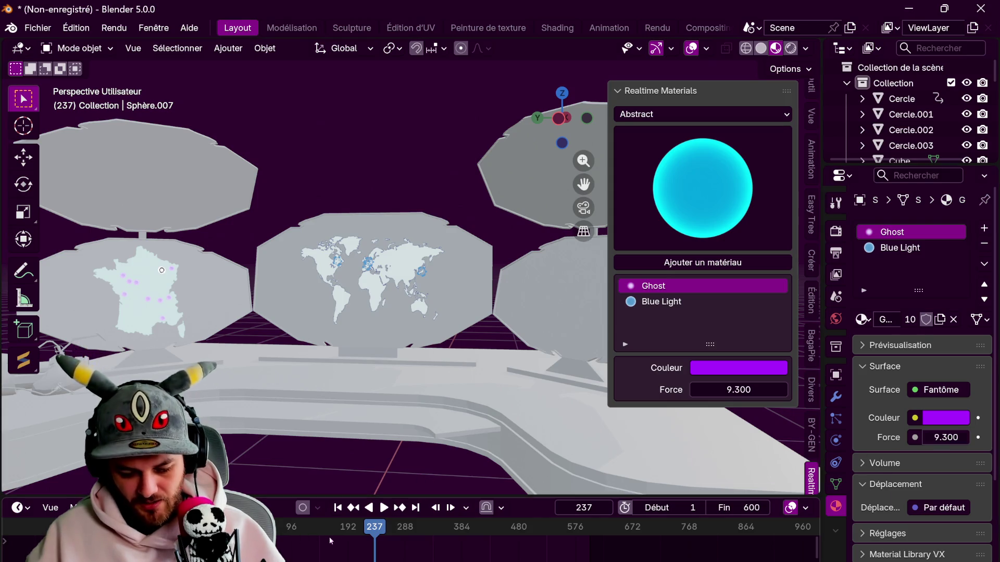
pyautogui.hotkey('shift', 'Left')
pyautogui.press('space')
# - Keyframe the Ghost Force at frame 1 and 11.8 at a later frame
pyautogui.press('Escape')
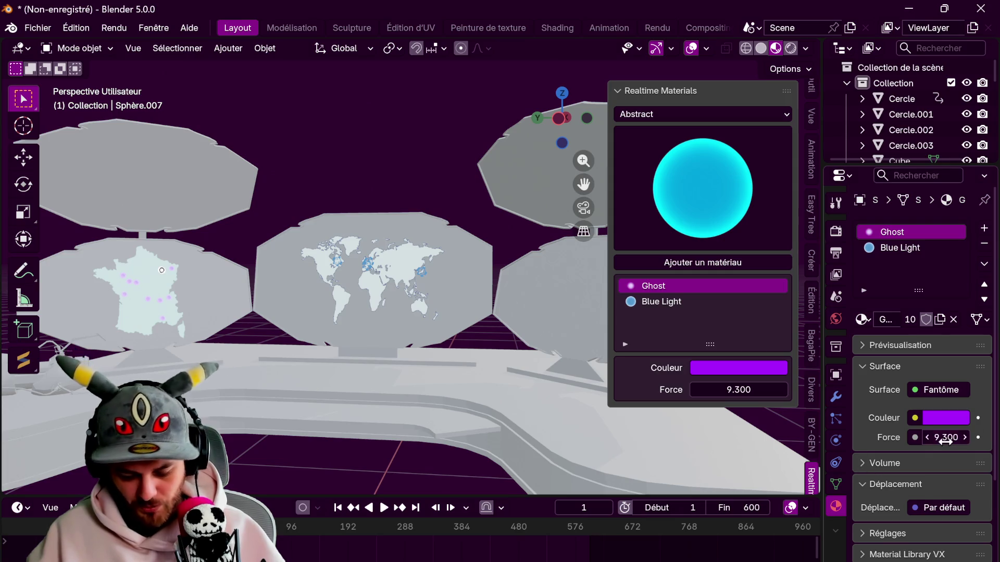
pyautogui.write('1')
pyautogui.rightClick(912, 444)
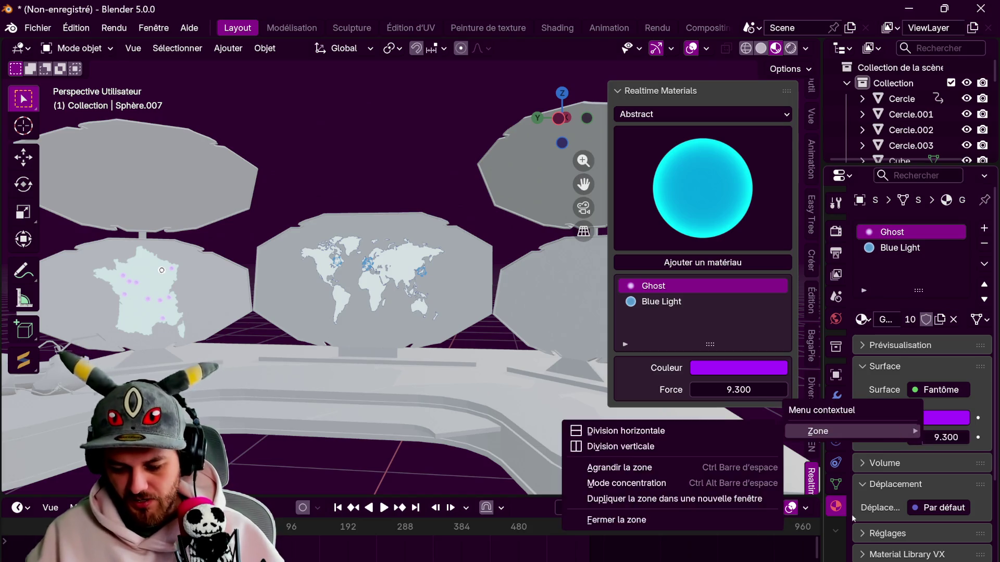
pyautogui.press('i')
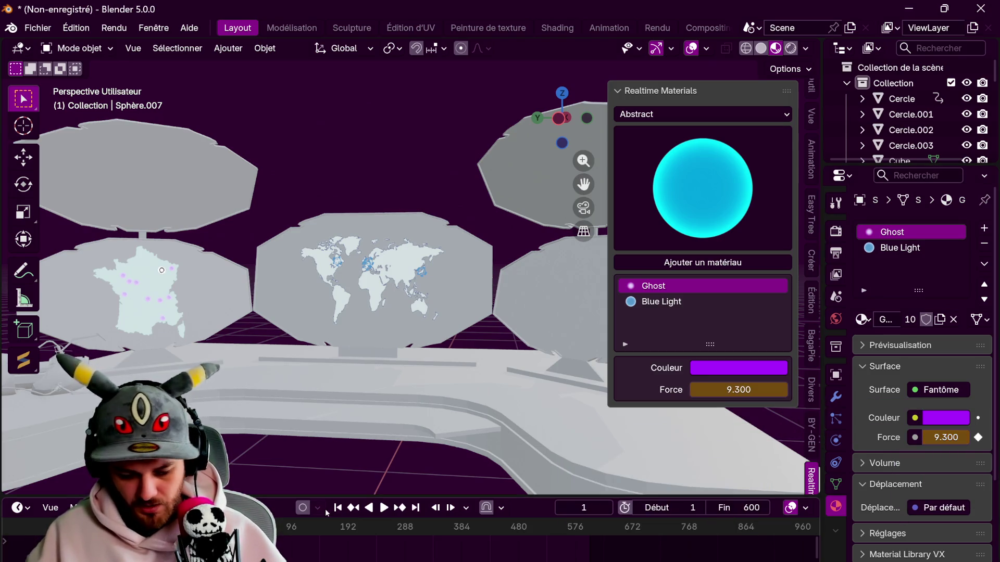
pyautogui.press('space')
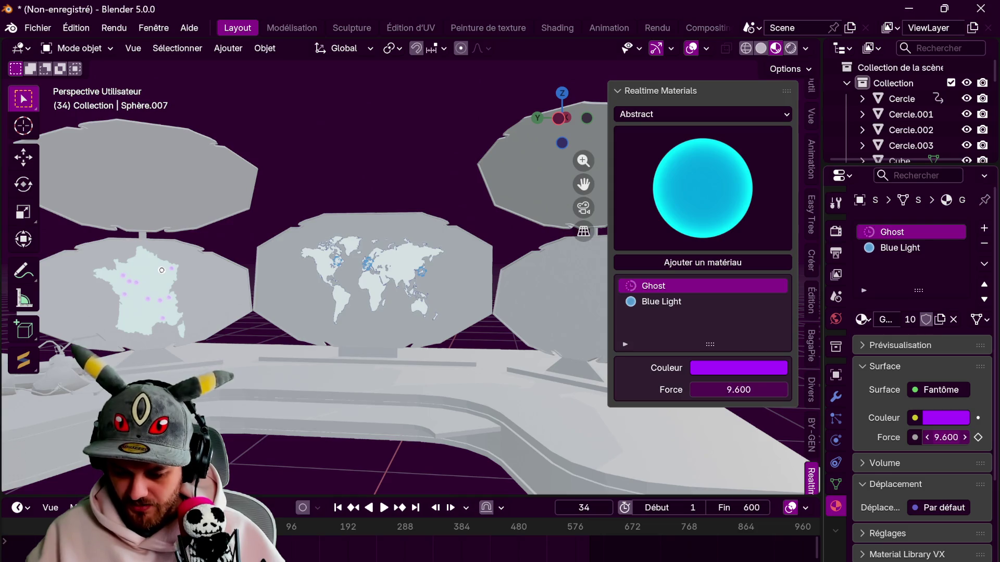
pyautogui.press('i')
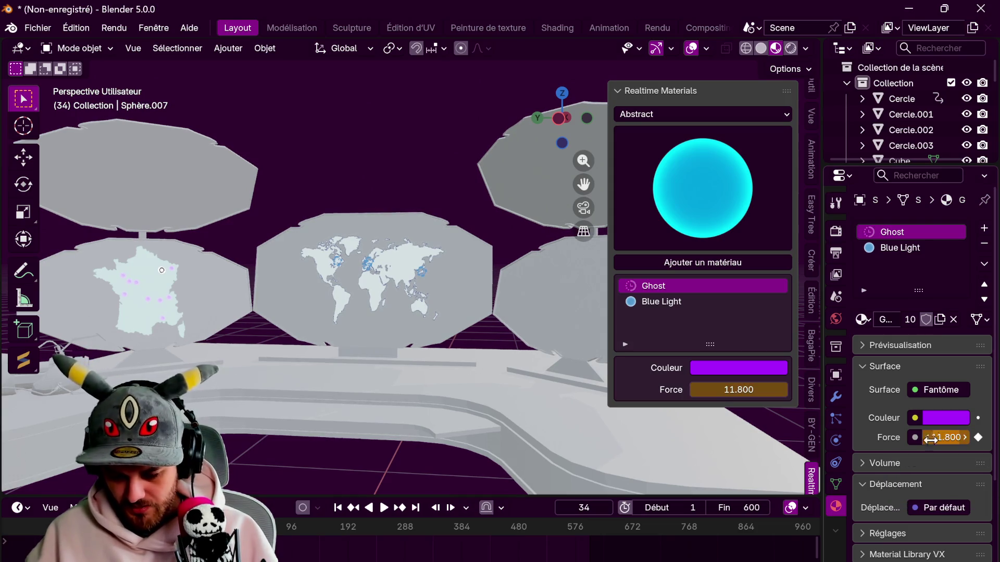
pyautogui.press('space')
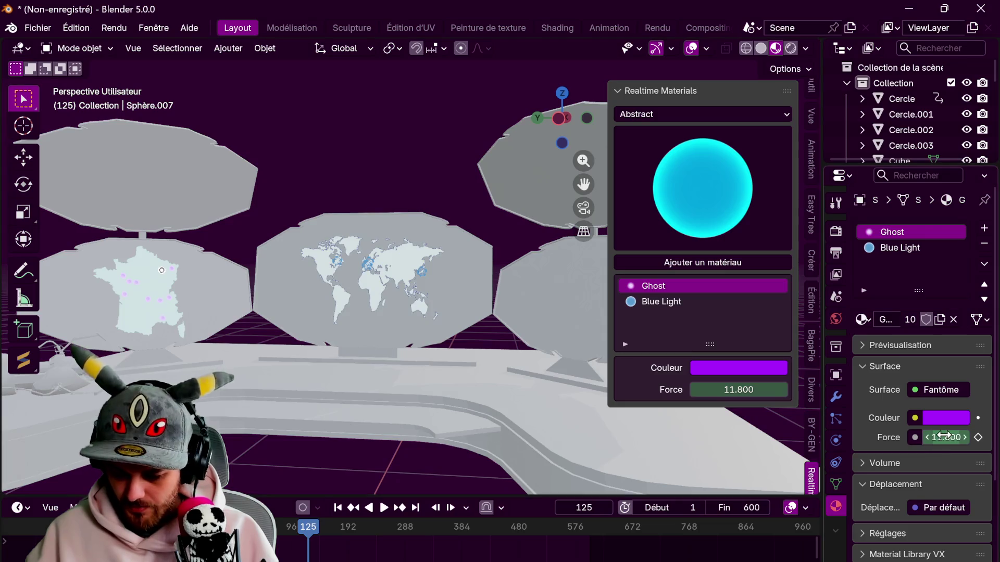
# - Keyframe Ghost Force 1.0 at frame 125 and 21.5 at frame 177
pyautogui.click(938, 437)
pyautogui.write('1')
pyautogui.press('Return')
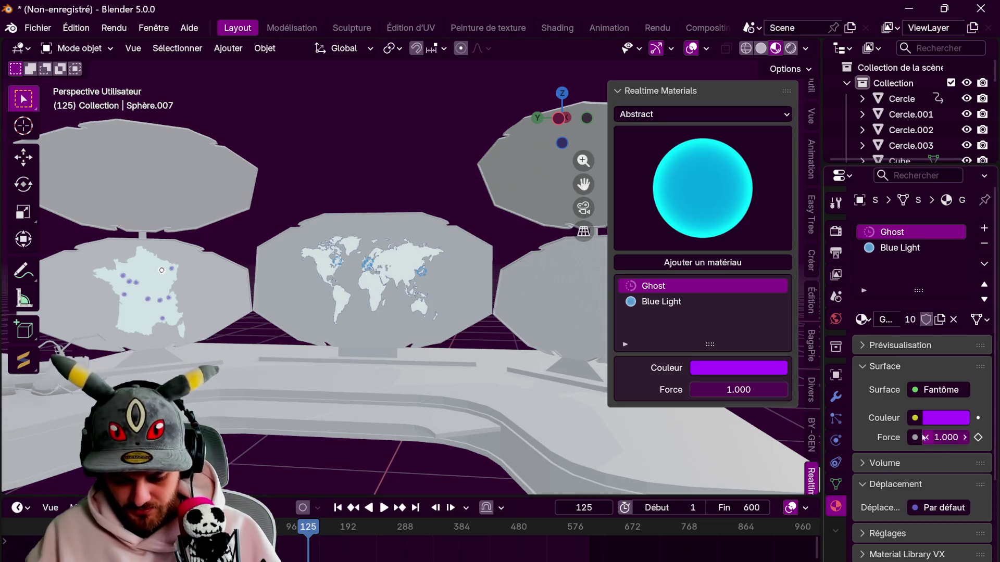
pyautogui.press('i')
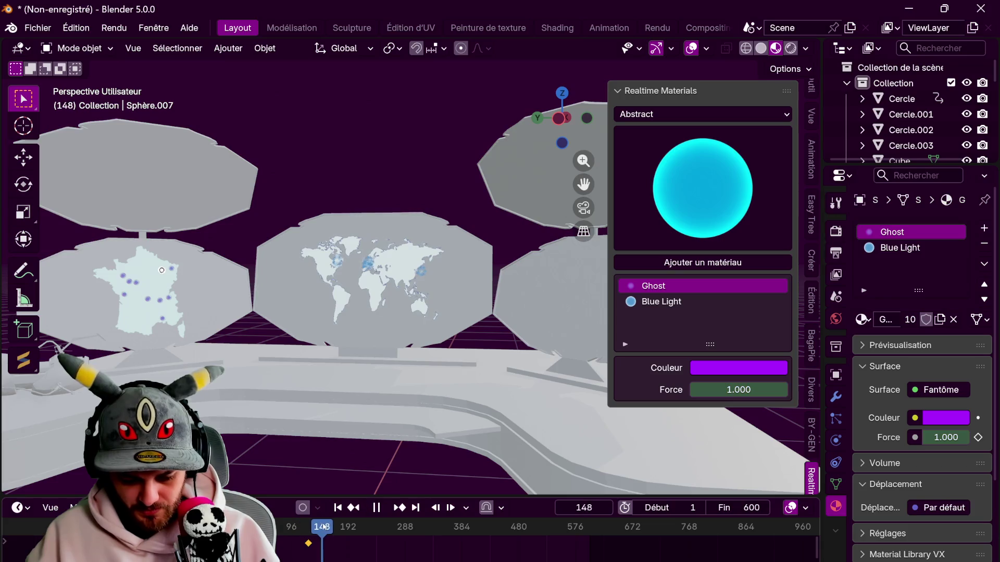
pyautogui.press('space')
pyautogui.moveTo(937, 440); pyautogui.dragTo(989, 440)
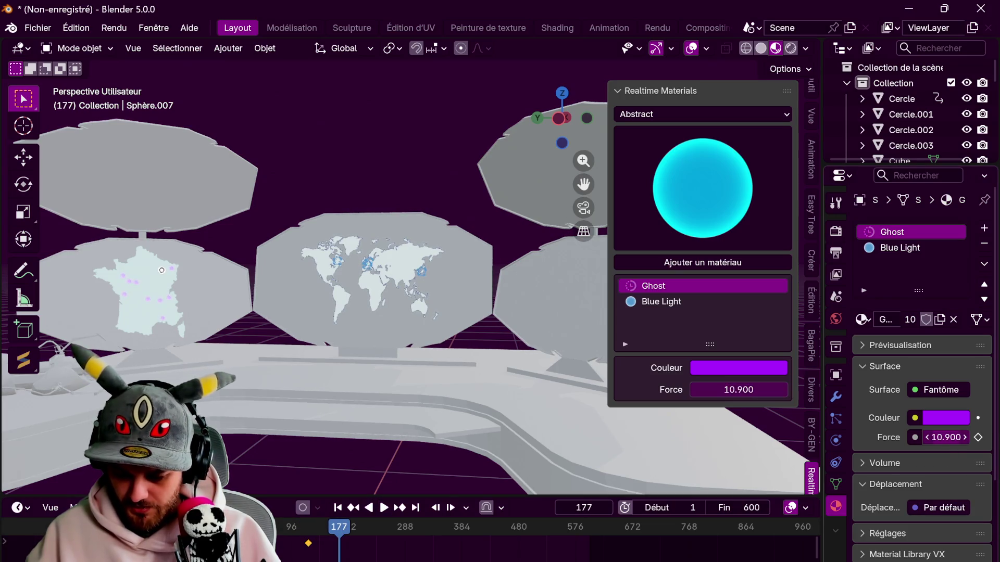
pyautogui.press('i')
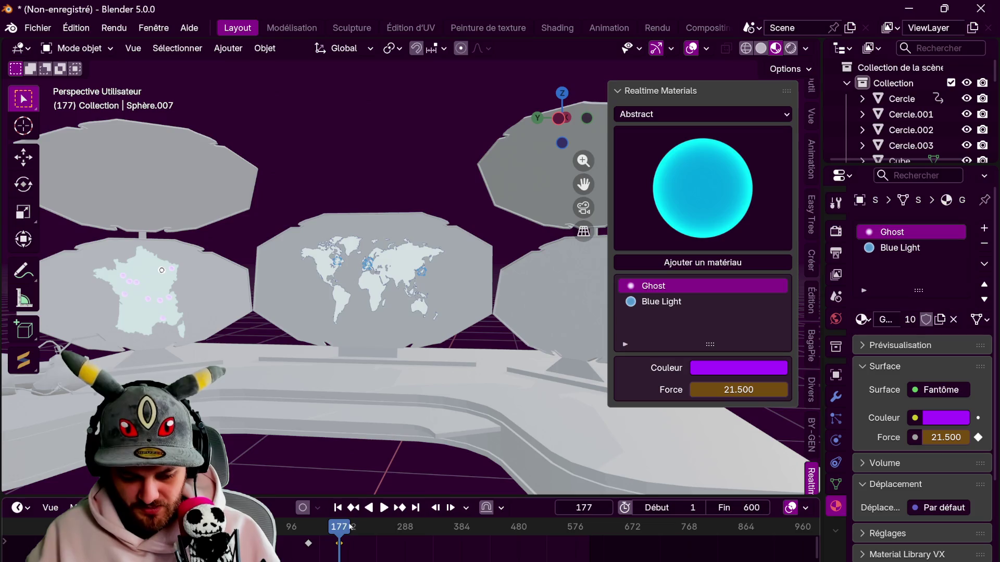
# - Keyframe Force 7.5 at frame 248, 12.7 at frame 293 and a lower value at 388
pyautogui.moveTo(350, 526); pyautogui.dragTo(380, 527)
pyautogui.moveTo(946, 437); pyautogui.dragTo(930, 437)
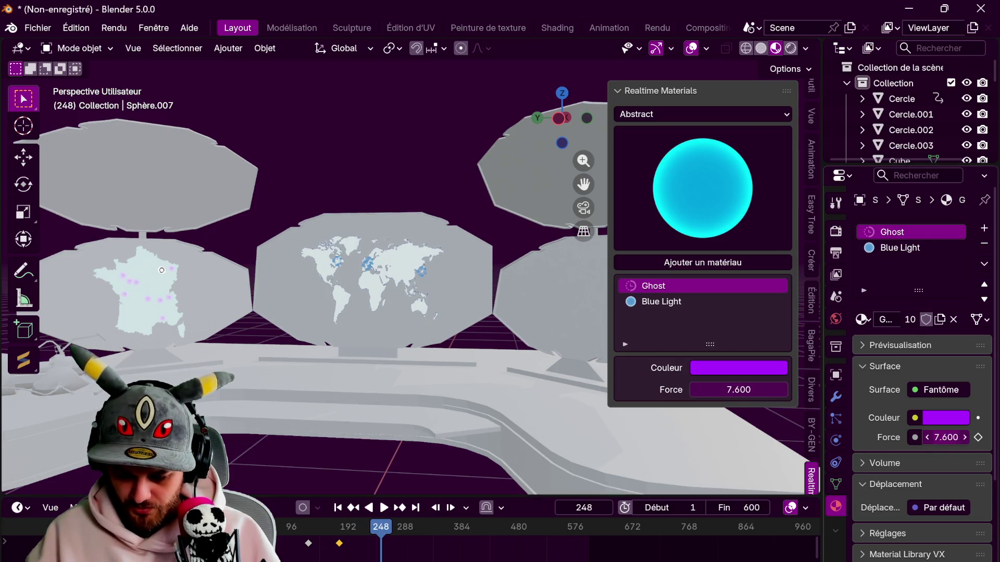
pyautogui.press('i')
pyautogui.click(408, 527)
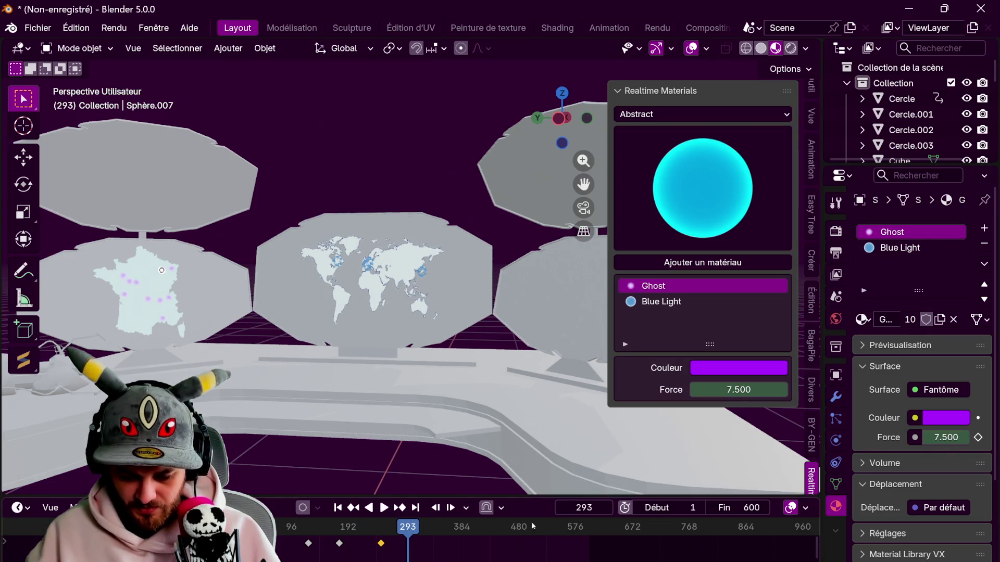
pyautogui.moveTo(955, 438); pyautogui.dragTo(966, 437)
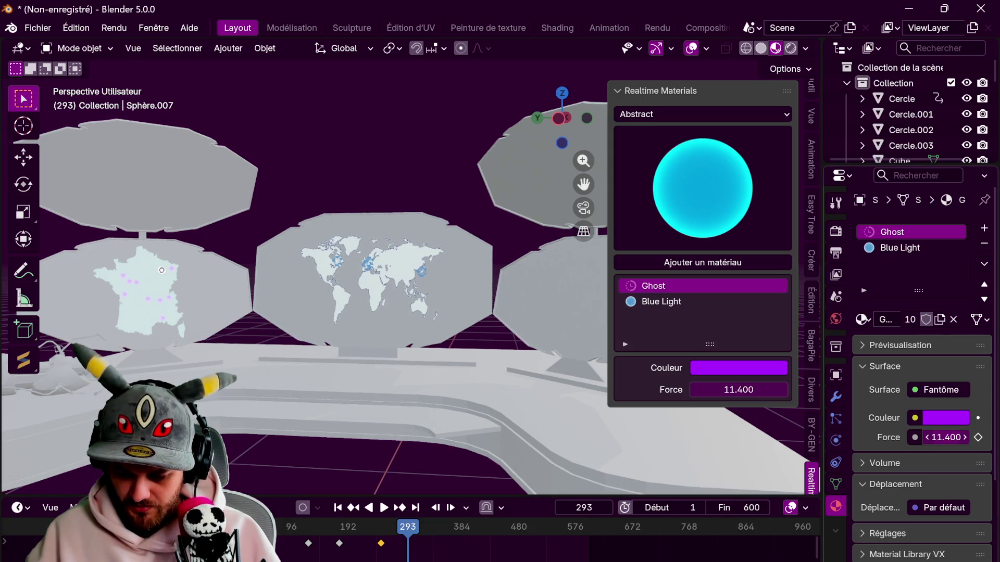
pyautogui.press('i')
pyautogui.moveTo(417, 527); pyautogui.dragTo(464, 526)
pyautogui.moveTo(953, 438); pyautogui.dragTo(948, 437)
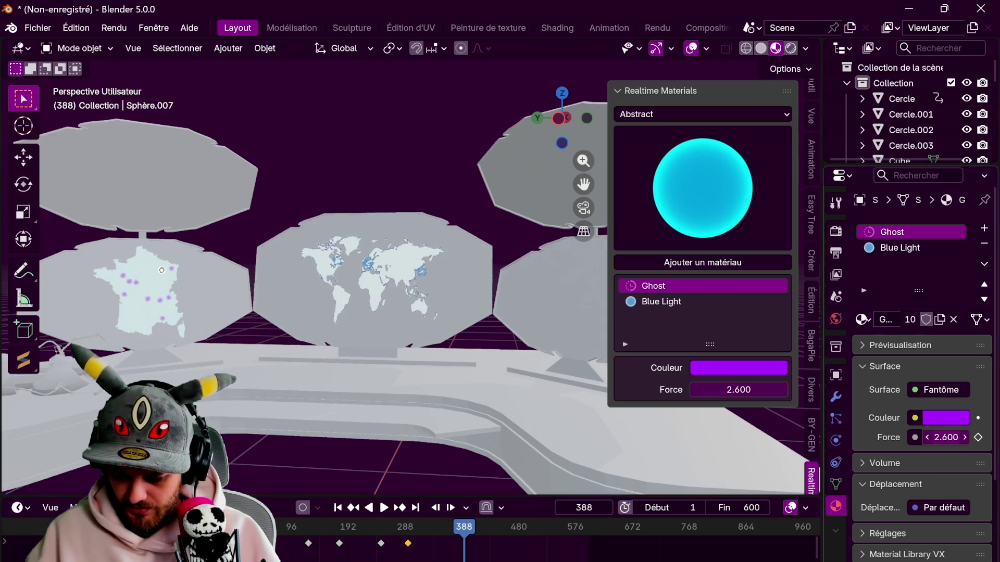
pyautogui.press('i')
# - Keyframe raised Ghost strength at frame 470 and 15.4 at frame 549
pyautogui.moveTo(464, 526); pyautogui.dragTo(512, 527)
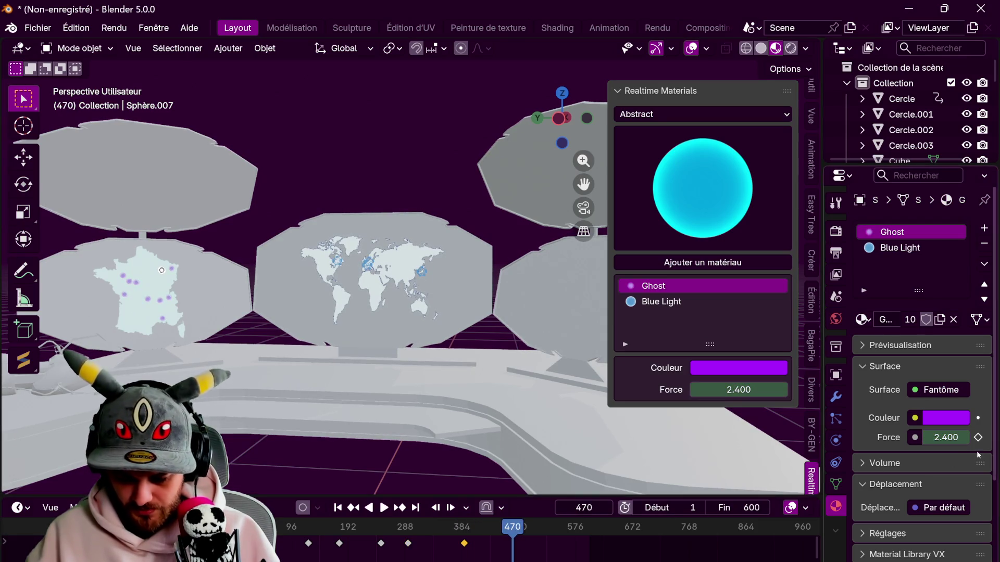
pyautogui.moveTo(950, 438); pyautogui.dragTo(961, 437)
pyautogui.press('i')
pyautogui.moveTo(525, 527); pyautogui.dragTo(559, 526)
pyautogui.moveTo(945, 437); pyautogui.dragTo(961, 438)
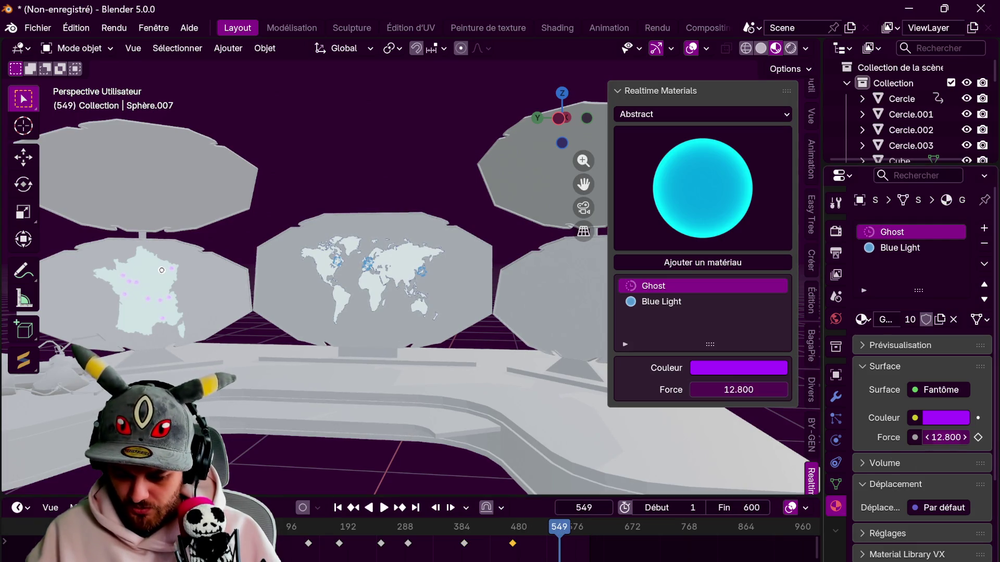
pyautogui.press('i')
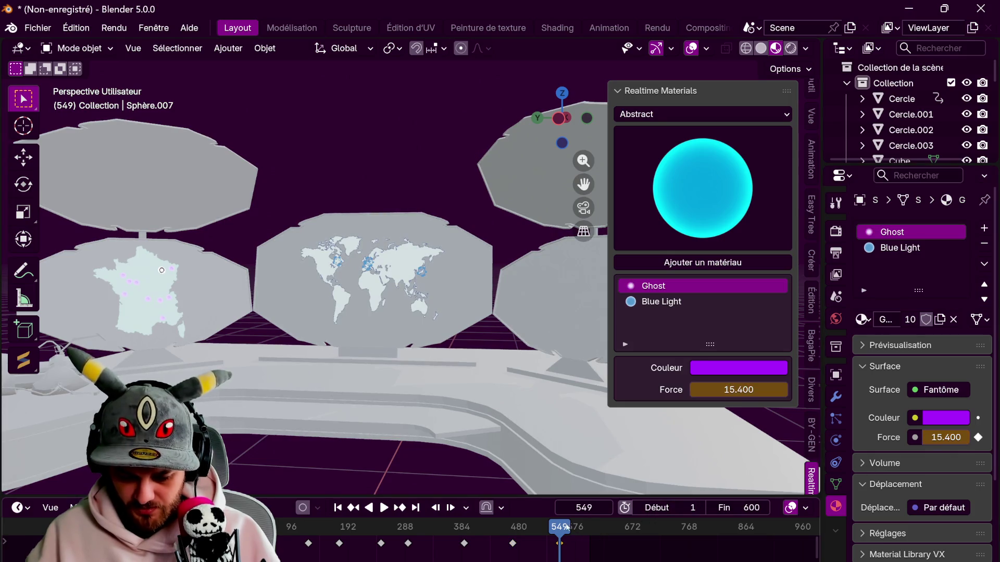
# - Keyframe strength 9.2 at frame 600 and replay the animation from frame 1
pyautogui.moveTo(566, 527); pyautogui.dragTo(586, 532)
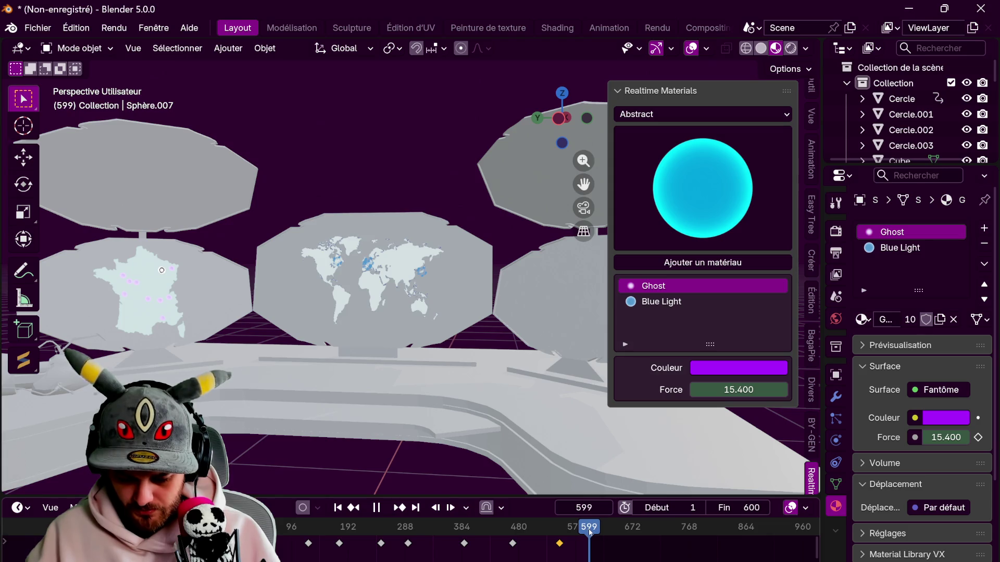
pyautogui.press('space')
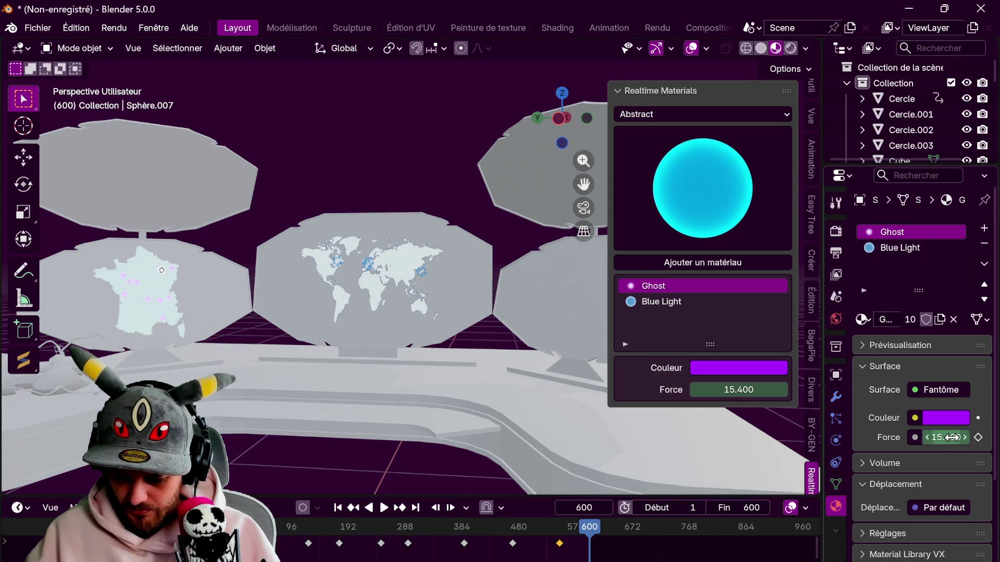
pyautogui.write('9.2')
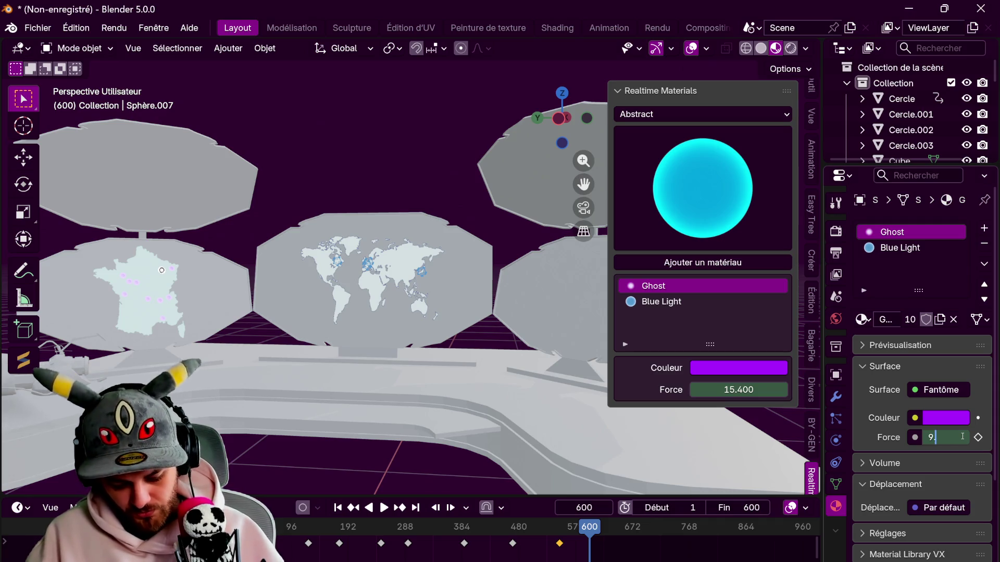
pyautogui.press('Return')
pyautogui.press('i')
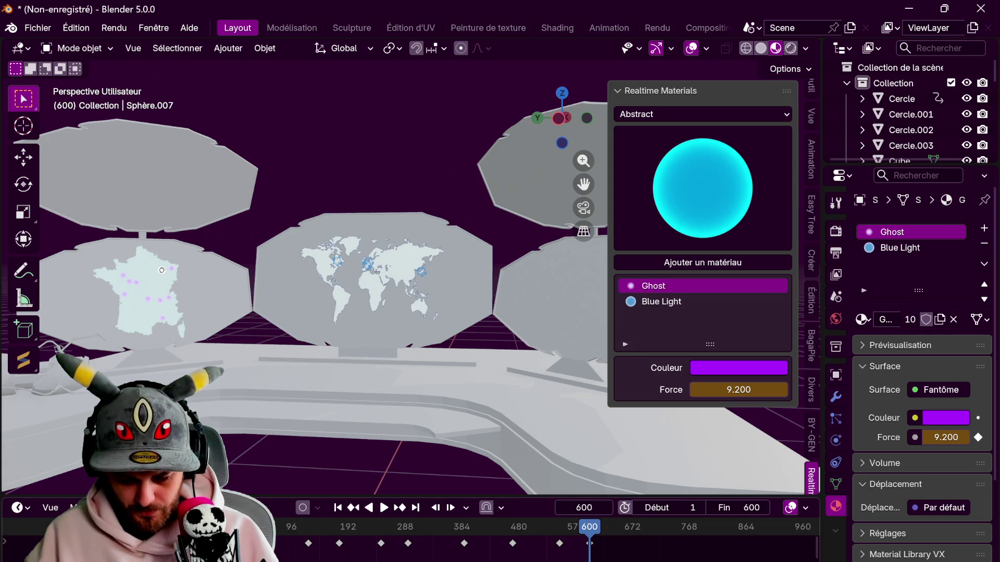
pyautogui.press('space')
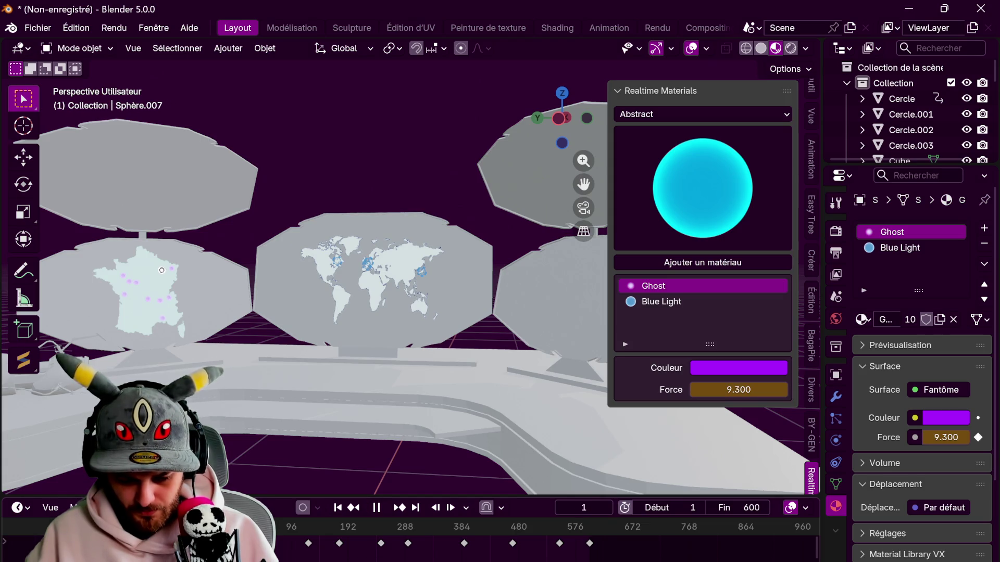
# - At frame 600, set the Ghost strength to 9.3 and keyframe it
pyautogui.click(592, 528)
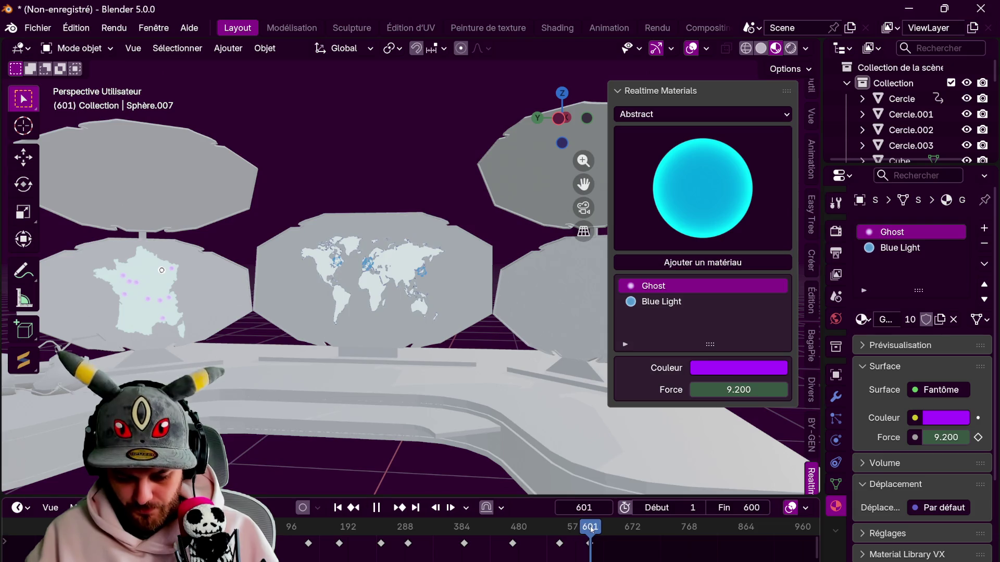
pyautogui.press('space')
pyautogui.click(945, 437)
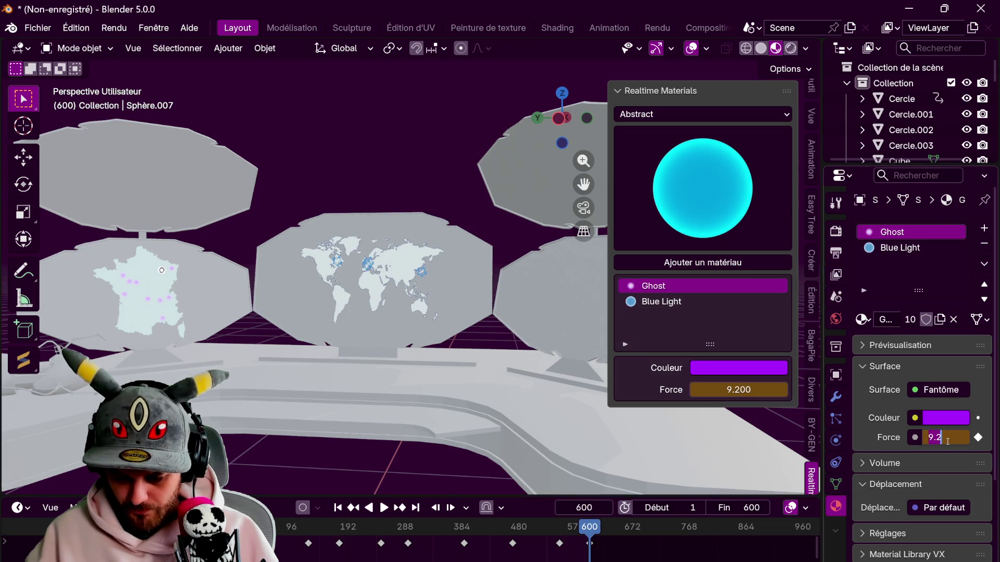
pyautogui.write('9.3')
pyautogui.press('Return')
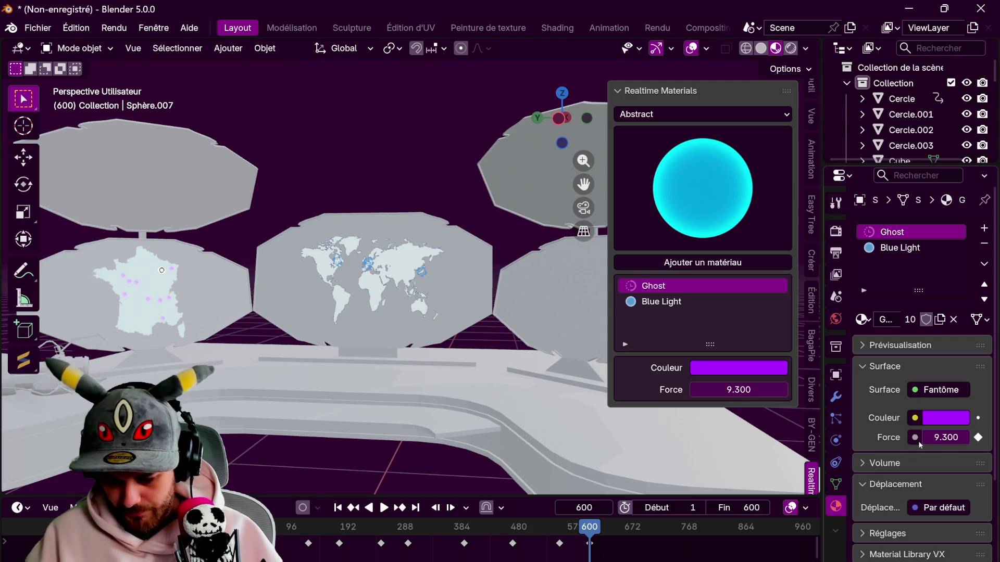
pyautogui.press('i')
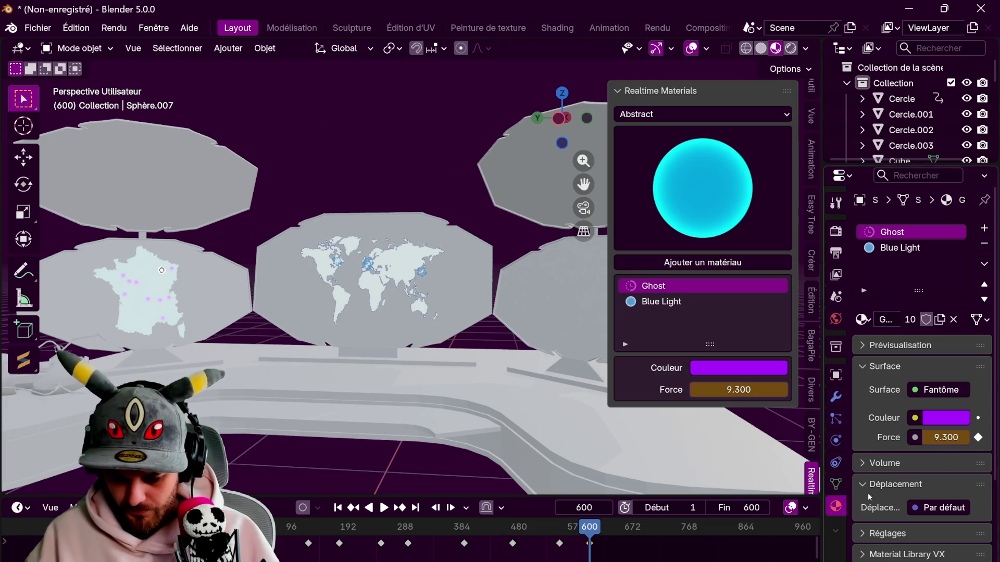
# - Play the animation from the start with the viewport in Rendered shading
pyautogui.press('space')
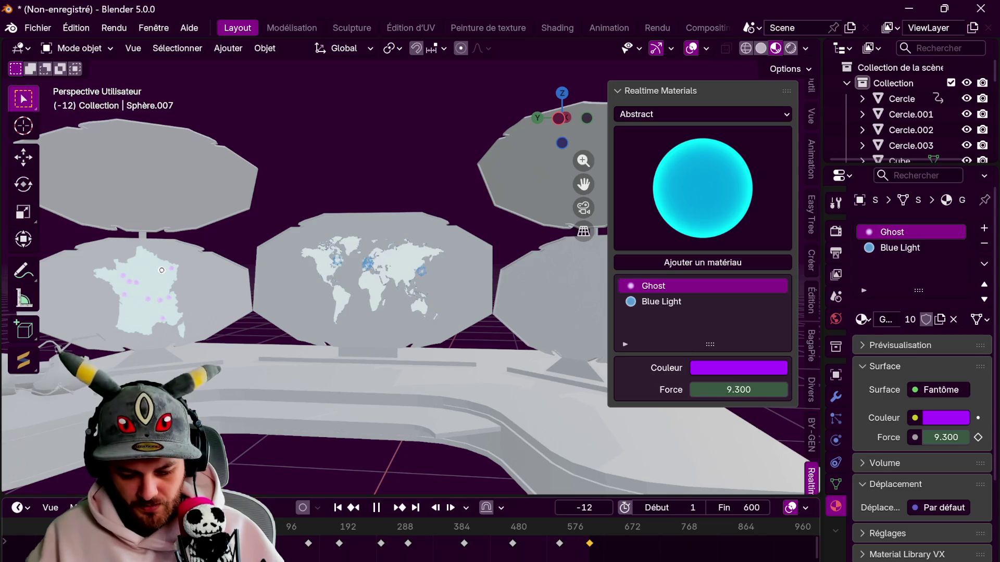
pyautogui.hotkey('shift', 'Left')
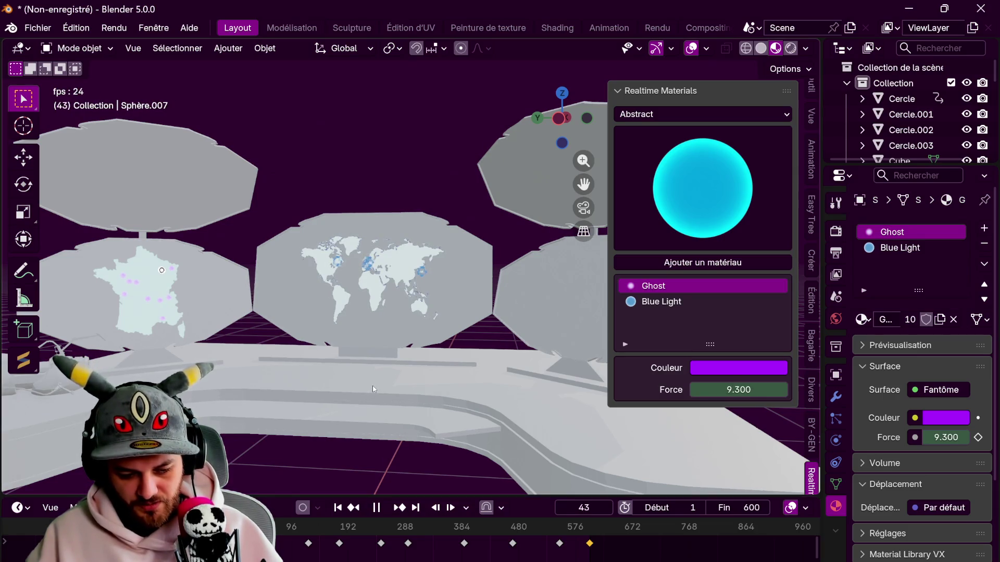
pyautogui.press('z')
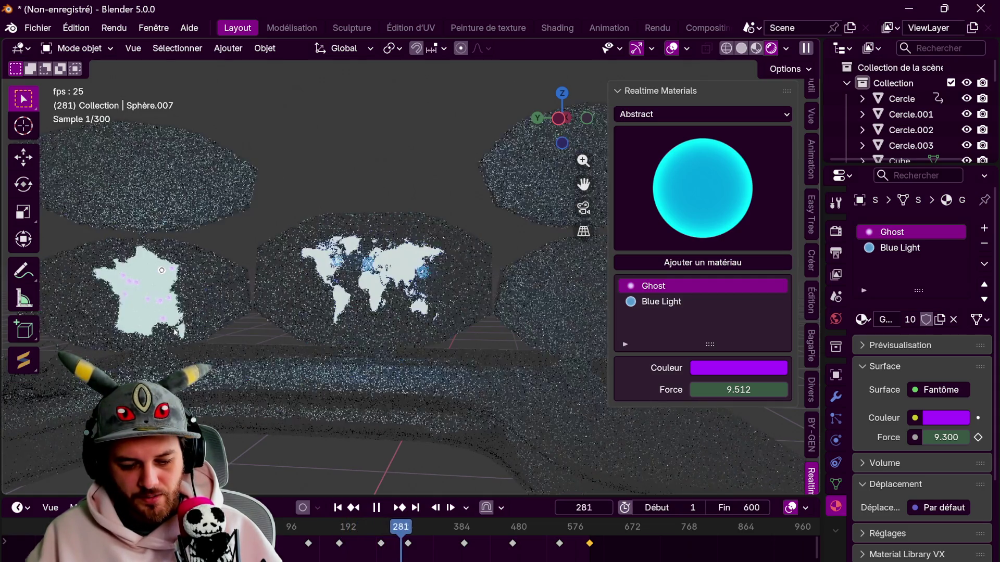
# - Stop playback at frame 1 (strength 9.300) and switch the viewport to Solid shading
pyautogui.click(426, 528)
pyautogui.moveTo(426, 528); pyautogui.dragTo(232, 528)
pyautogui.press('space')
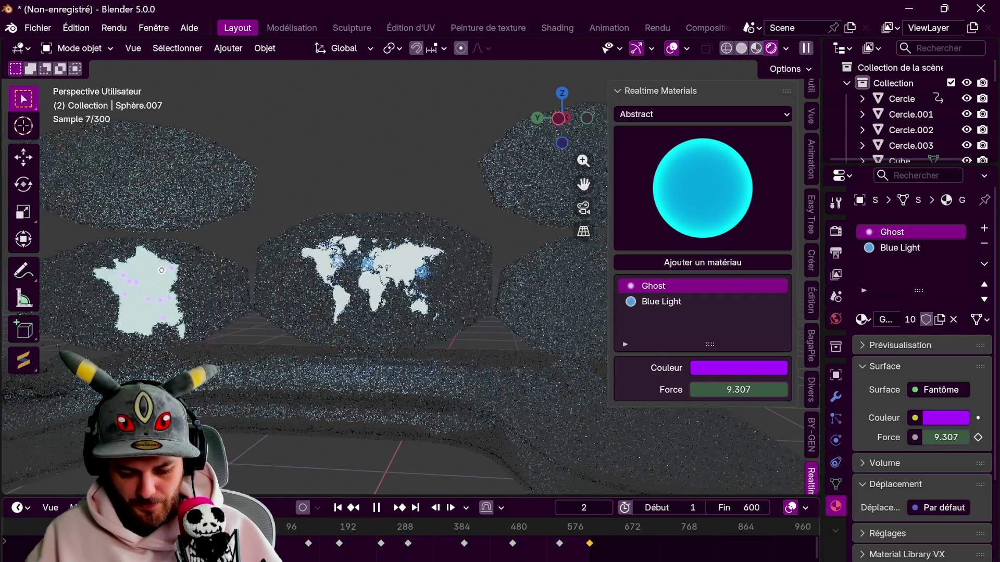
pyautogui.press('Escape')
pyautogui.click(754, 47)
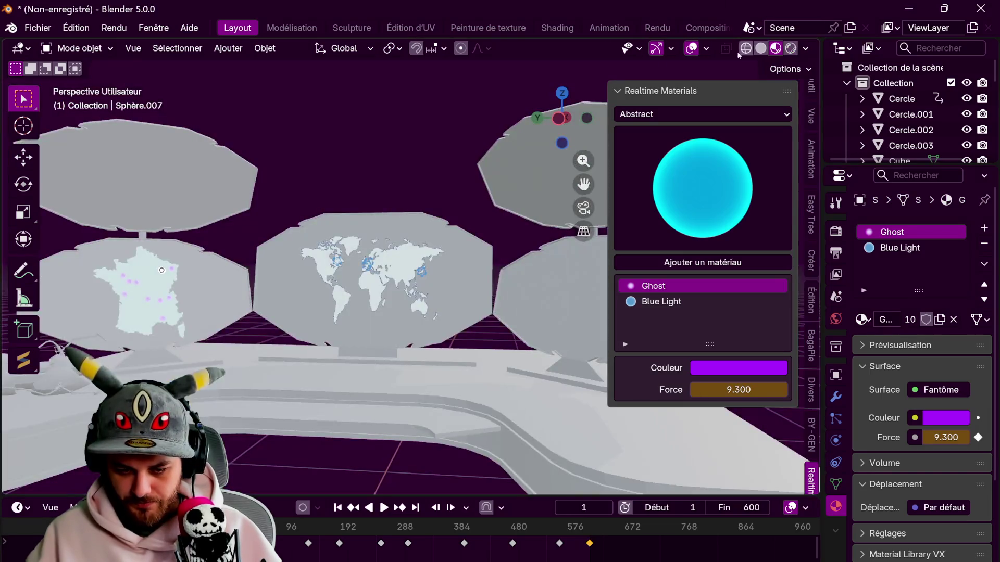
# - Select the Cercle.003 Europe marker to show Blue Light (strength 32.8, tint 0.5), then orbit the map boards
pyautogui.scroll(4, 373, 240)
pyautogui.click(338, 246)
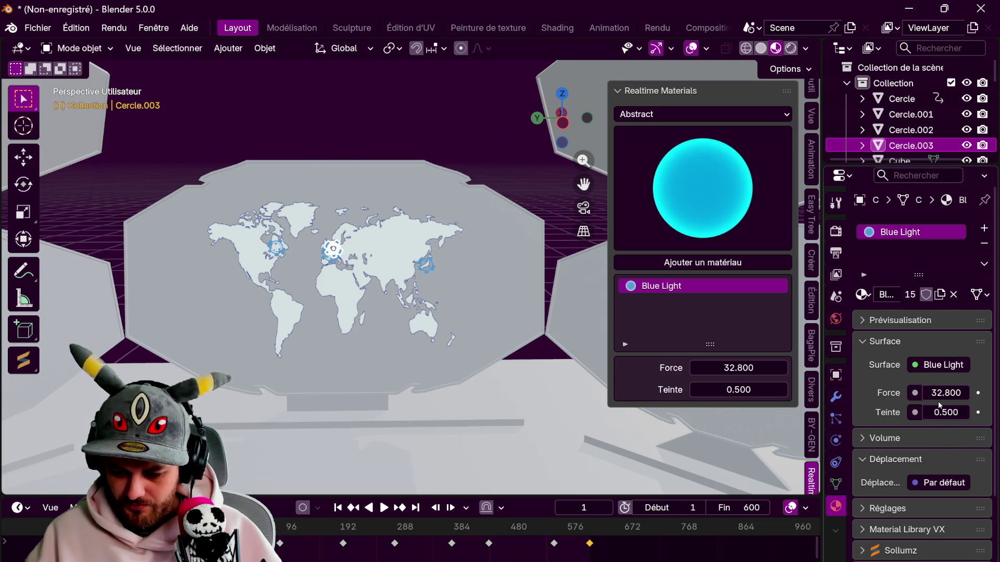
pyautogui.moveTo(291, 276); pyautogui.dragTo(362, 269, button='middle')
pyautogui.click(401, 297)
pyautogui.moveTo(401, 297)
pyautogui.mouseDown(button='middle')
pyautogui.moveTo(540, 252)
pyautogui.moveTo(410, 290)
pyautogui.mouseUp(button='middle')
pyautogui.scroll(-3, 354, 308)
pyautogui.moveTo(280, 327)
pyautogui.mouseDown(button='middle')
pyautogui.moveTo(306, 304)
pyautogui.moveTo(280, 286)
pyautogui.moveTo(288, 278)
pyautogui.mouseUp(button='middle')
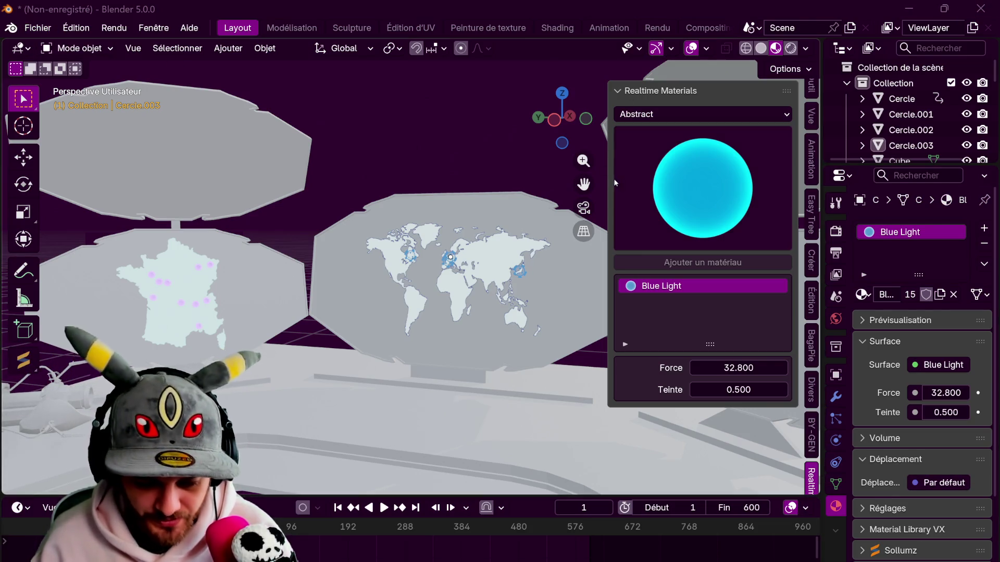
# - Orbit the viewport to centre the world map board with its blue Europe markers
pyautogui.moveTo(565, 119); pyautogui.dragTo(537, 145)
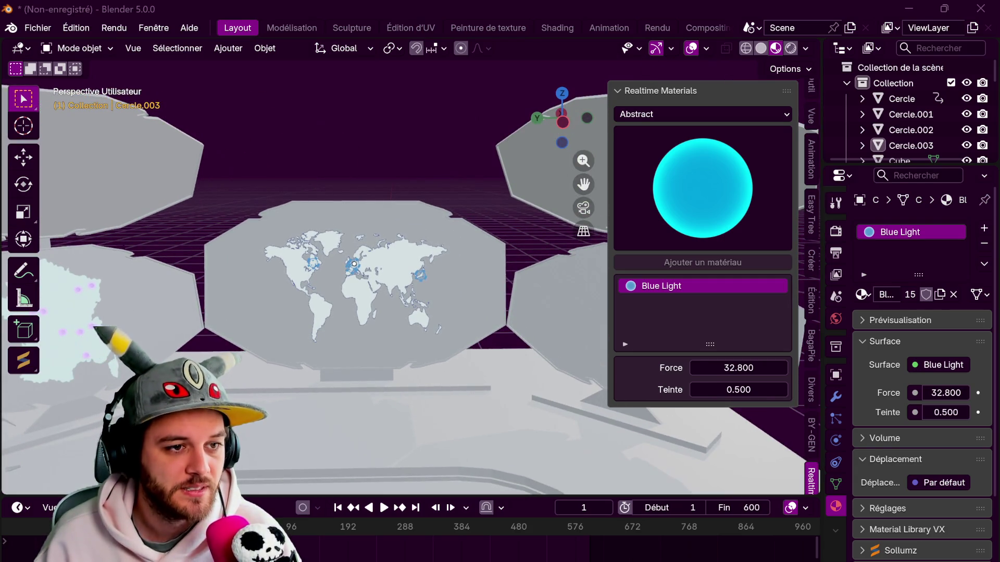